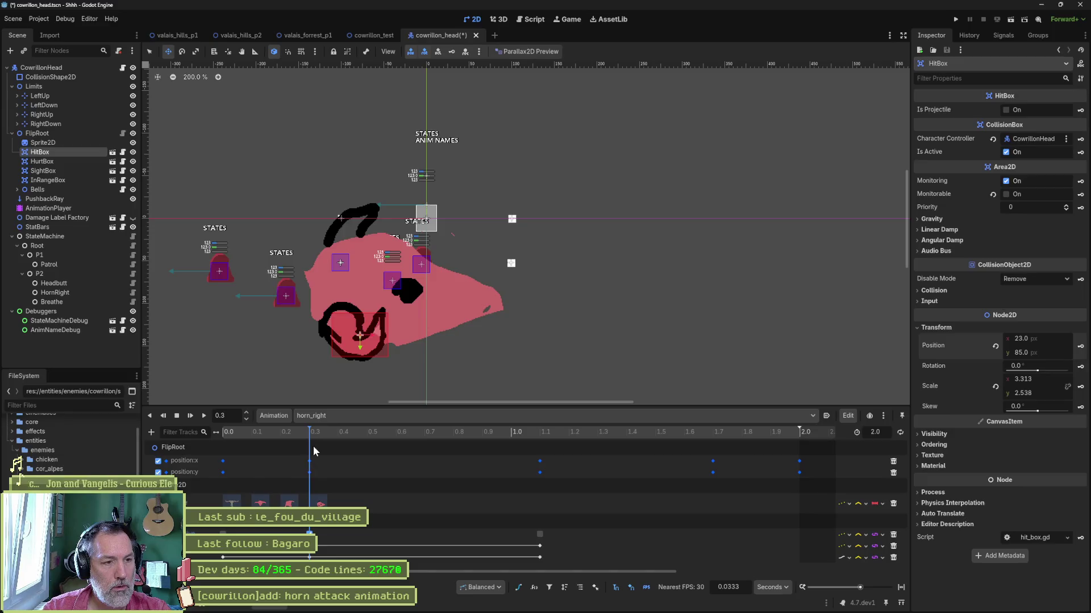
Widen the HitBox rectangle at 0.2 s of the horn_right animation.
{"action": "mouse_move", "coordinate": [313, 445]}
{"action": "left_mouse_down"}
{"action": "mouse_move", "coordinate": [267, 445]}
{"action": "mouse_move", "coordinate": [308, 450]}
{"action": "left_mouse_up"}
{"action": "key", "text": "s"}
{"action": "mouse_move", "coordinate": [374, 340]}
{"action": "left_mouse_down"}
{"action": "mouse_move", "coordinate": [425, 339]}
{"action": "mouse_move", "coordinate": [308, 338]}
{"action": "mouse_move", "coordinate": [327, 335]}
{"action": "left_mouse_up"}
{"action": "key", "text": "w"}
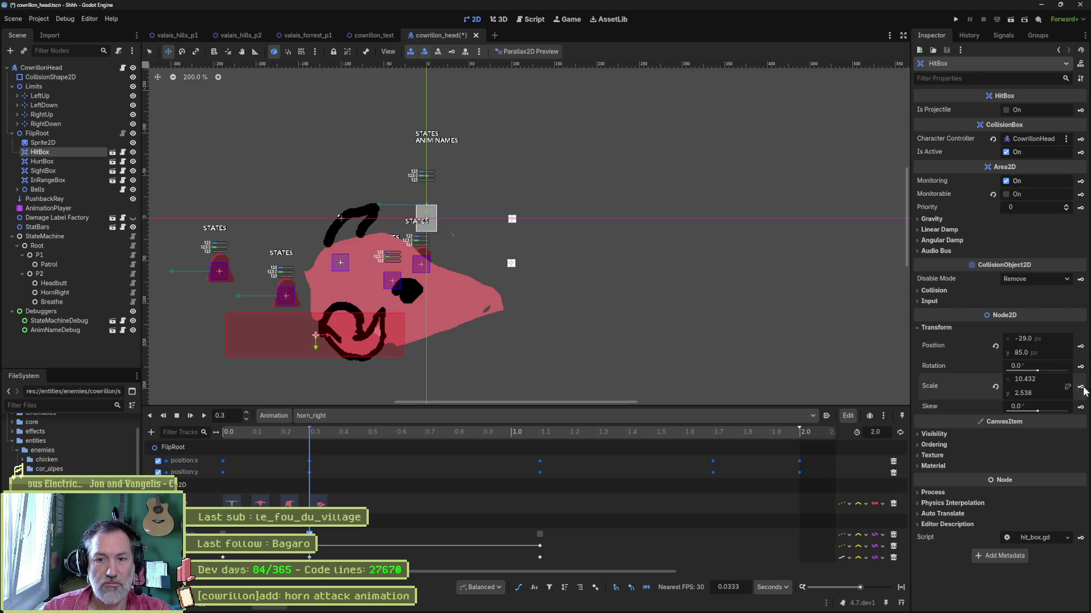
Narrow the HitBox back to about a third of its width at 0.2333 s.
{"action": "left_click", "coordinate": [318, 432]}
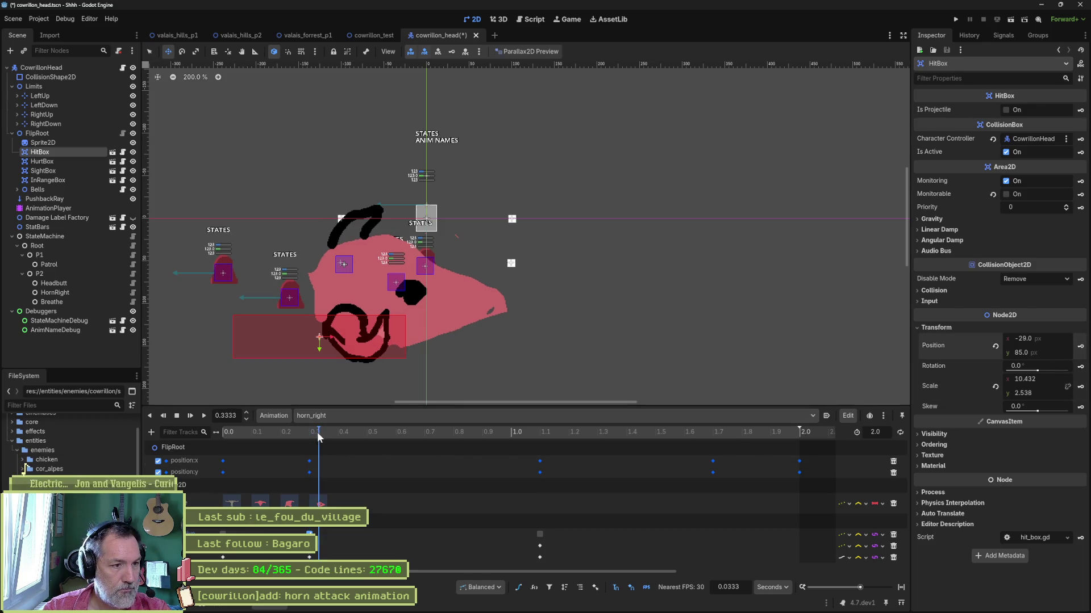
{"action": "mouse_move", "coordinate": [314, 434]}
{"action": "left_mouse_down"}
{"action": "mouse_move", "coordinate": [288, 440]}
{"action": "mouse_move", "coordinate": [318, 446]}
{"action": "left_mouse_up"}
{"action": "key", "text": "s"}
{"action": "mouse_move", "coordinate": [333, 345]}
{"action": "left_mouse_down"}
{"action": "mouse_move", "coordinate": [263, 342]}
{"action": "mouse_move", "coordinate": [369, 338]}
{"action": "mouse_move", "coordinate": [357, 337]}
{"action": "left_mouse_up"}
{"action": "key", "text": "w"}
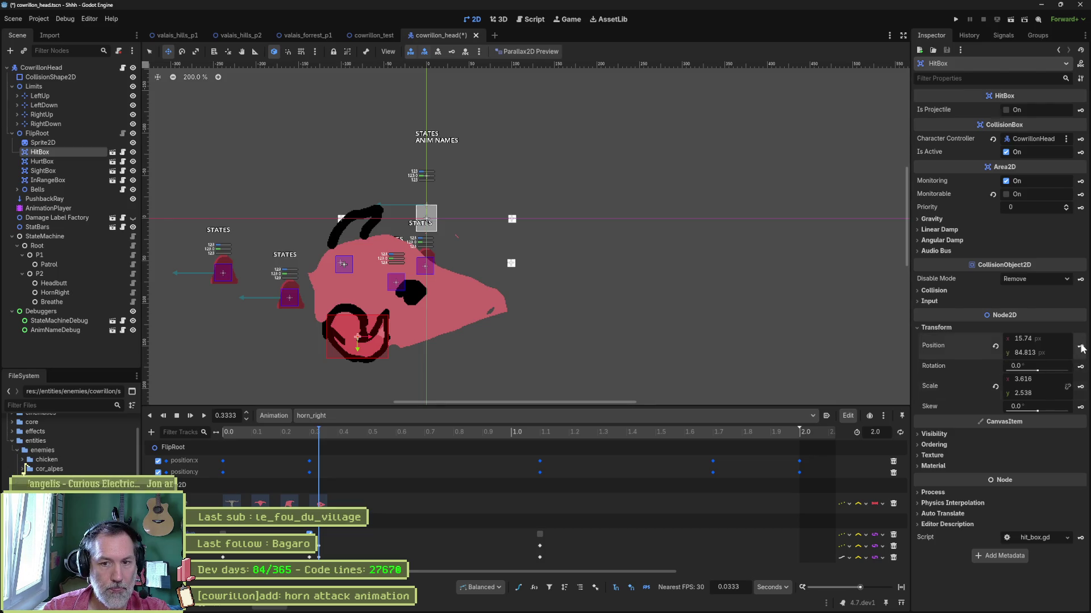
Preview horn_right forward to 1.7667 s and back, then go to the cowrillon_test scene.
{"action": "left_click_drag", "start_coordinate": [327, 433], "coordinate": [732, 434]}
{"action": "mouse_move", "coordinate": [676, 463]}
{"action": "left_mouse_down"}
{"action": "mouse_move", "coordinate": [228, 465]}
{"action": "mouse_move", "coordinate": [332, 476]}
{"action": "mouse_move", "coordinate": [215, 471]}
{"action": "mouse_move", "coordinate": [309, 479]}
{"action": "mouse_move", "coordinate": [222, 480]}
{"action": "left_mouse_up"}
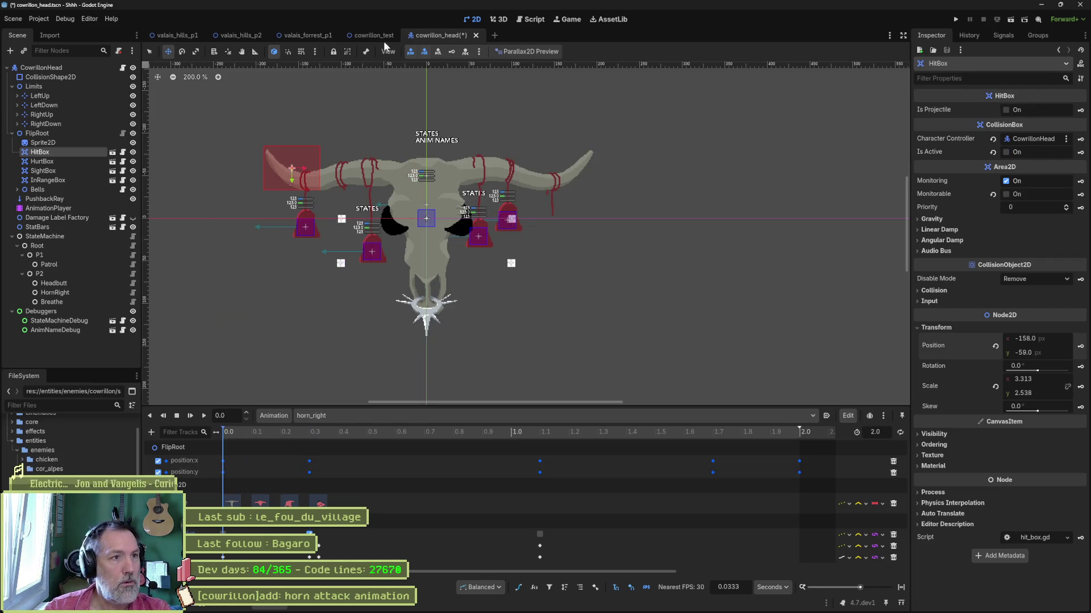
{"action": "left_click", "coordinate": [382, 37]}
Run cowrillon_test, select CowrillonHead remotely, fire Horn Attack twice, then stop the game.
{"action": "key", "text": "F6"}
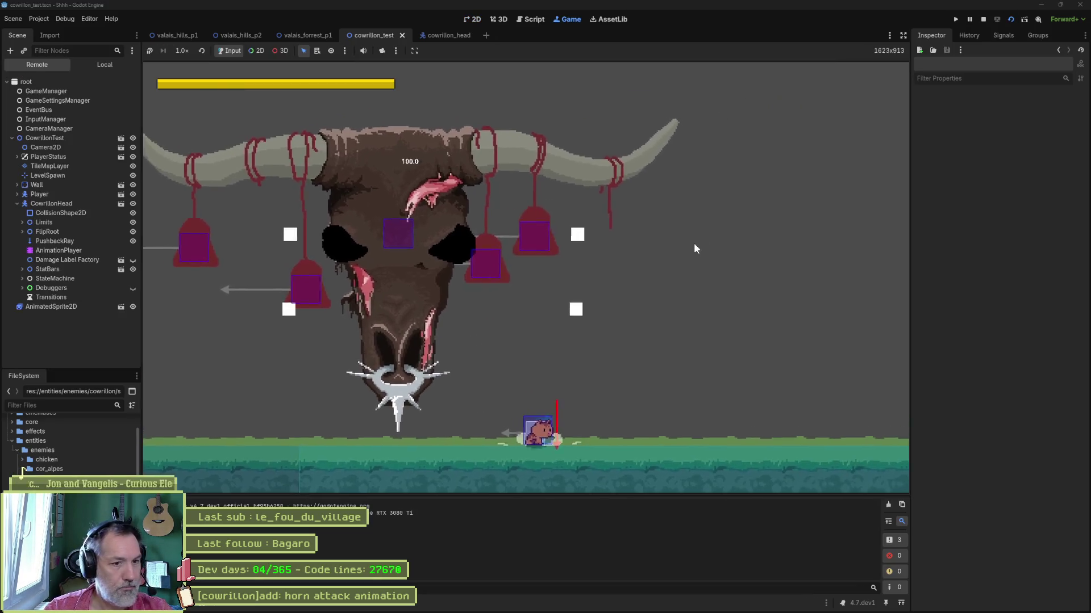
{"action": "left_click", "coordinate": [106, 205]}
{"action": "scroll", "coordinate": [1011, 398], "scroll_direction": "down", "scroll_amount": 5}
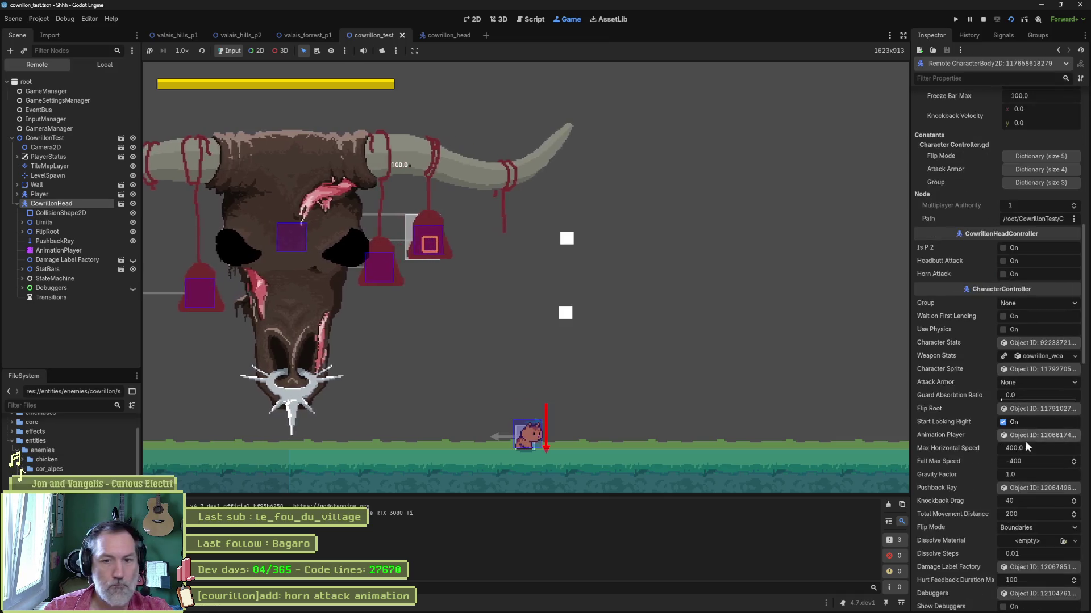
{"action": "left_click", "coordinate": [1015, 275]}
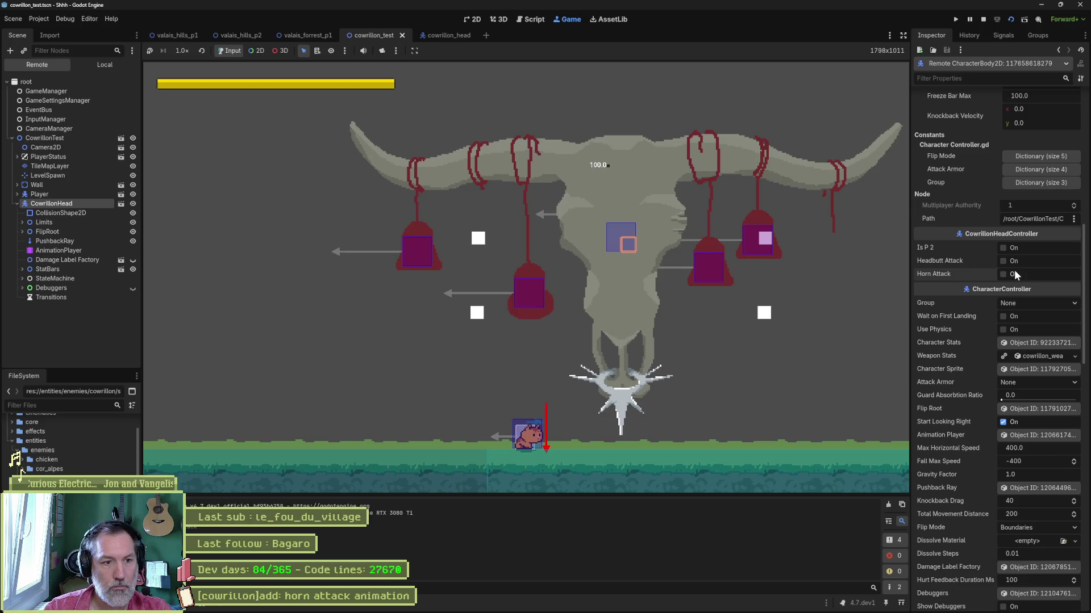
{"action": "left_click", "coordinate": [1014, 270]}
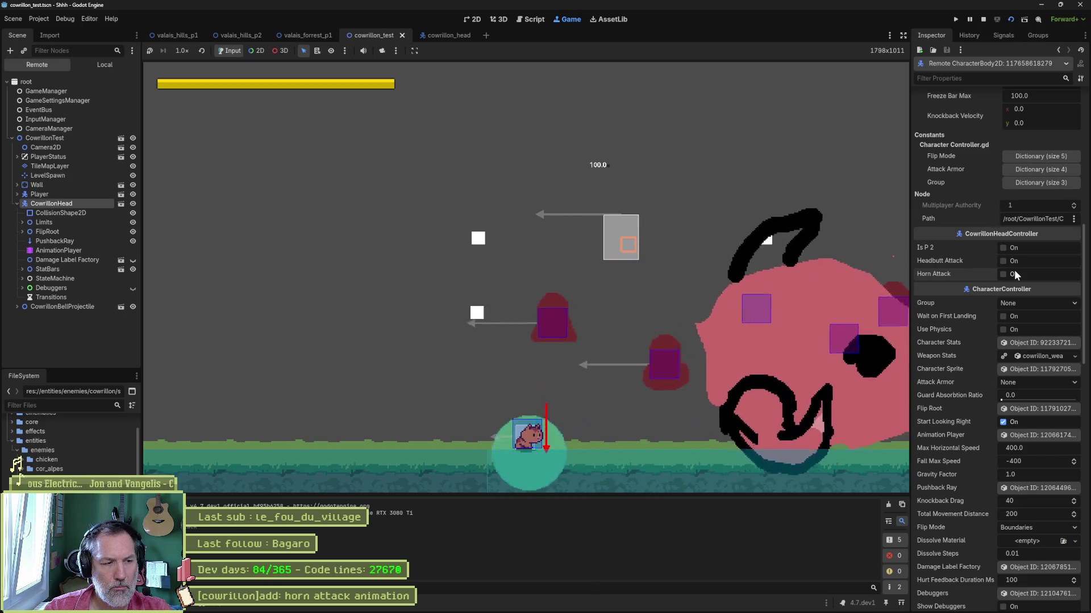
{"action": "key", "text": "F8"}
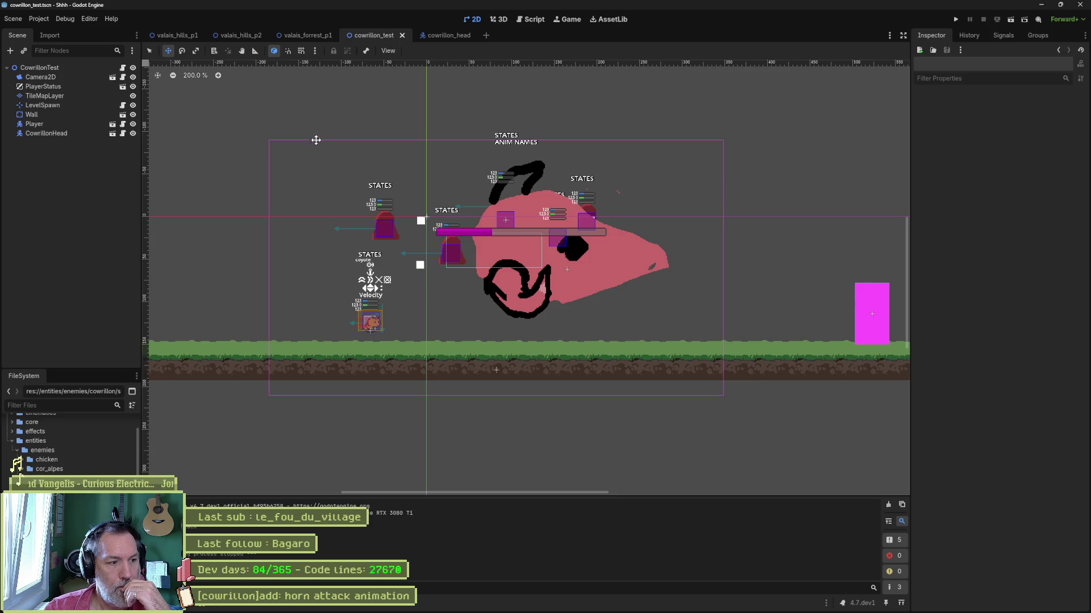
Review the Debugger's Errors list and open the boss head's AnimationPlayer in cowrillon_head.
{"action": "left_click", "coordinate": [198, 607]}
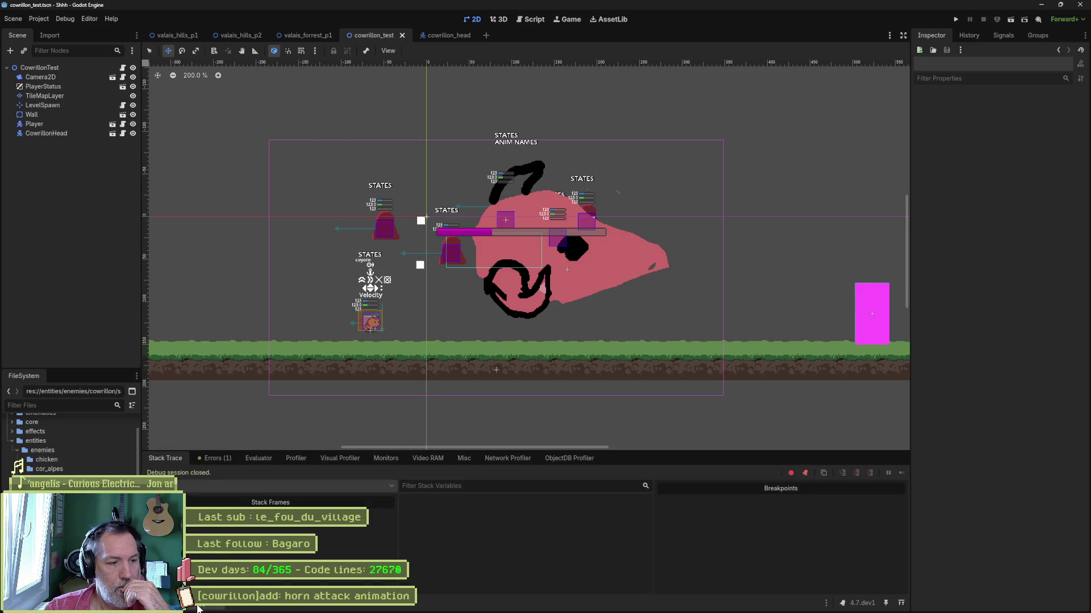
{"action": "left_click", "coordinate": [215, 458]}
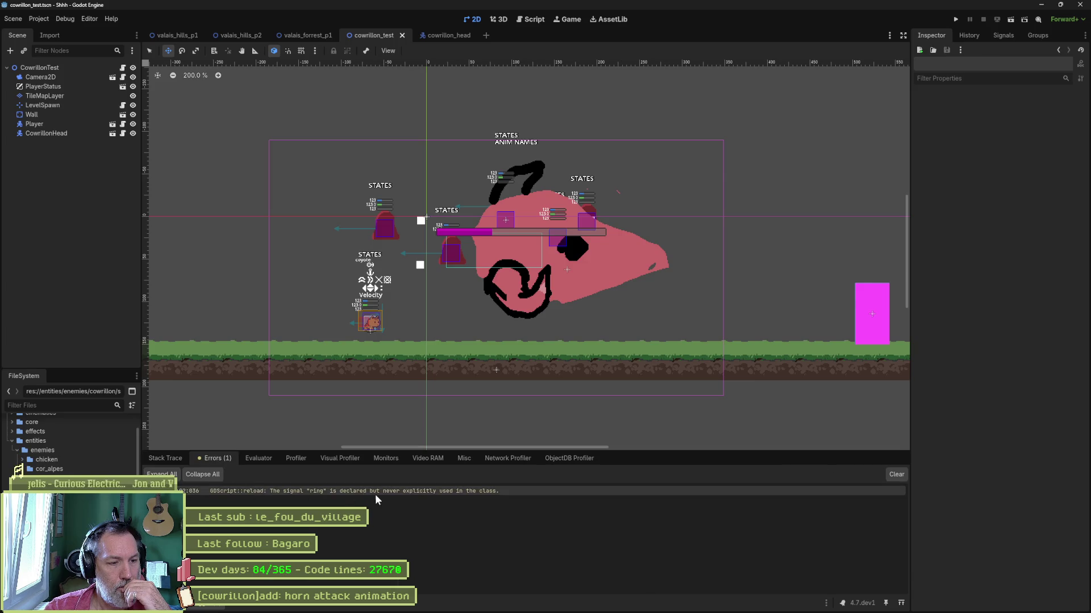
{"action": "left_click", "coordinate": [438, 38]}
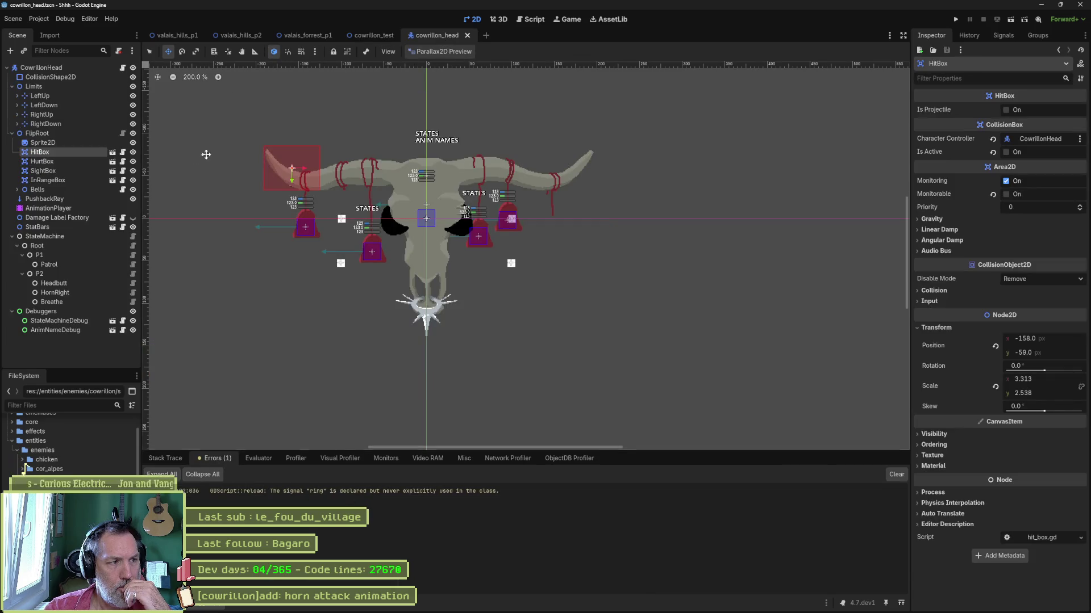
{"action": "left_click", "coordinate": [48, 209]}
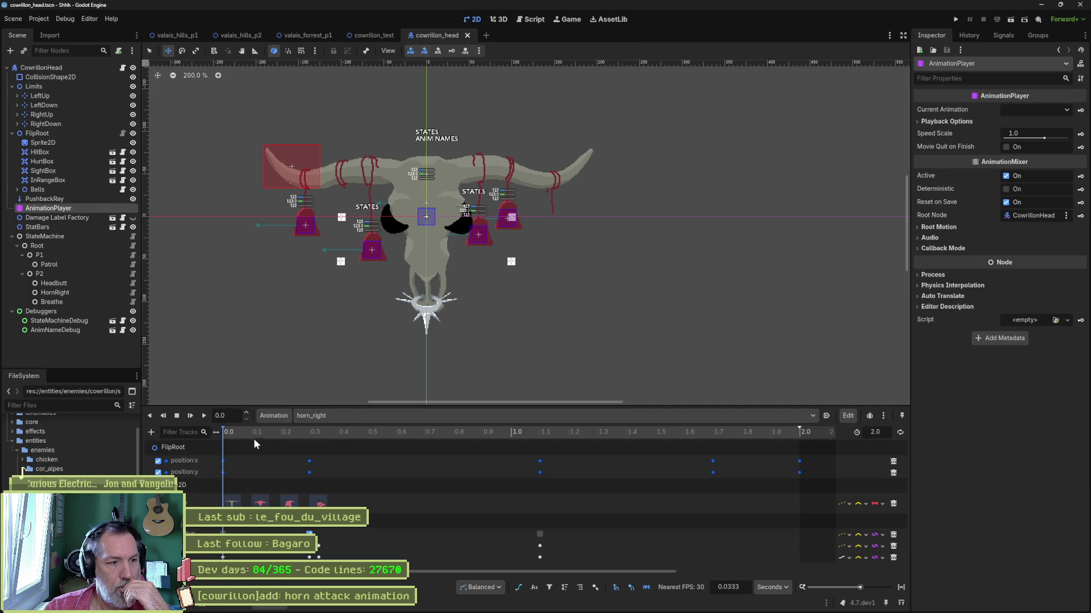
Move the horn_right key from 0.3 s to 0.1333 s, rewind, and return to cowrillon_test.
{"action": "left_click_drag", "start_coordinate": [228, 431], "coordinate": [298, 429]}
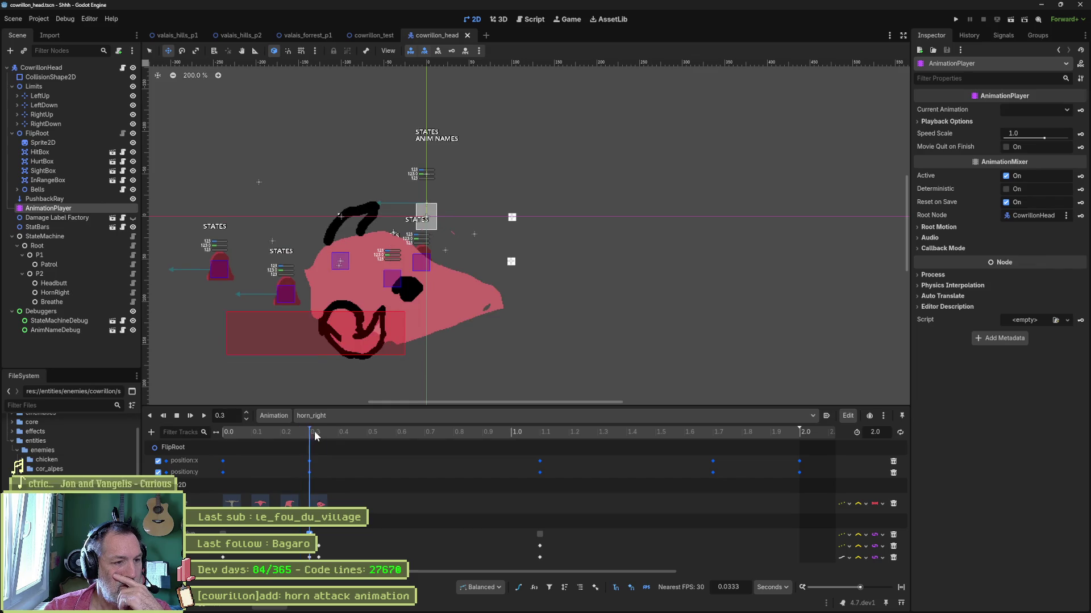
{"action": "left_click", "coordinate": [322, 433]}
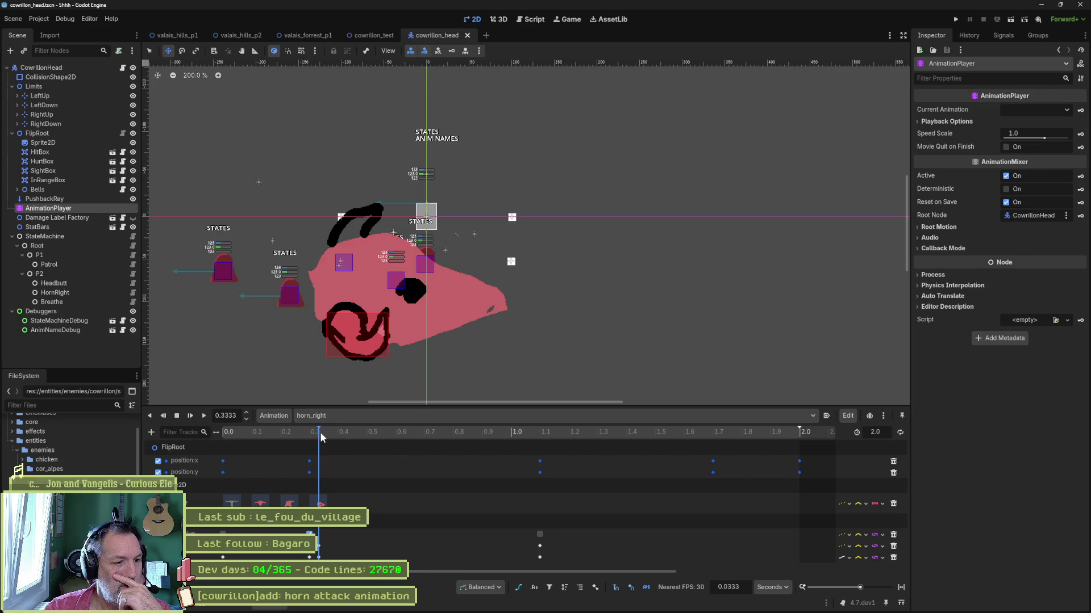
{"action": "left_click", "coordinate": [309, 534]}
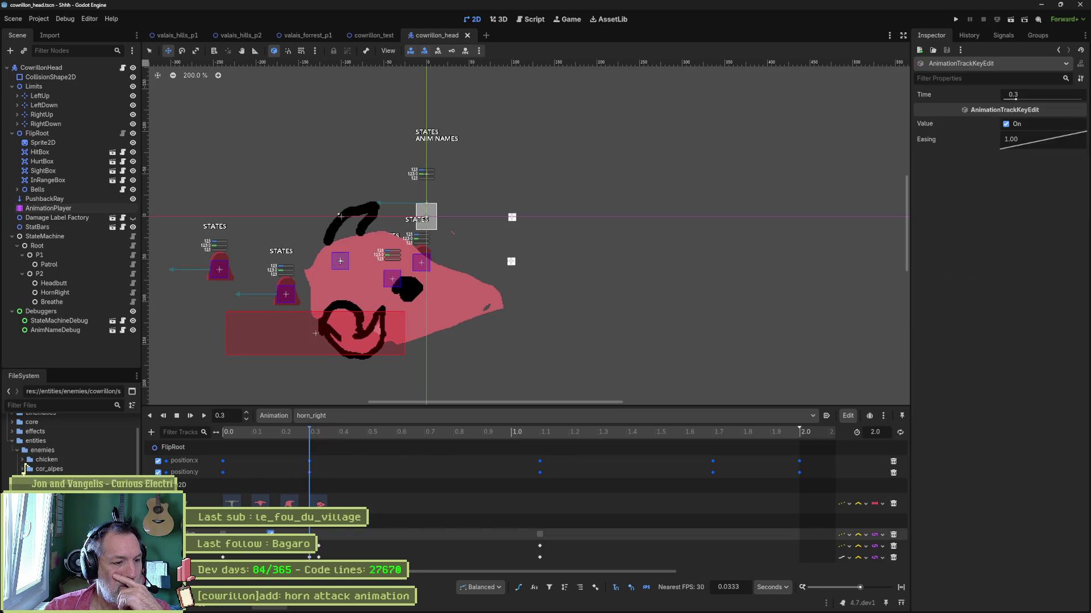
{"action": "mouse_move", "coordinate": [309, 534]}
{"action": "left_mouse_down"}
{"action": "mouse_move", "coordinate": [274, 436]}
{"action": "mouse_move", "coordinate": [231, 445]}
{"action": "mouse_move", "coordinate": [584, 455]}
{"action": "mouse_move", "coordinate": [535, 462]}
{"action": "left_mouse_up"}
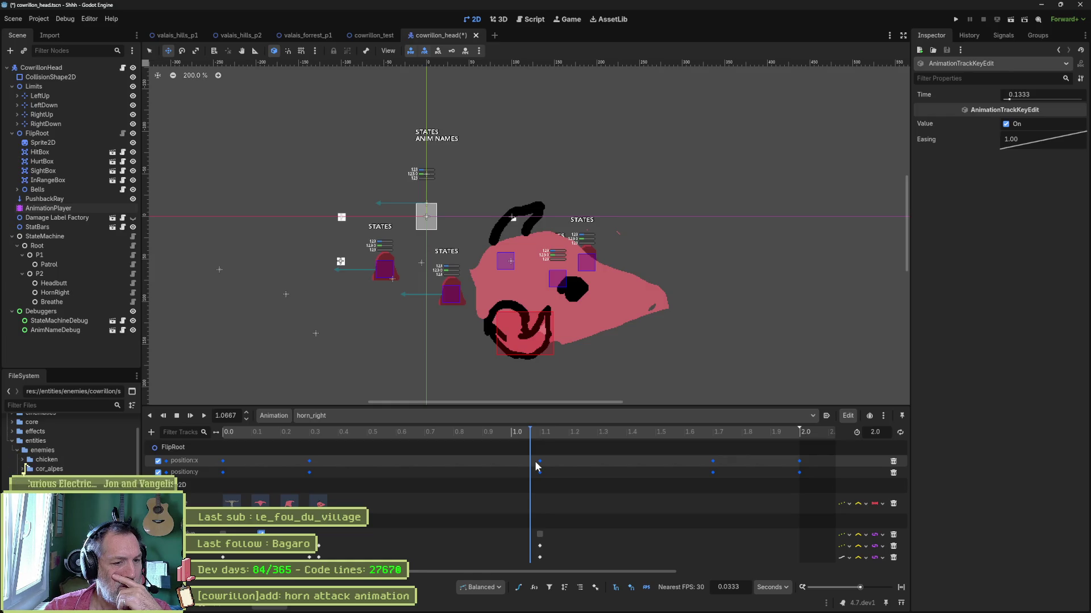
{"action": "key", "text": "a"}
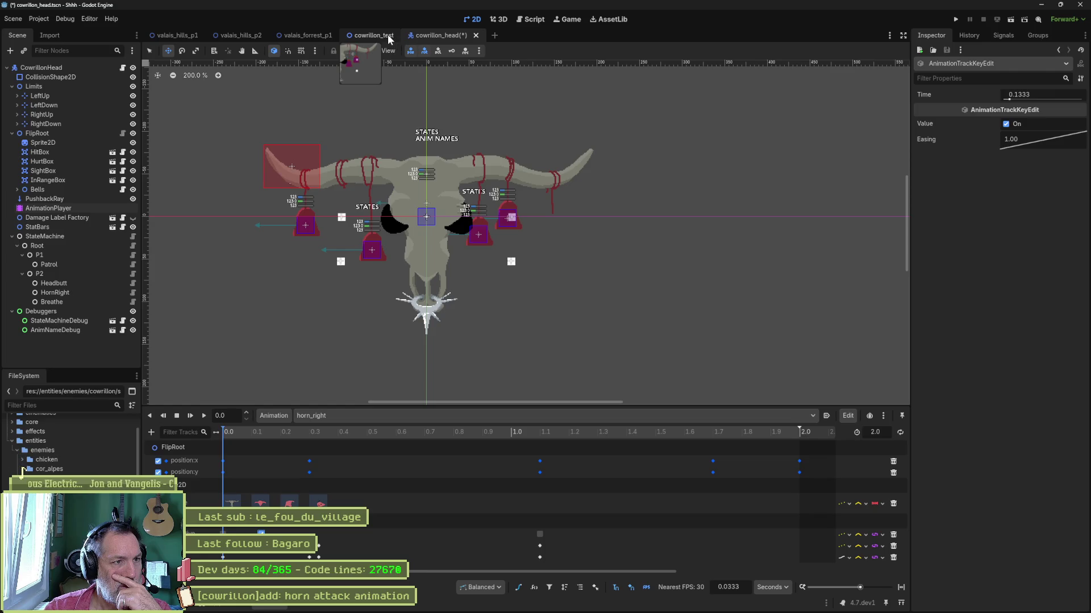
{"action": "left_click", "coordinate": [388, 34]}
Rerun cowrillon_test, trigger CowrillonHead's Horn Attack, stop, and return to cowrillon_head.
{"action": "key", "text": "F6"}
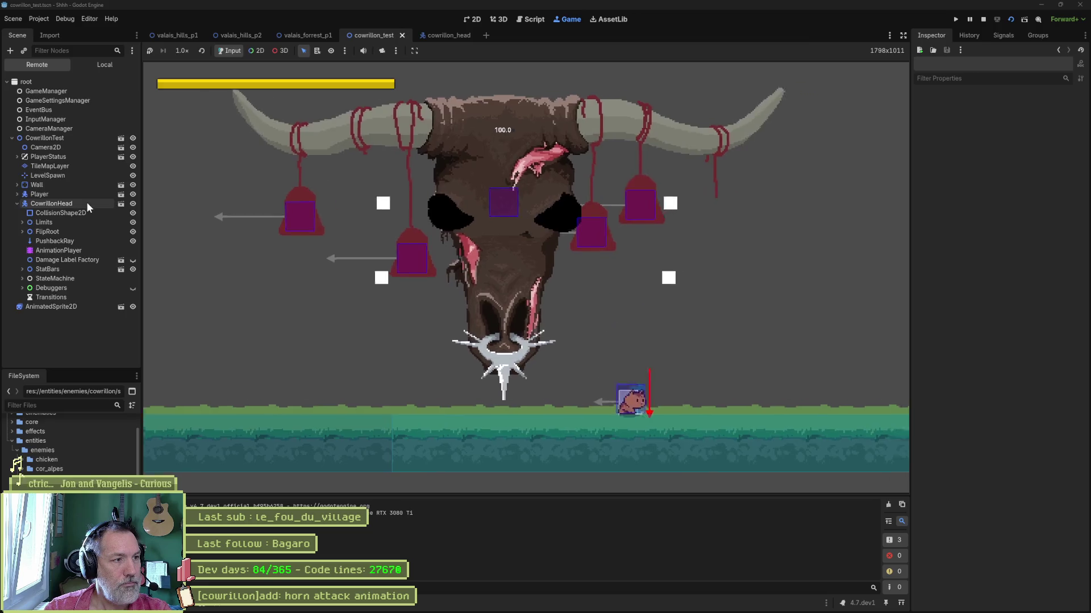
{"action": "left_click", "coordinate": [86, 202]}
{"action": "scroll", "coordinate": [1004, 394], "scroll_direction": "down", "scroll_amount": 10}
{"action": "left_click", "coordinate": [1017, 402]}
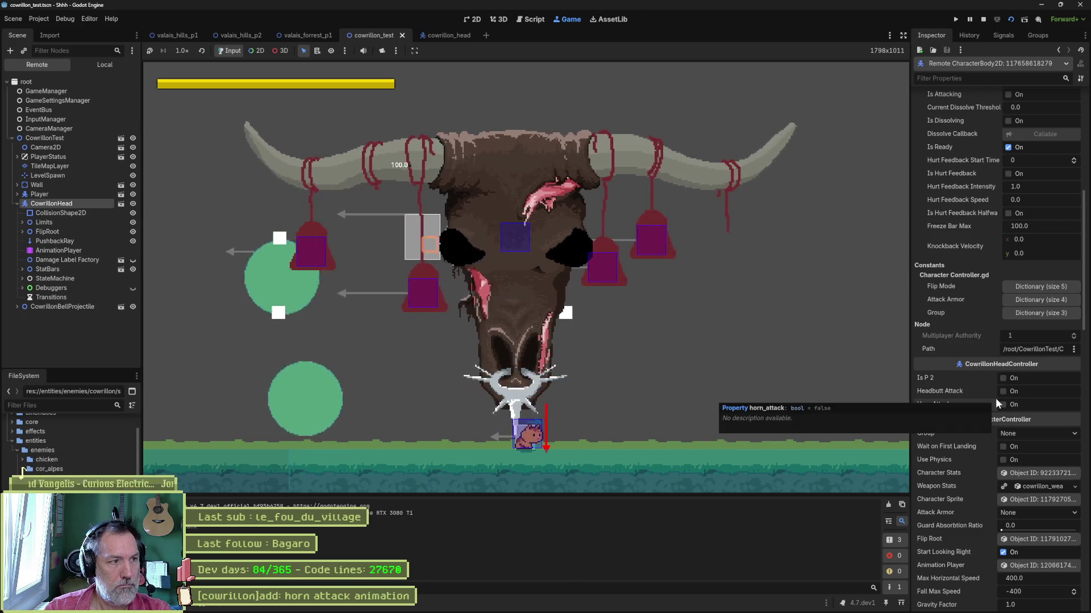
{"action": "key", "text": "F8"}
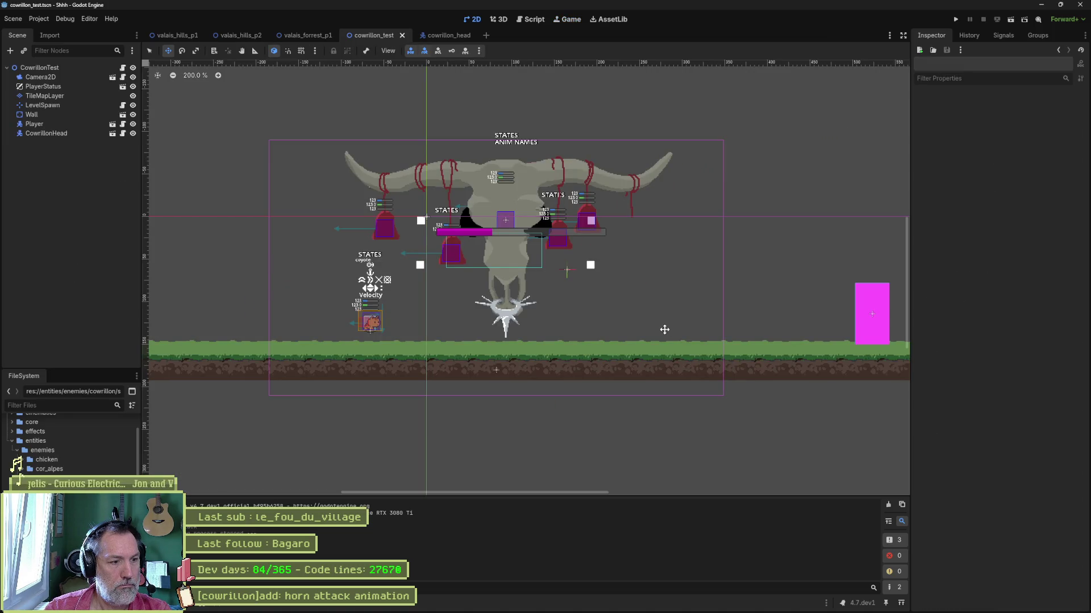
{"action": "left_click", "coordinate": [443, 35]}
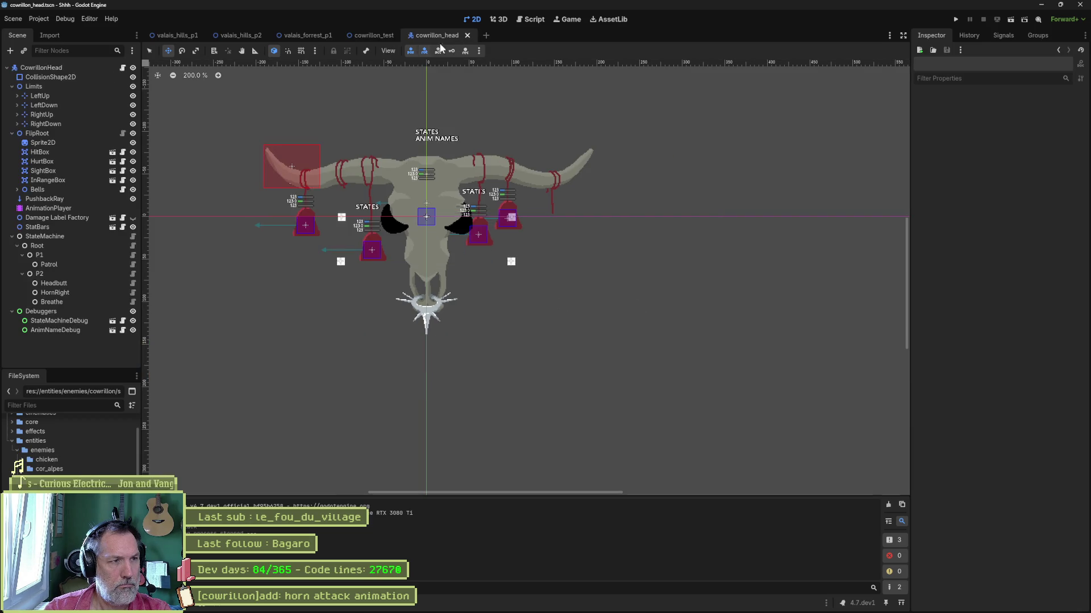
Enable Mask bits 3 (hurt_box) and 7 (guard_box) on the boss HitBox's Collision settings.
{"action": "left_click", "coordinate": [83, 152]}
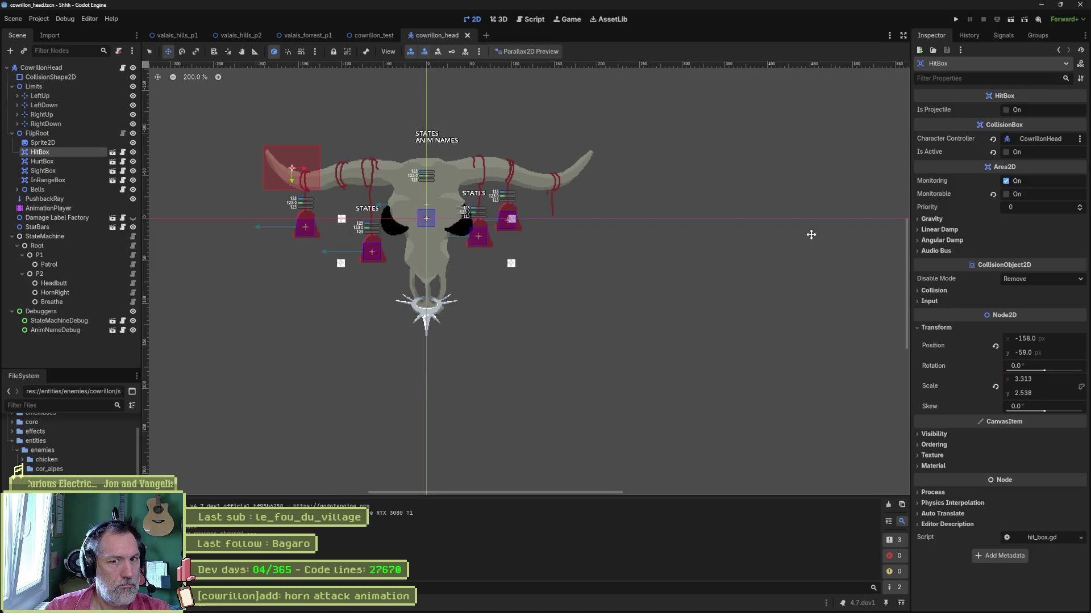
{"action": "left_click", "coordinate": [926, 291]}
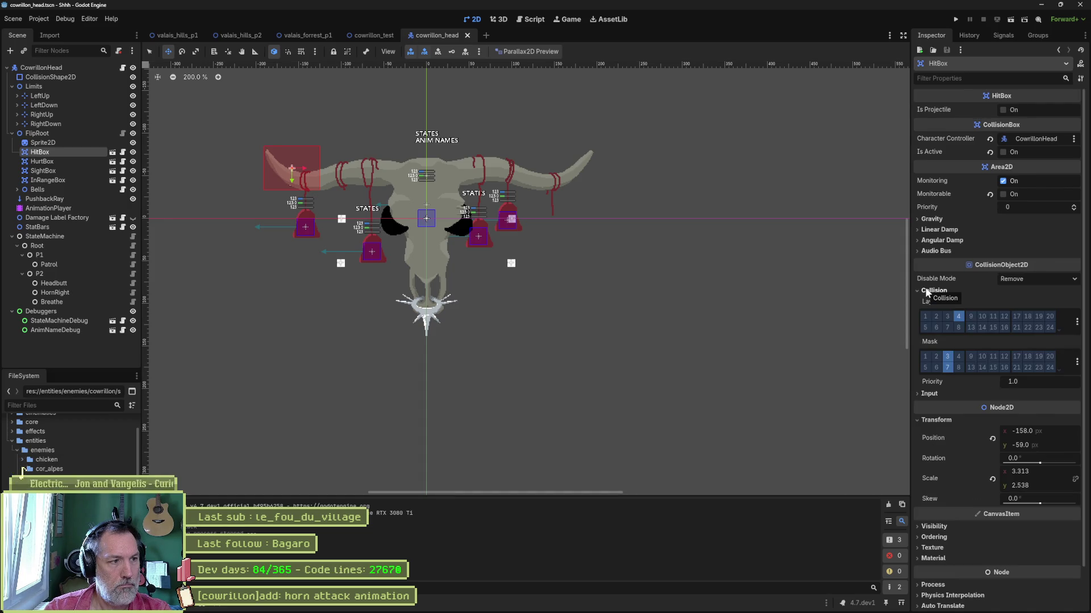
{"action": "left_click", "coordinate": [947, 356]}
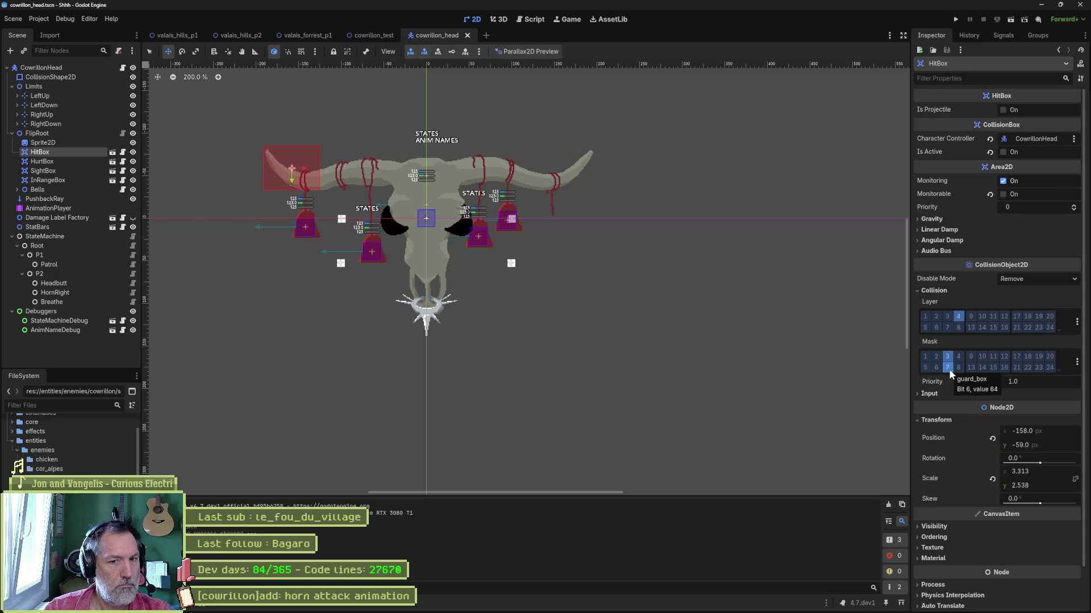
{"action": "left_click", "coordinate": [947, 369]}
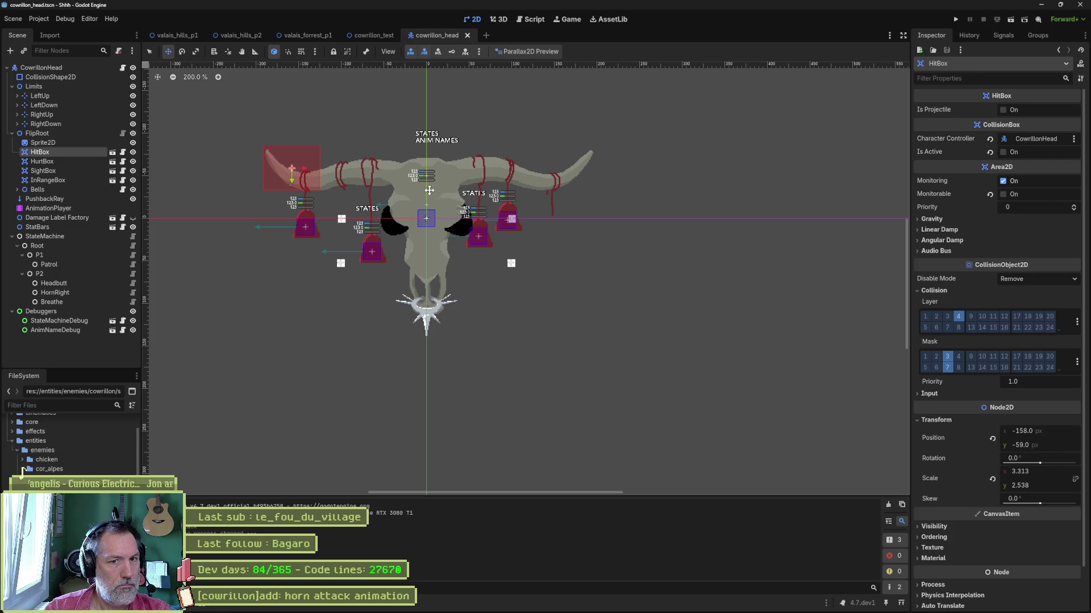
{"action": "left_click", "coordinate": [369, 35]}
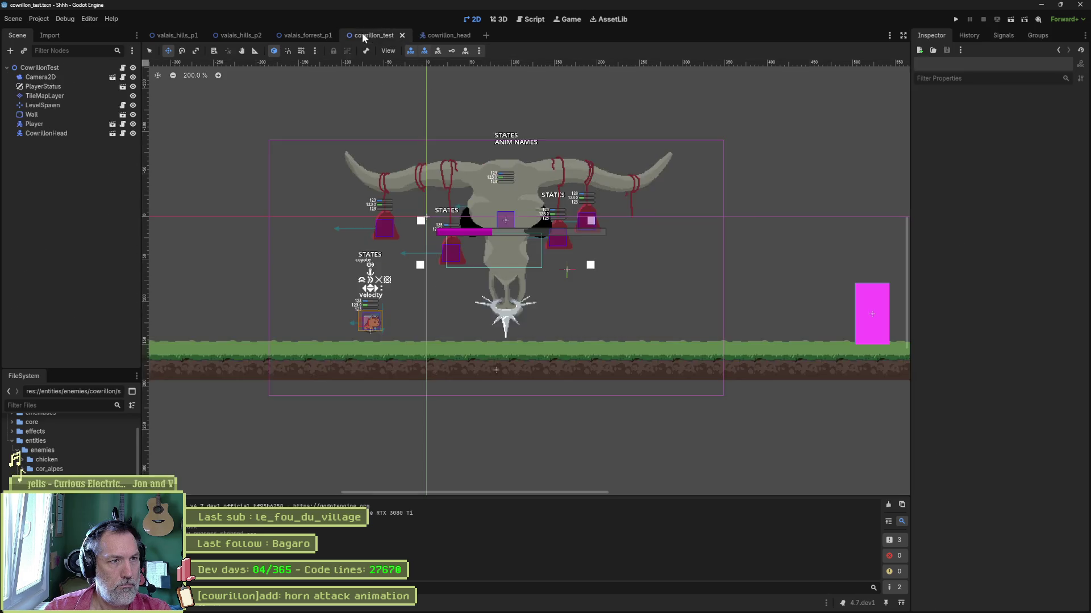
Run the test, pause it, and inspect the boss head's HitBox in the Remote tree.
{"action": "key", "text": "F6"}
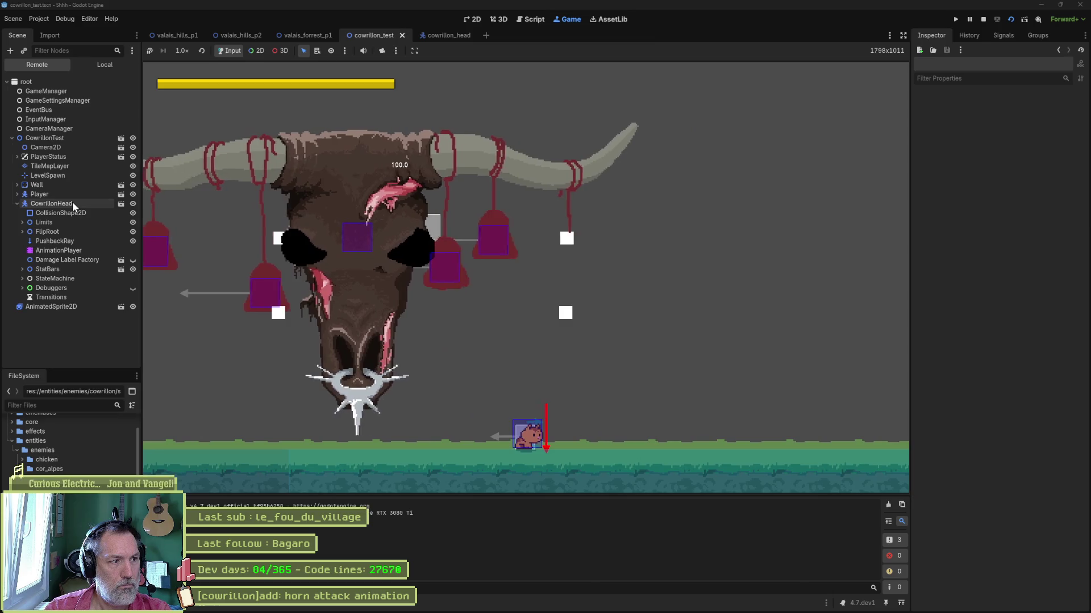
{"action": "left_click", "coordinate": [73, 202]}
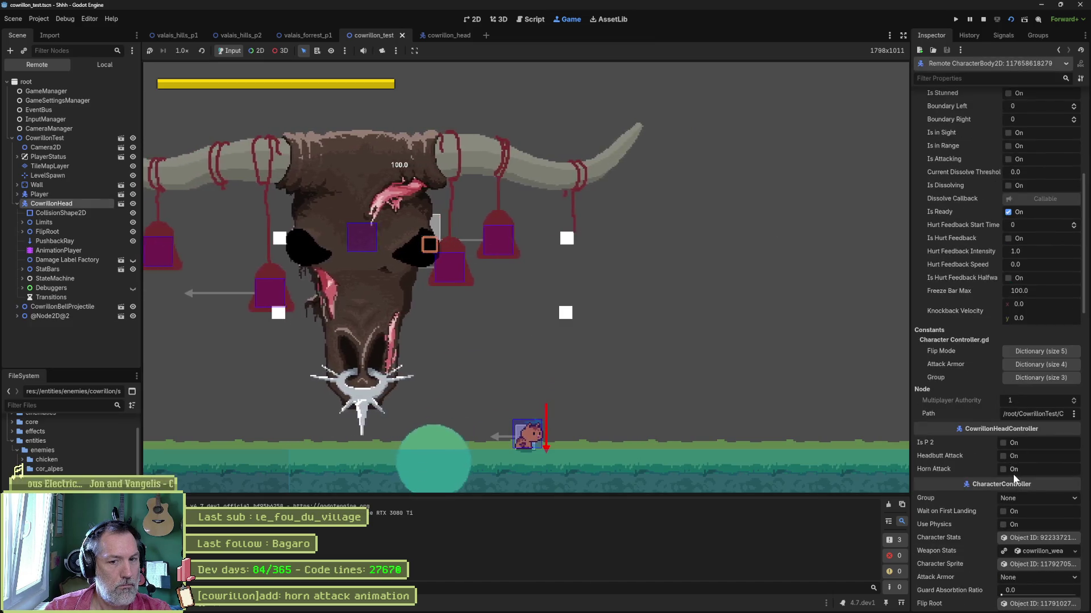
{"action": "left_click", "coordinate": [970, 24]}
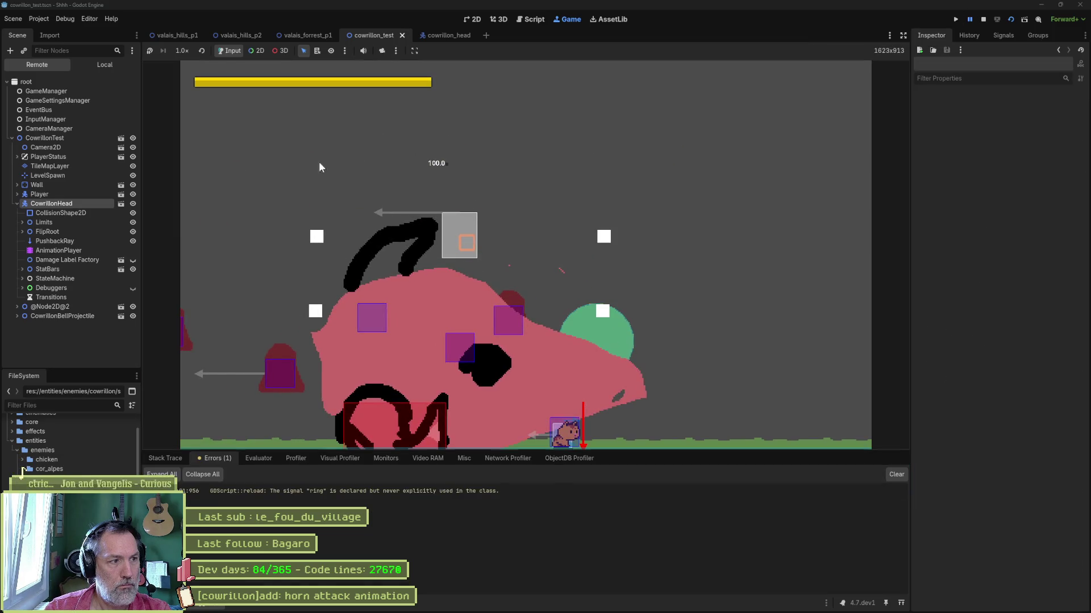
{"action": "left_click", "coordinate": [54, 195]}
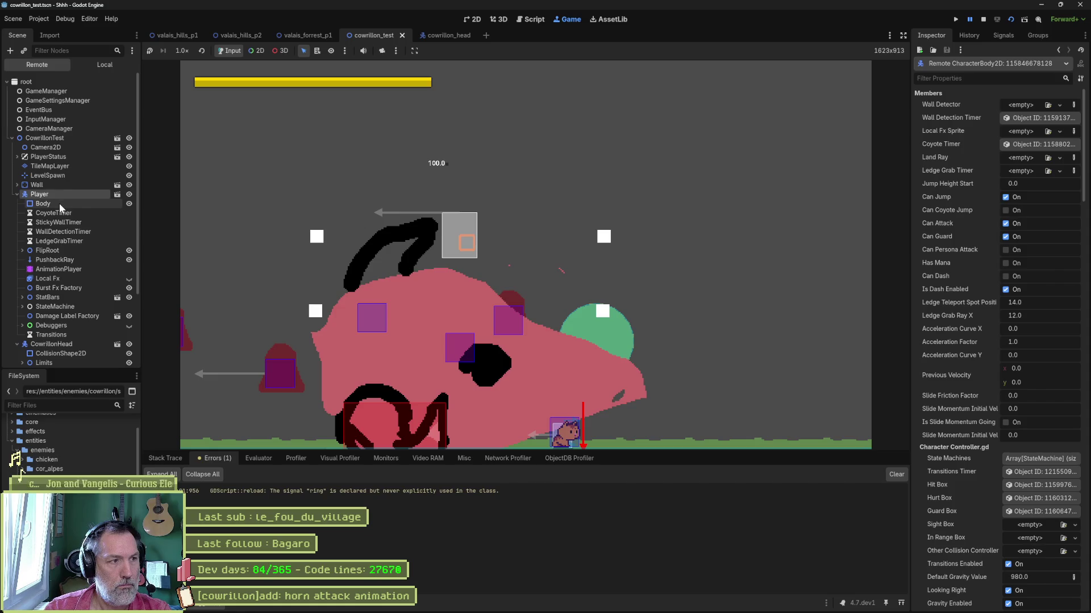
{"action": "left_click", "coordinate": [17, 194]}
{"action": "left_click", "coordinate": [44, 204]}
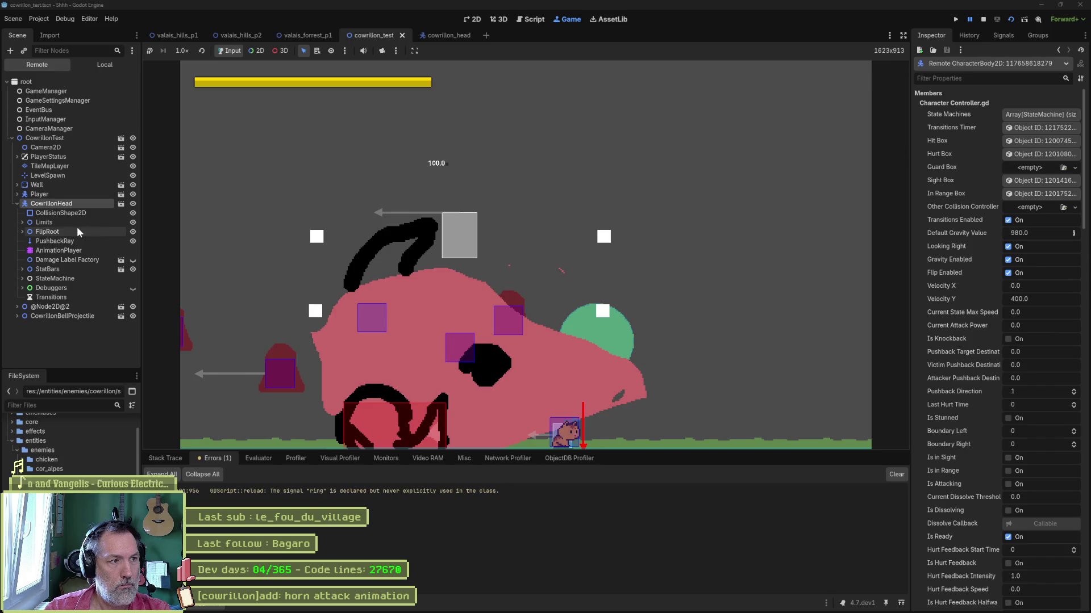
{"action": "left_click", "coordinate": [23, 232]}
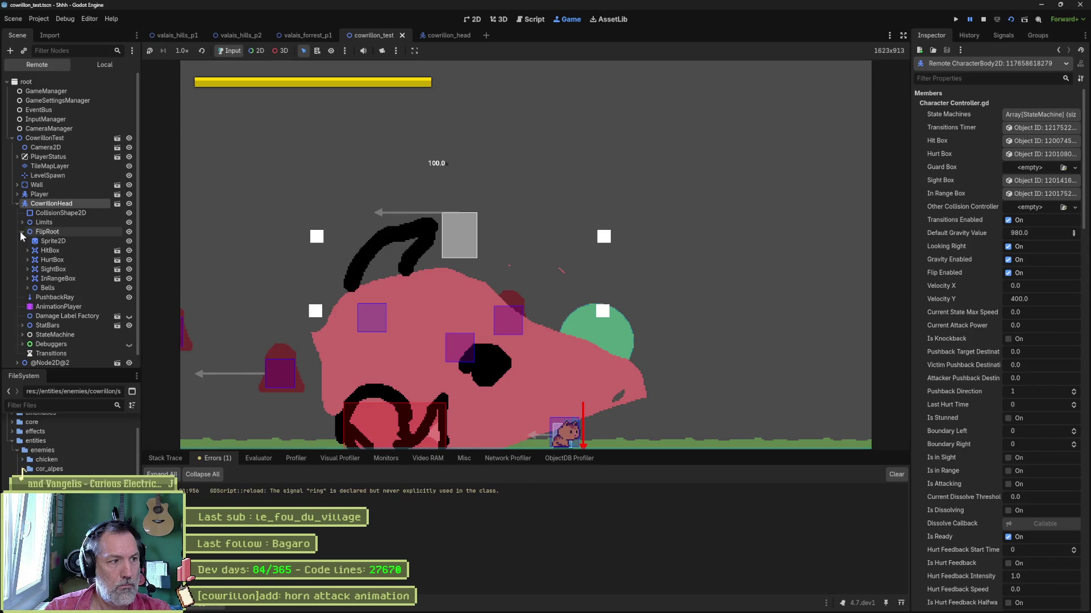
{"action": "left_click", "coordinate": [54, 252]}
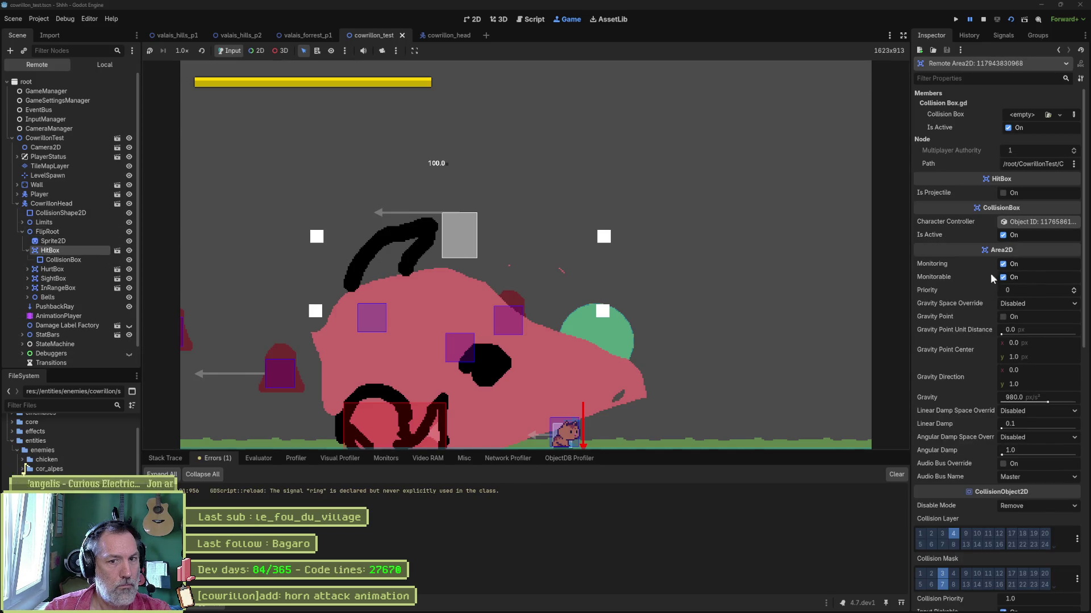
Compare the player's HurtBox with the boss HitBox properties, then stop the game.
{"action": "mouse_move", "coordinate": [988, 275]}
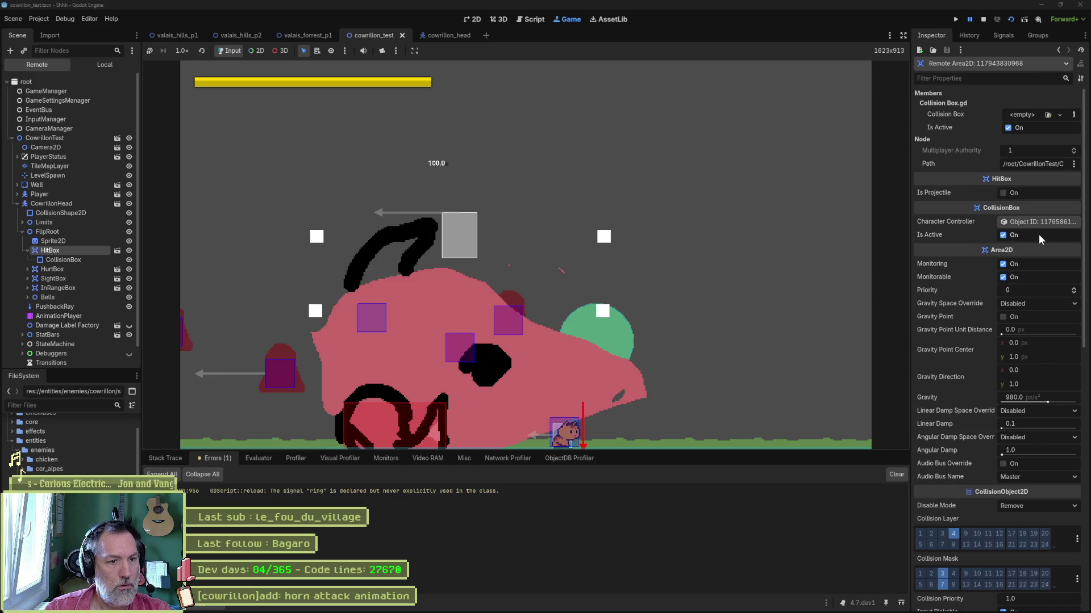
{"action": "scroll", "coordinate": [72, 213], "scroll_direction": "down", "scroll_amount": 1}
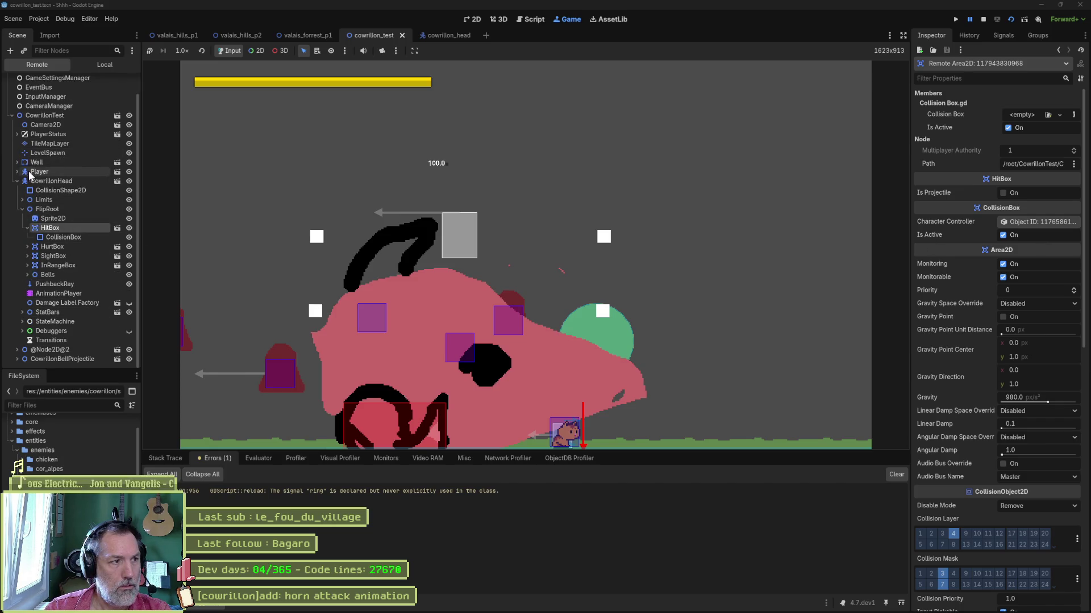
{"action": "left_click", "coordinate": [17, 172]}
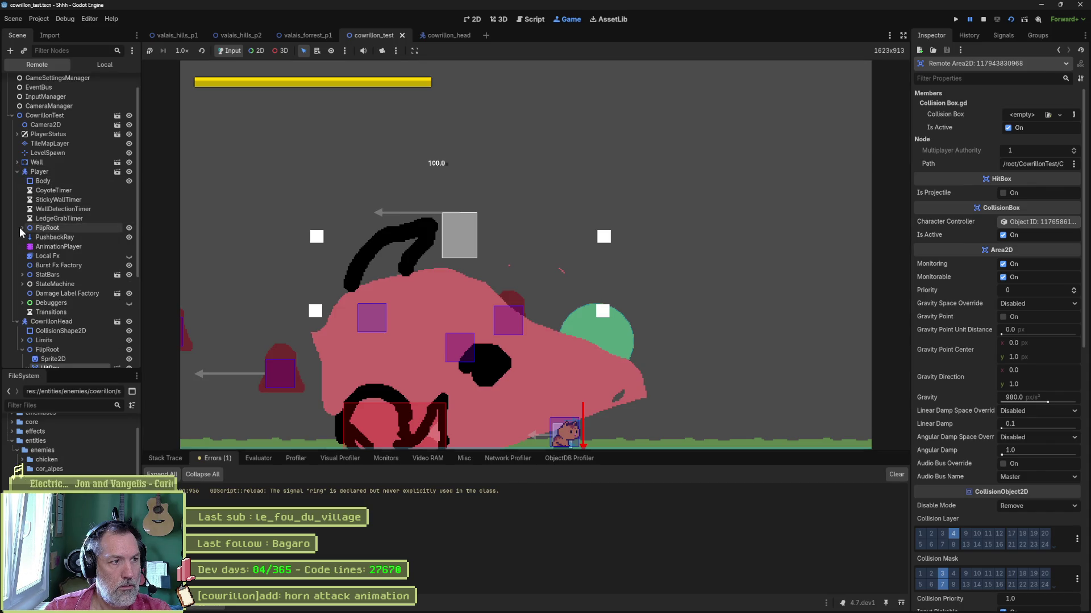
{"action": "left_click", "coordinate": [51, 255]}
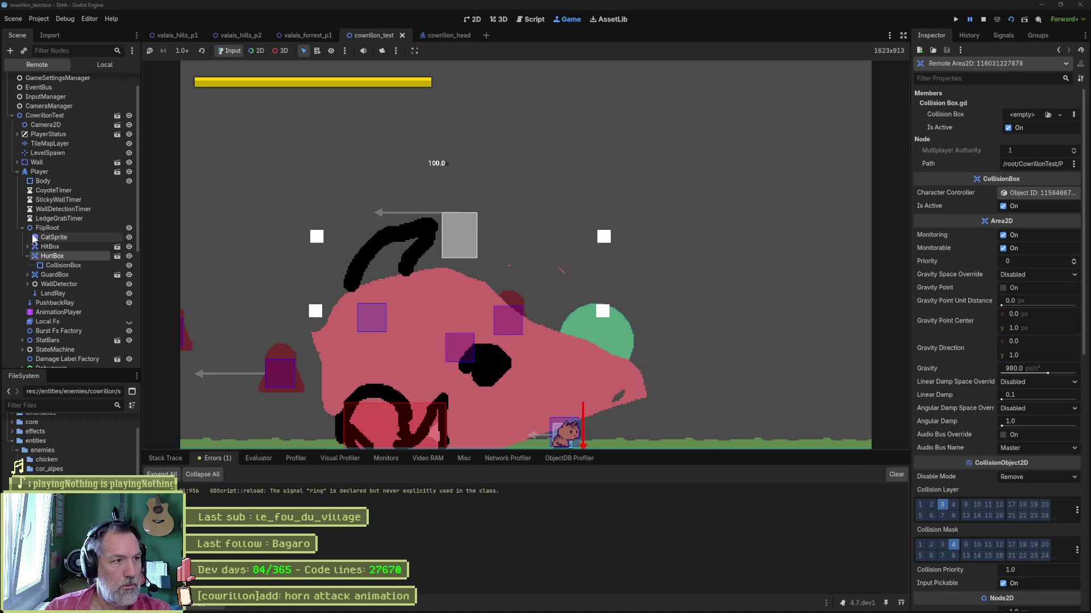
{"action": "left_click", "coordinate": [17, 172]}
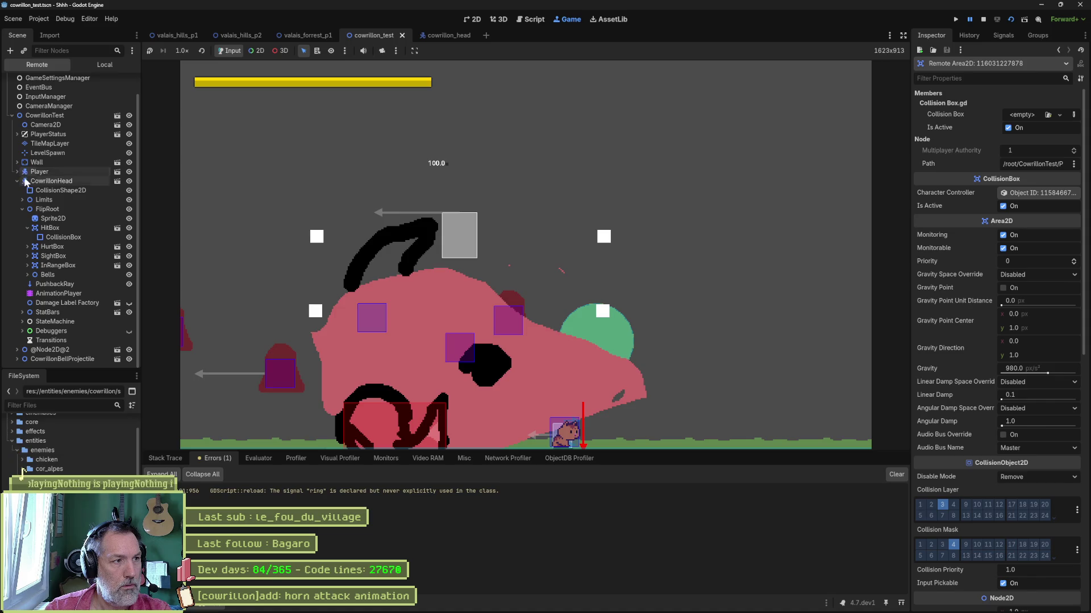
{"action": "left_click", "coordinate": [55, 228]}
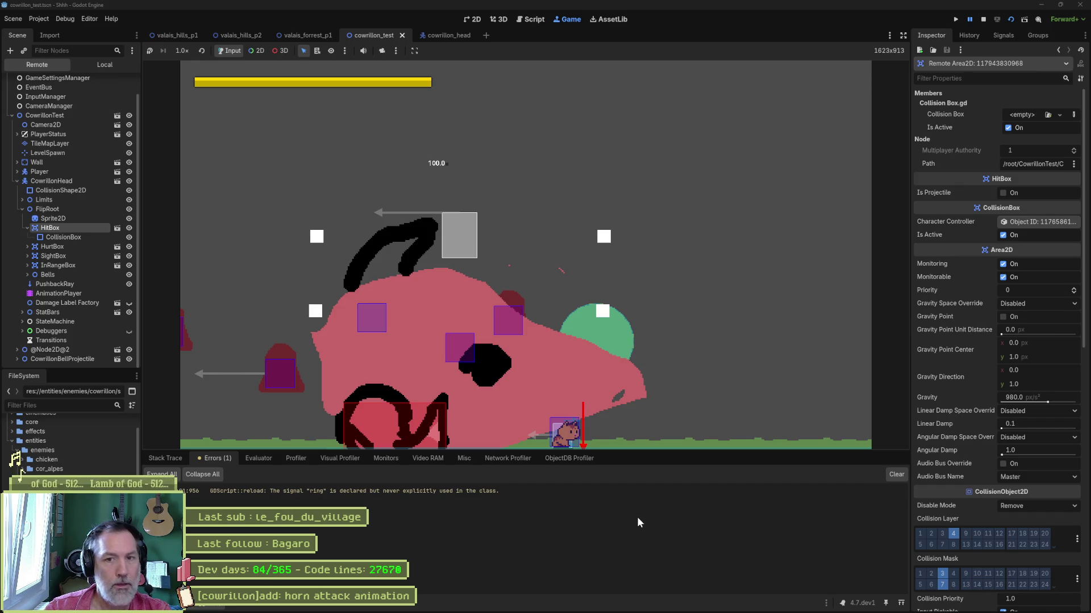
{"action": "left_click", "coordinate": [982, 20]}
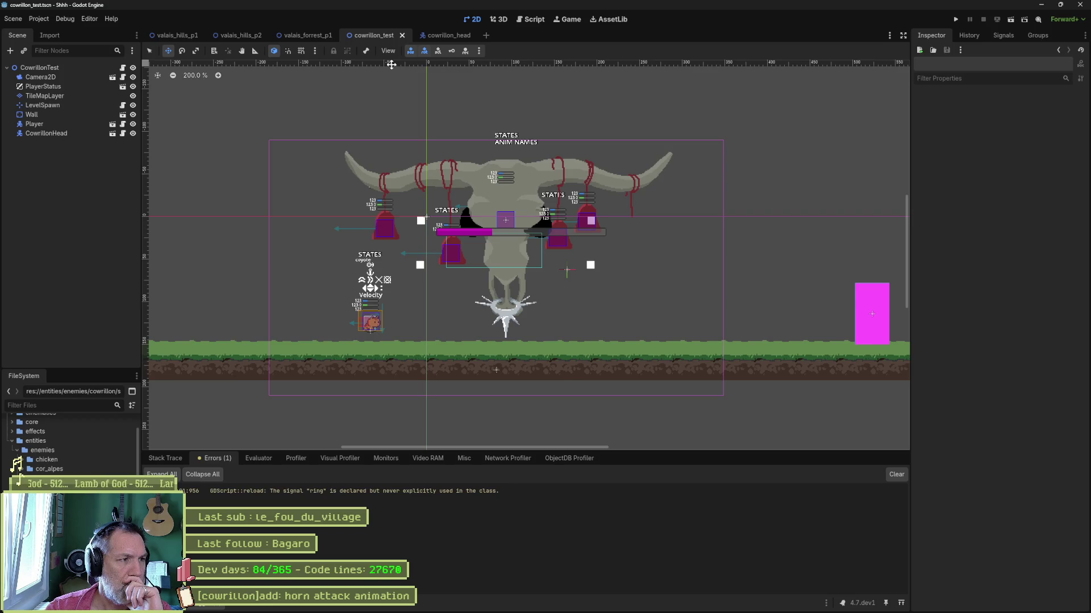
In cowrillon_head, check the CowrillonHead controller's Weapon Stats values.
{"action": "left_click", "coordinate": [447, 35]}
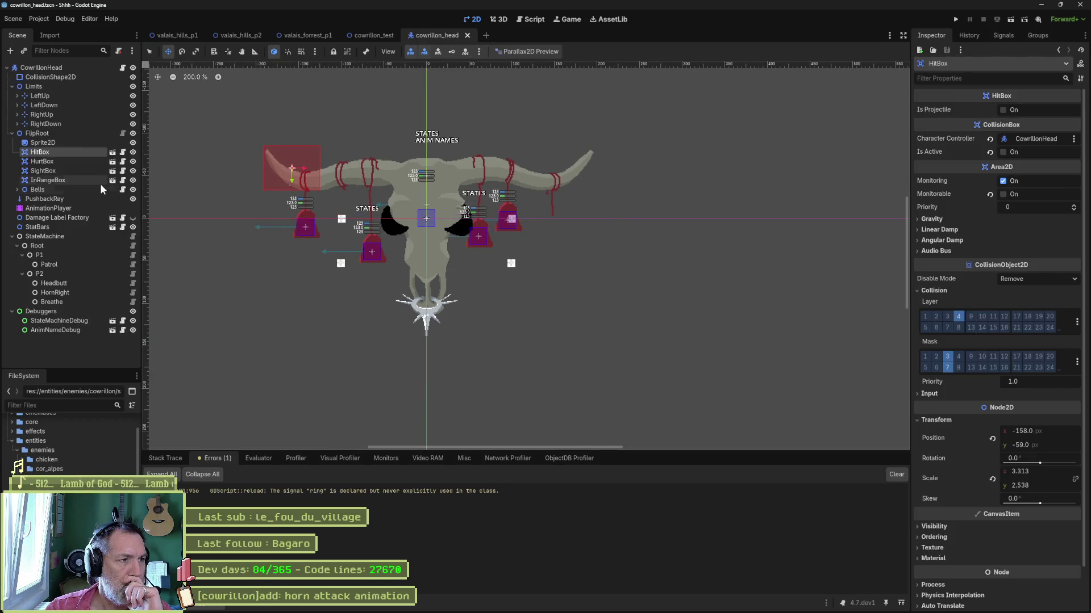
{"action": "left_click", "coordinate": [45, 67]}
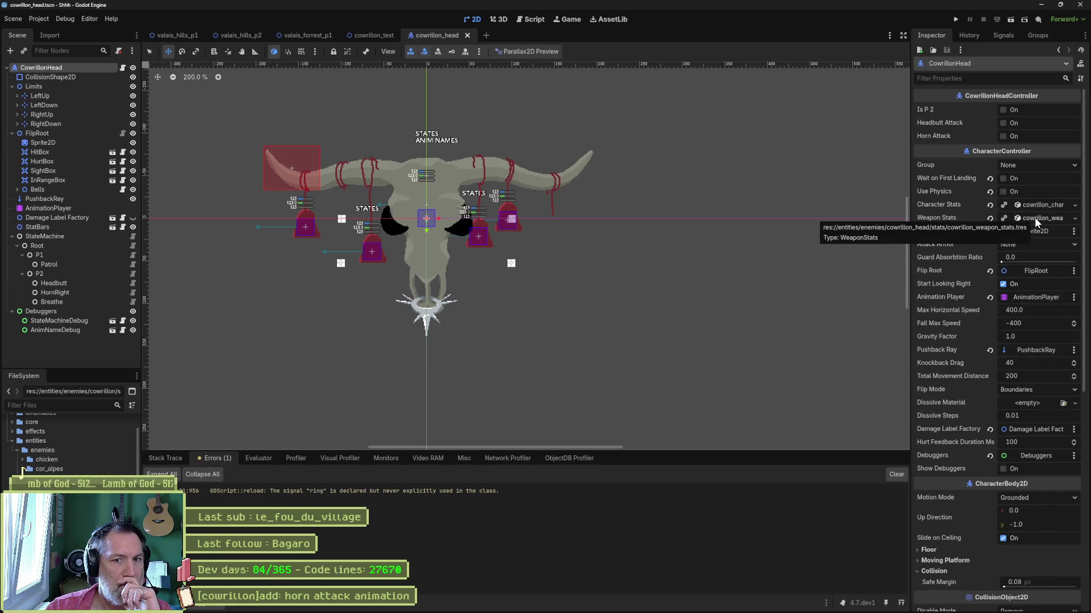
{"action": "left_click", "coordinate": [1034, 216]}
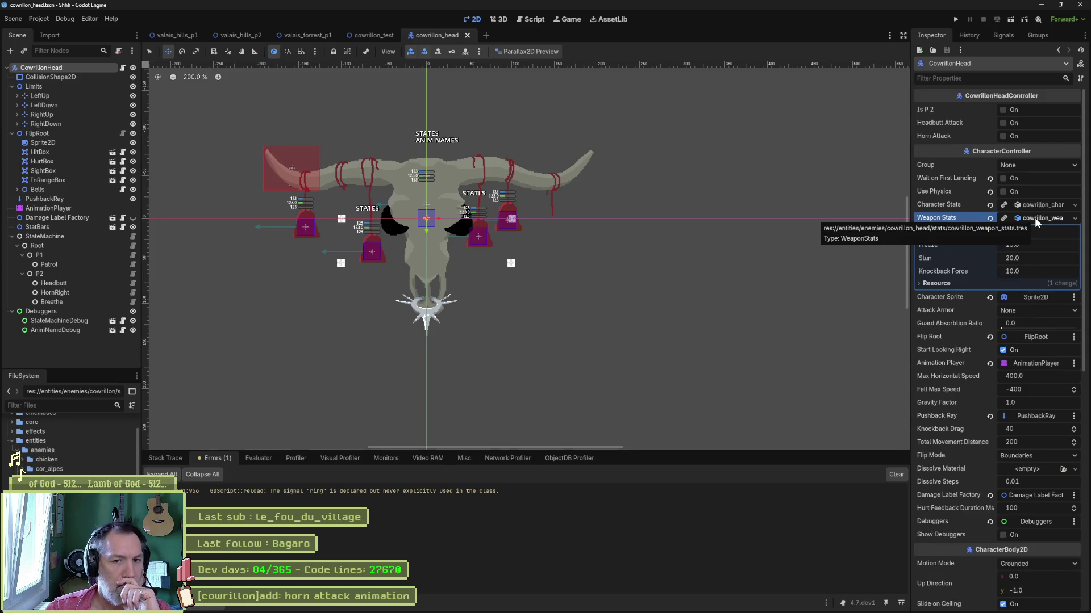
{"action": "left_click", "coordinate": [1035, 217]}
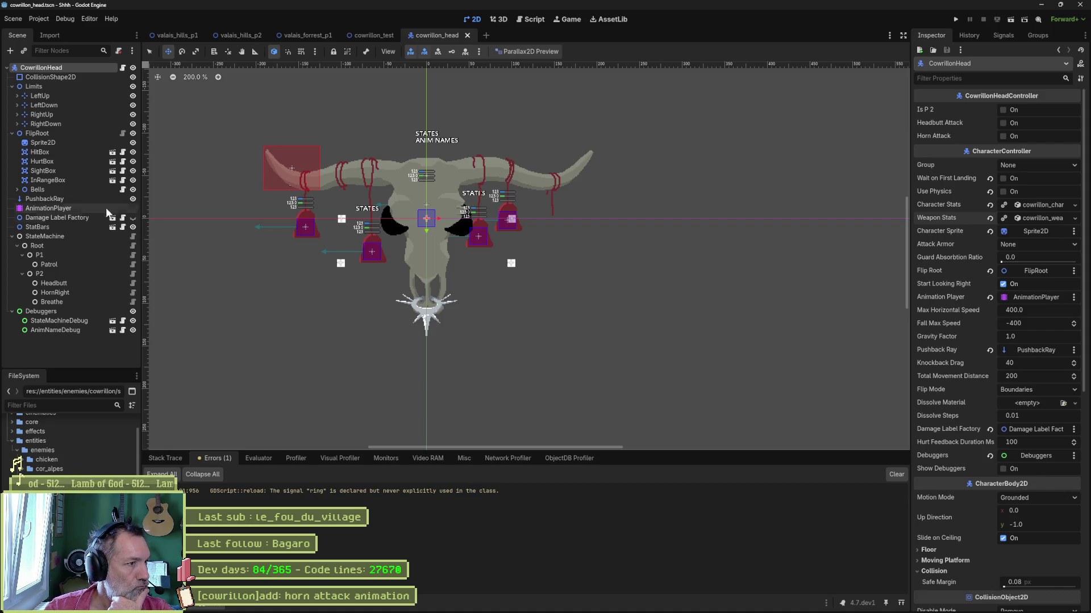
Review the HitBox settings, then select the HornRight state under StateMachine > Root > P2.
{"action": "left_click", "coordinate": [66, 151]}
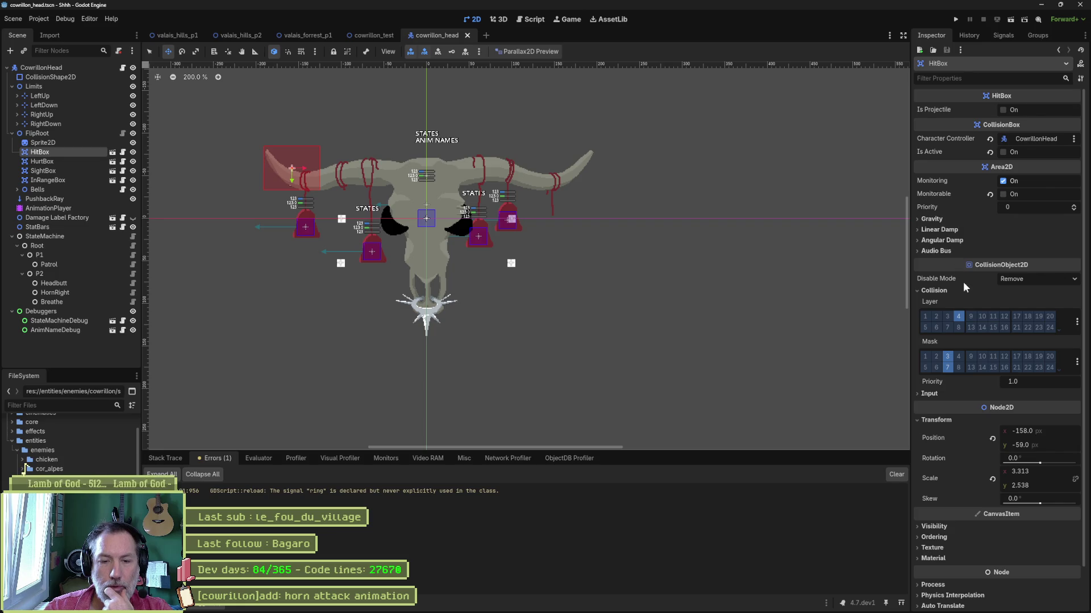
{"action": "scroll", "coordinate": [963, 340], "scroll_direction": "down", "scroll_amount": 2}
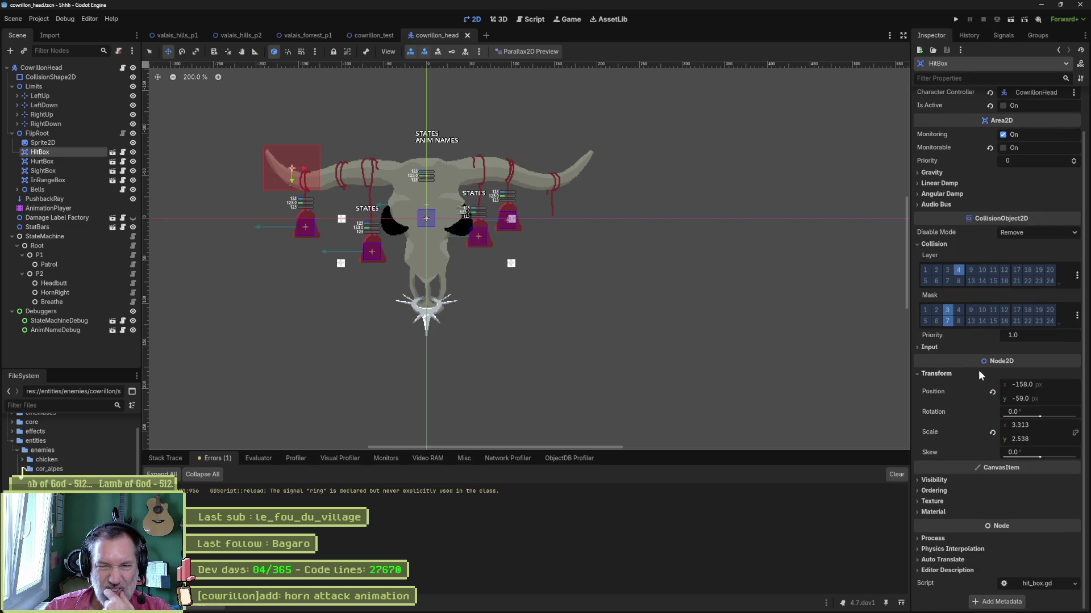
{"action": "scroll", "coordinate": [965, 373], "scroll_direction": "up", "scroll_amount": 2}
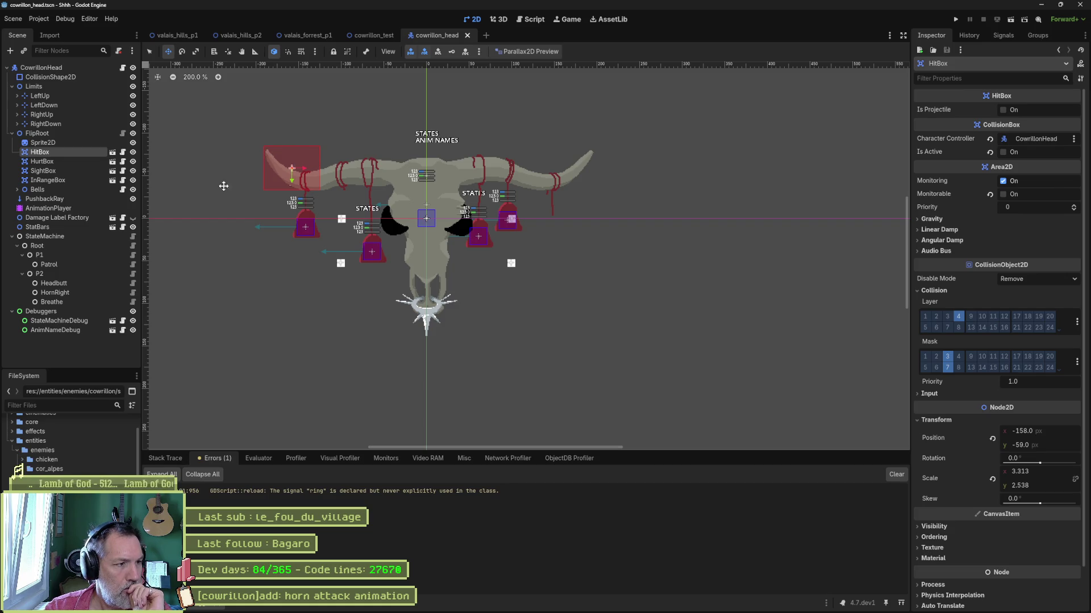
{"action": "left_click", "coordinate": [100, 293]}
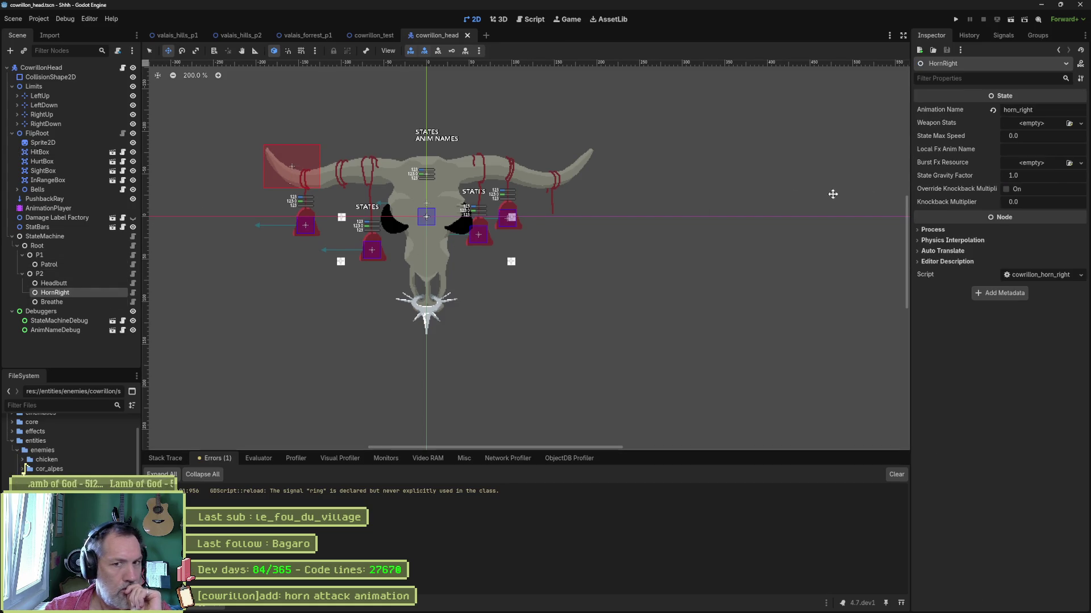
Assign cowrillon_weapon_stats.tres to HornRight's Weapon Stats and run the cowrillon_test scene.
{"action": "left_click", "coordinate": [1068, 124]}
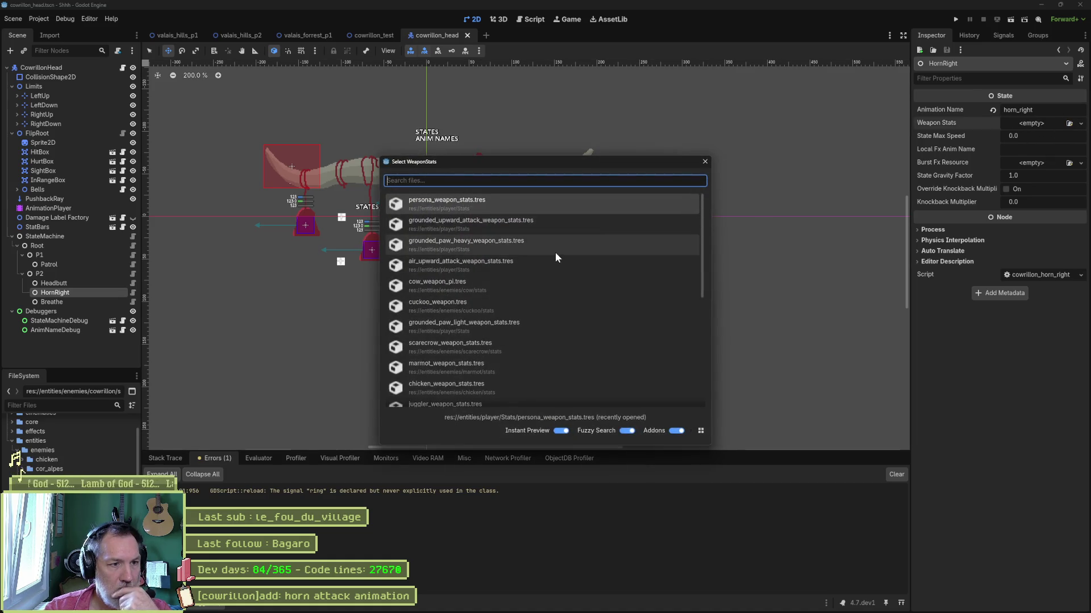
{"action": "type", "text": "cow"}
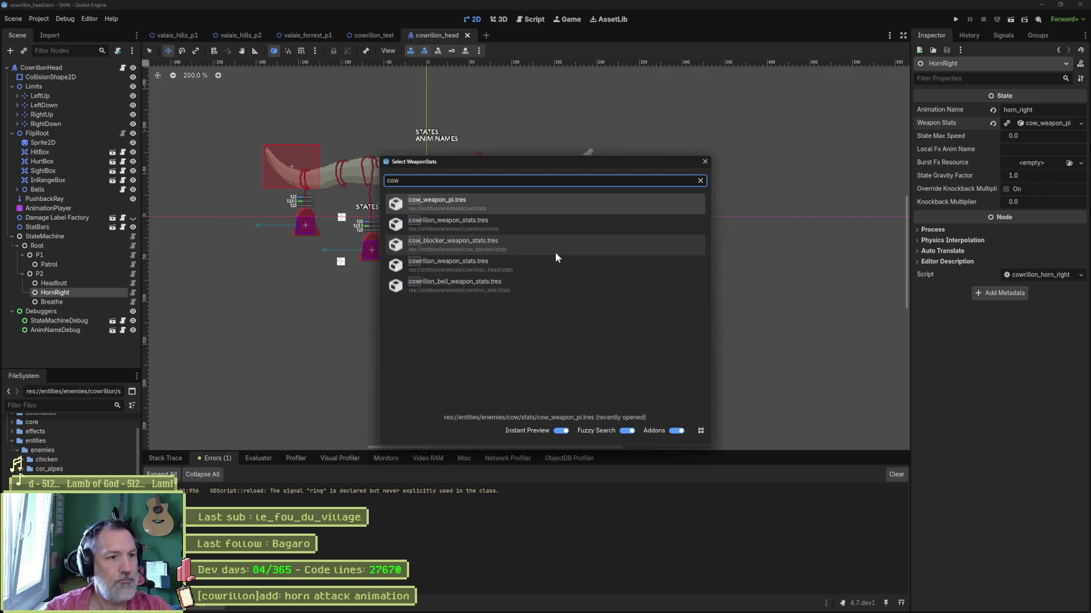
{"action": "key", "text": "Down"}
{"action": "key", "text": "Return"}
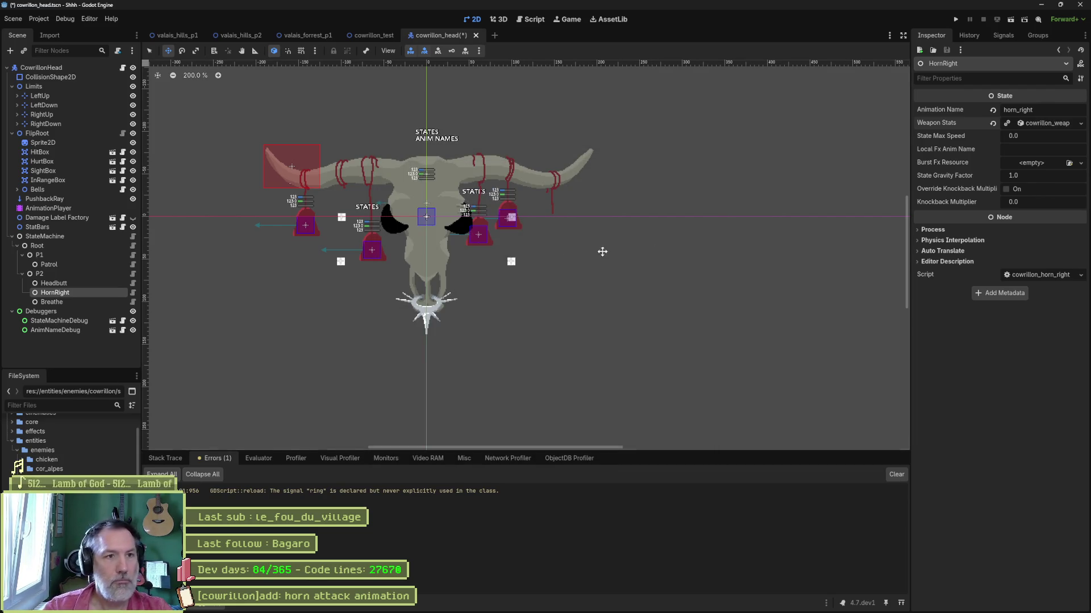
{"action": "left_click", "coordinate": [373, 36]}
{"action": "key", "text": "F6"}
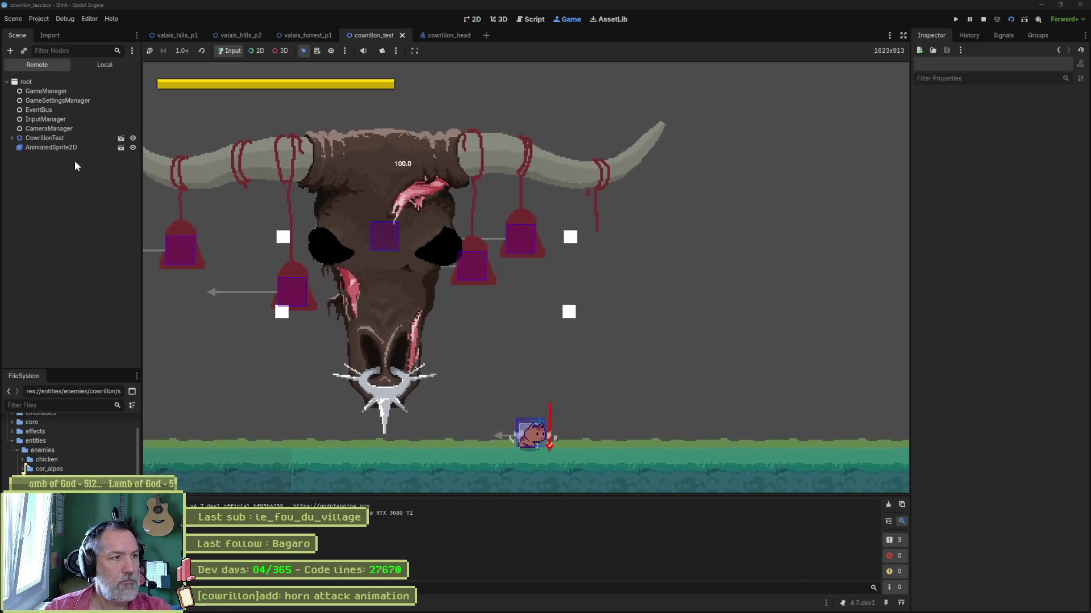
{"action": "left_click", "coordinate": [12, 138]}
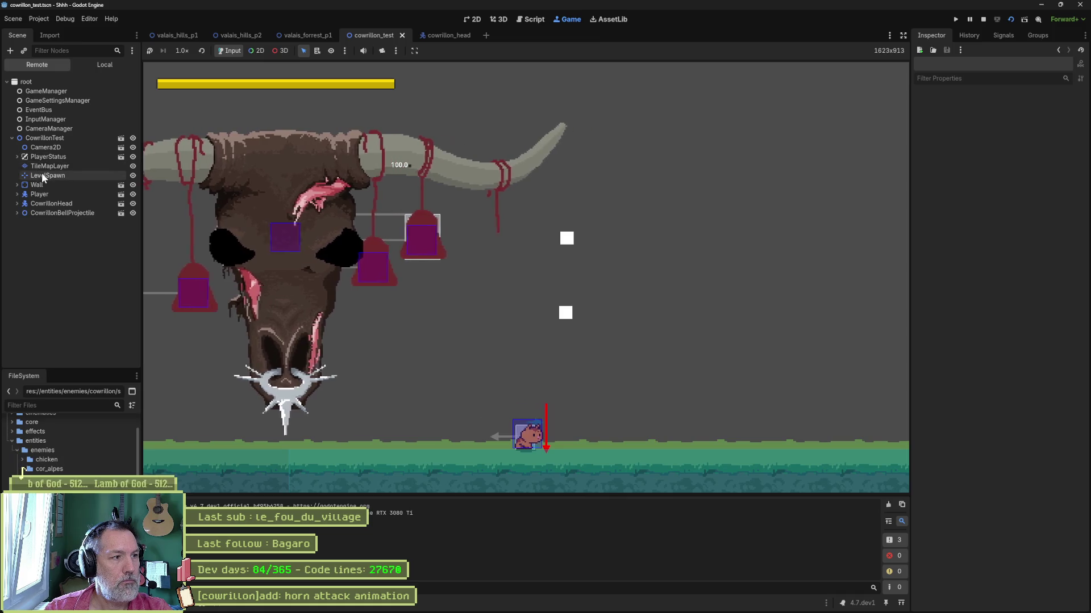
{"action": "left_click", "coordinate": [41, 203]}
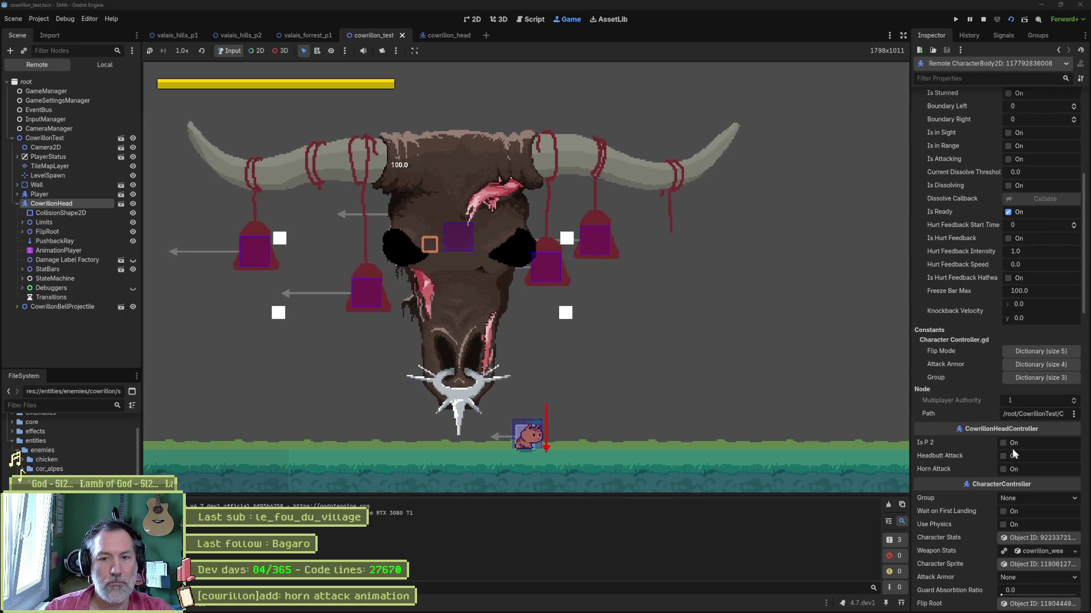
{"action": "left_click", "coordinate": [1003, 469]}
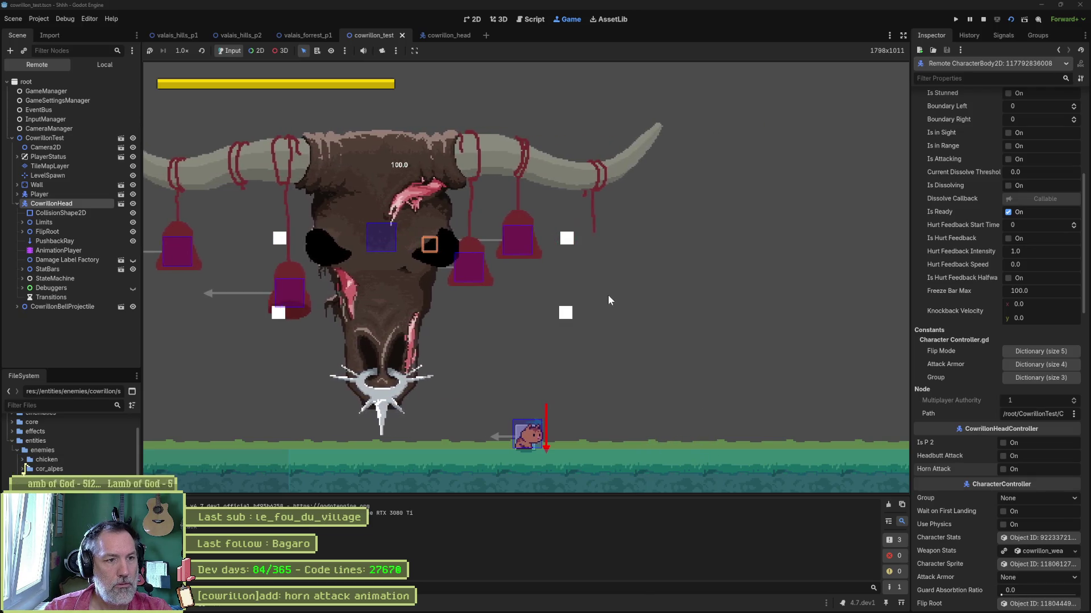
{"action": "key", "text": "F8"}
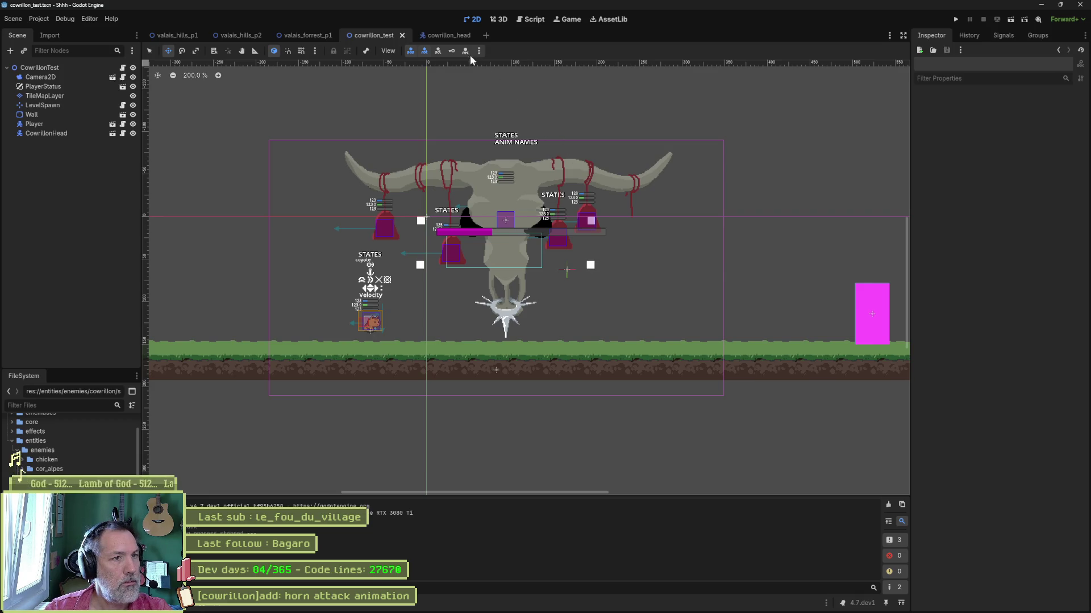
{"action": "mouse_move", "coordinate": [442, 36]}
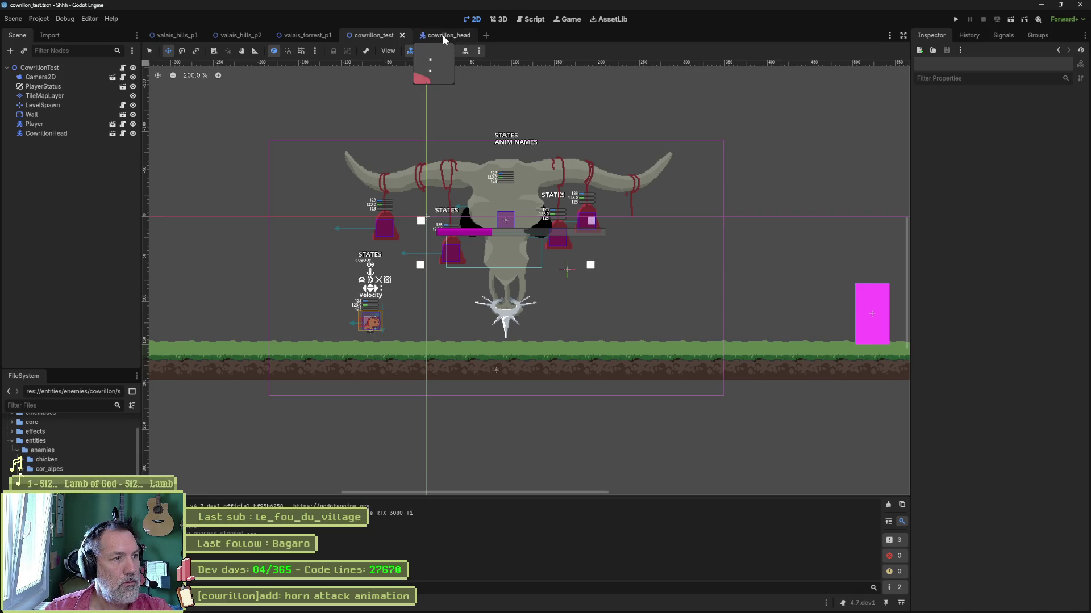
{"action": "left_click", "coordinate": [527, 19]}
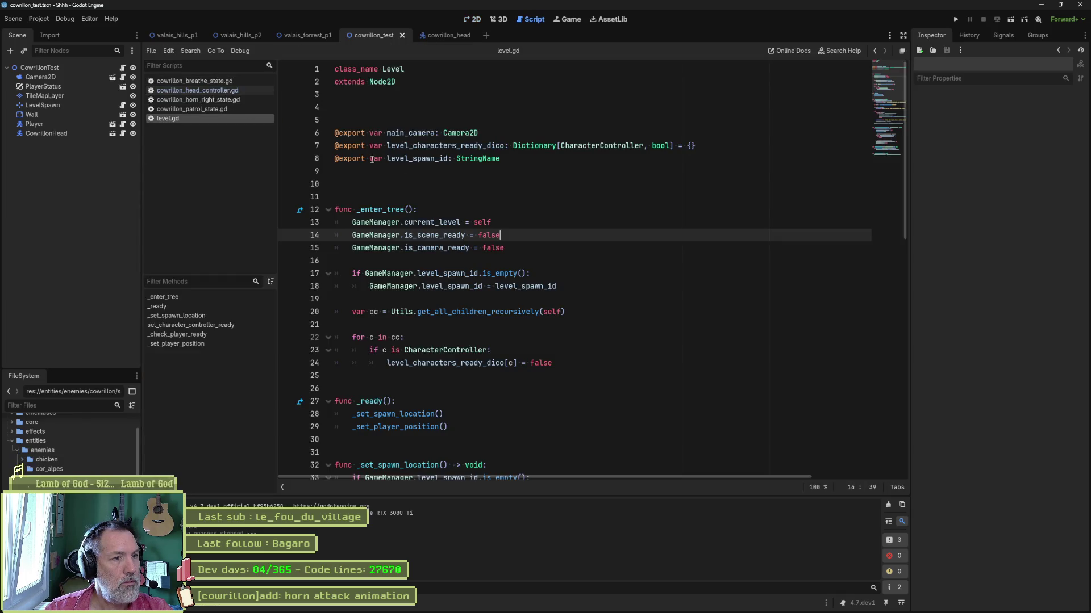
Open hit_box.gd and follow it to CollisionBox's on_body_entered function in collision_box.gd.
{"action": "key", "text": "shift+alt+o"}
{"action": "type", "text": "hit"}
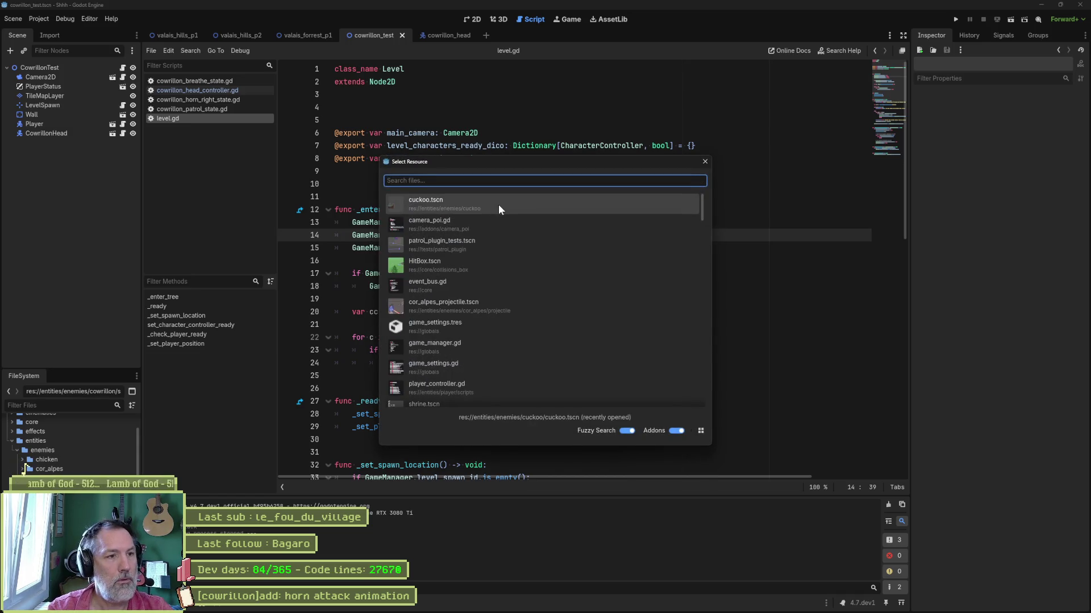
{"action": "key", "text": "Return"}
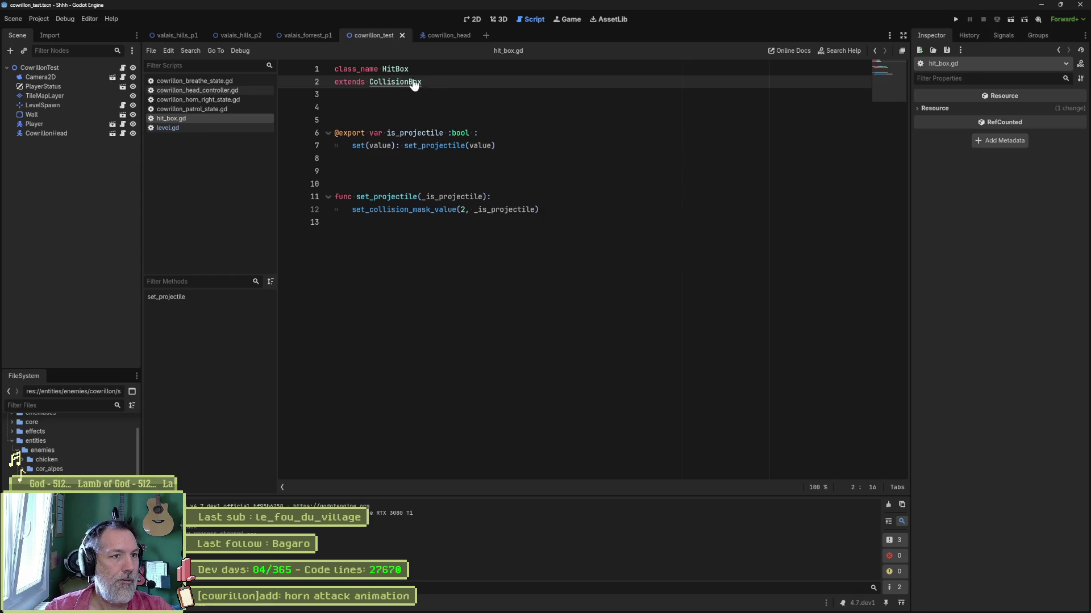
{"action": "left_click", "coordinate": [409, 81], "text": "ctrl"}
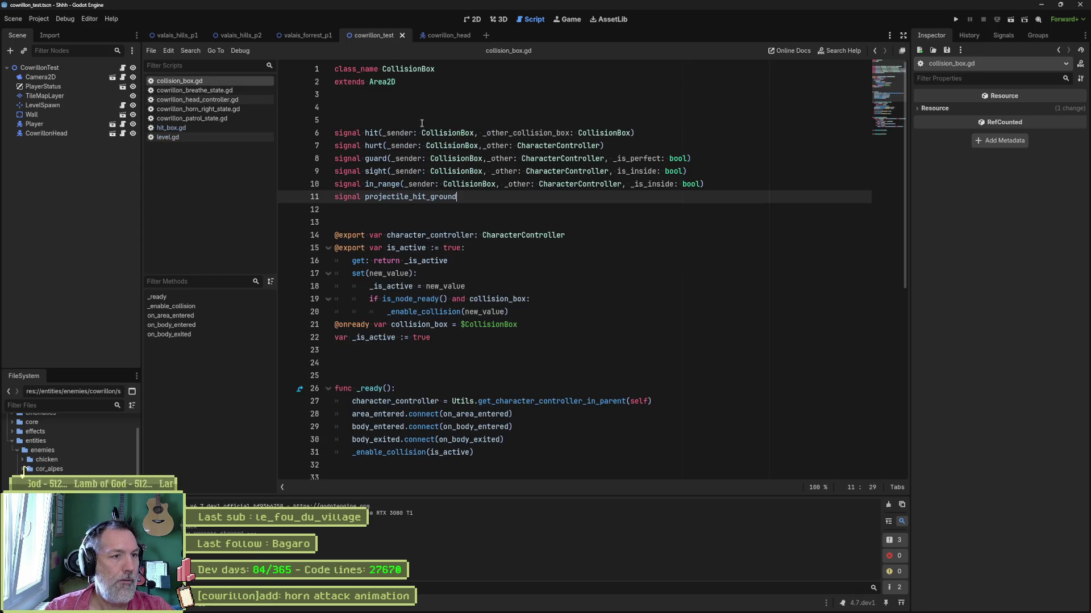
{"action": "left_click", "coordinate": [196, 325]}
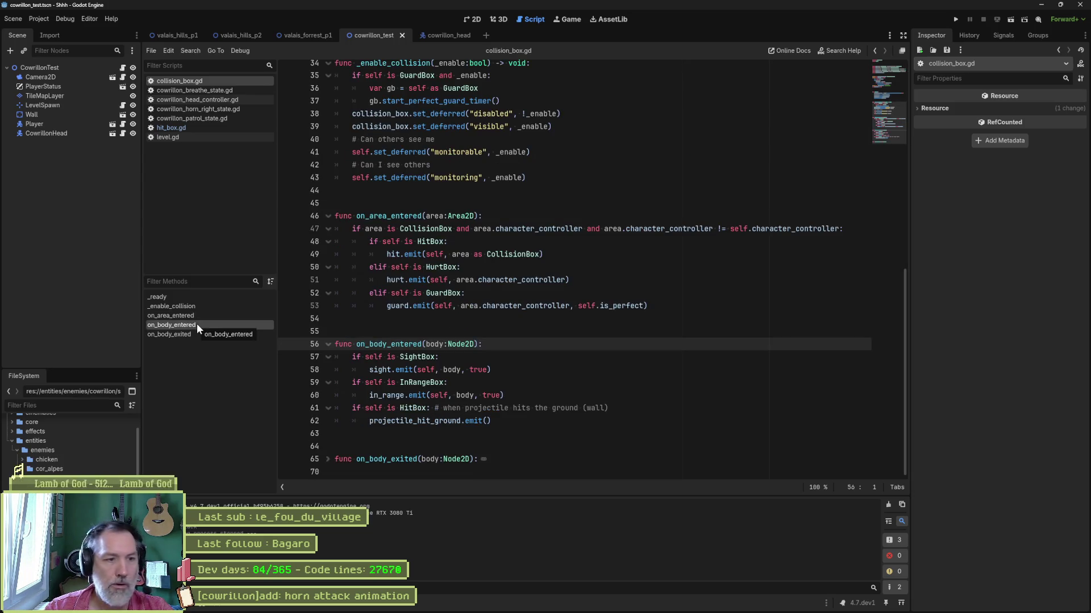
Set breakpoints on lines 57 and 47 and rerun the scene until it pauses.
{"action": "left_click", "coordinate": [287, 357]}
{"action": "left_click", "coordinate": [288, 228]}
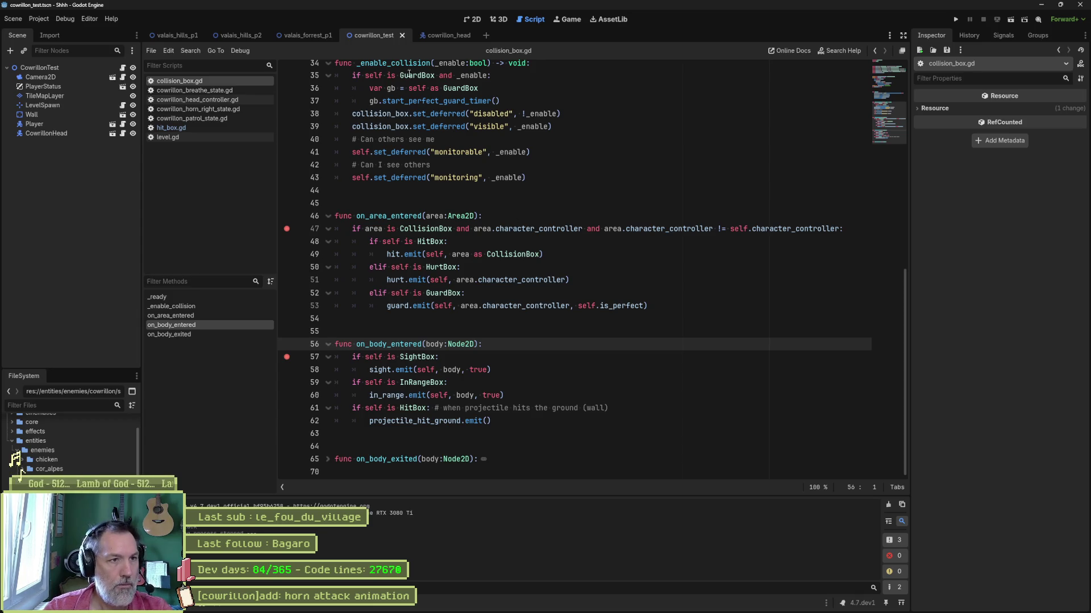
{"action": "key", "text": "F6"}
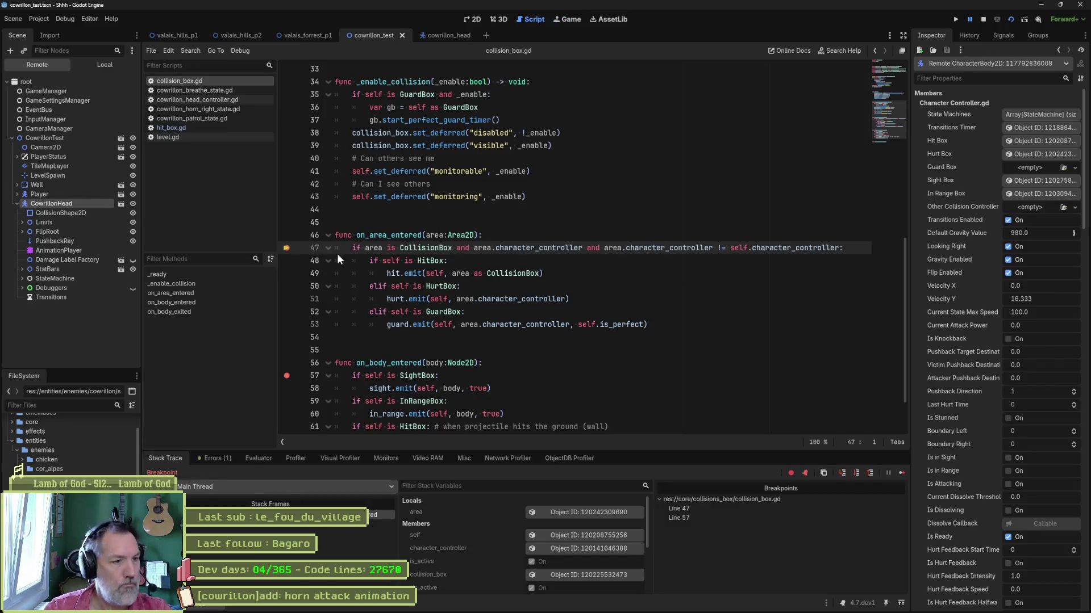
Continue execution past the breakpoint three times.
{"action": "left_click", "coordinate": [901, 474]}
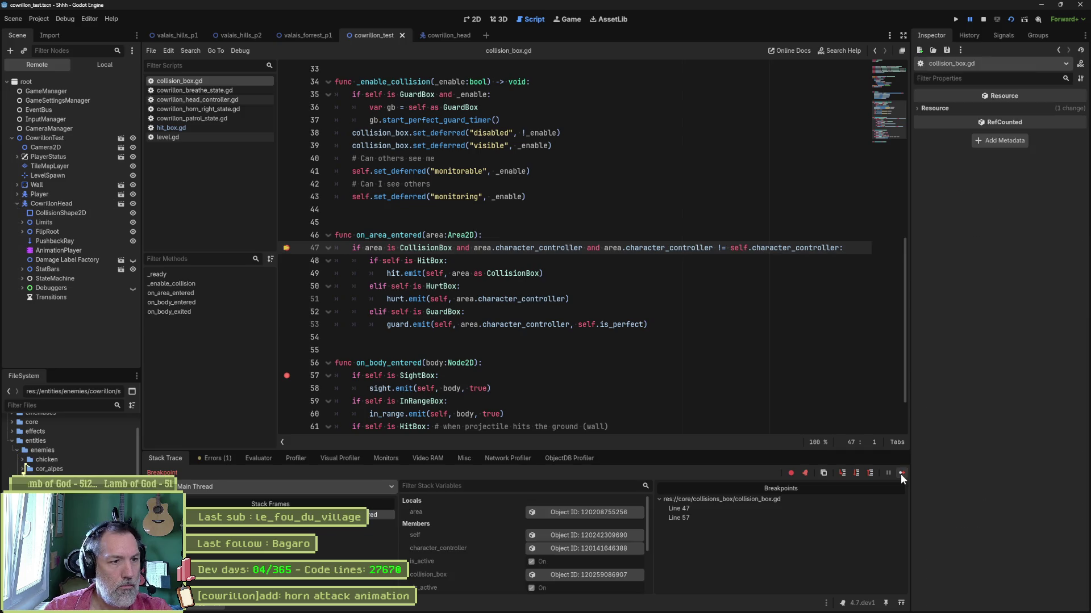
{"action": "left_click", "coordinate": [901, 474]}
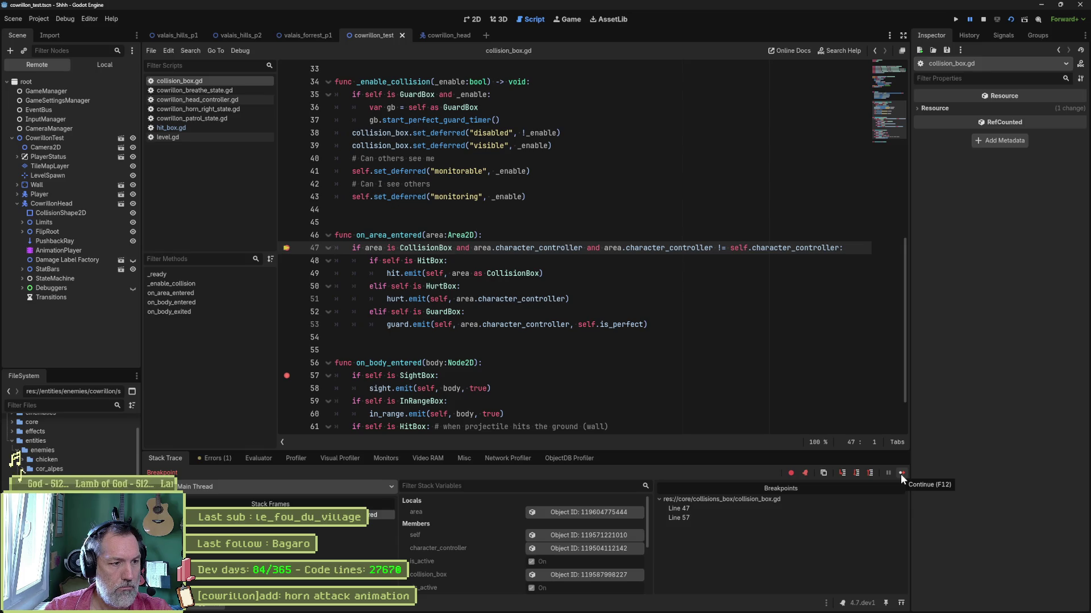
{"action": "left_click", "coordinate": [901, 474]}
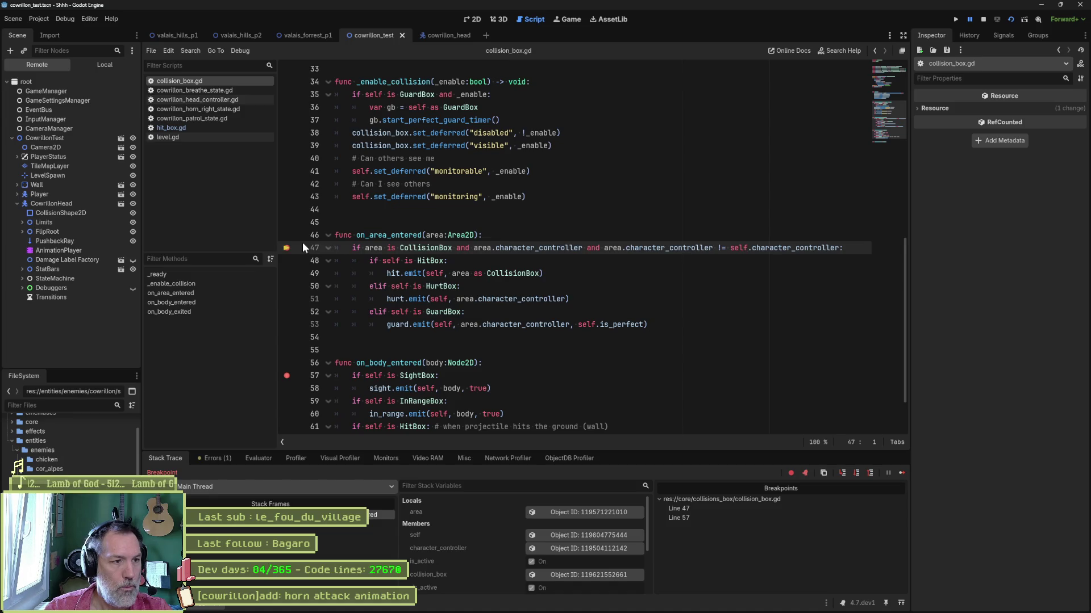
Remove the line 47 and 57 breakpoints and add one on line 51's hurt.emit call.
{"action": "left_click", "coordinate": [286, 248]}
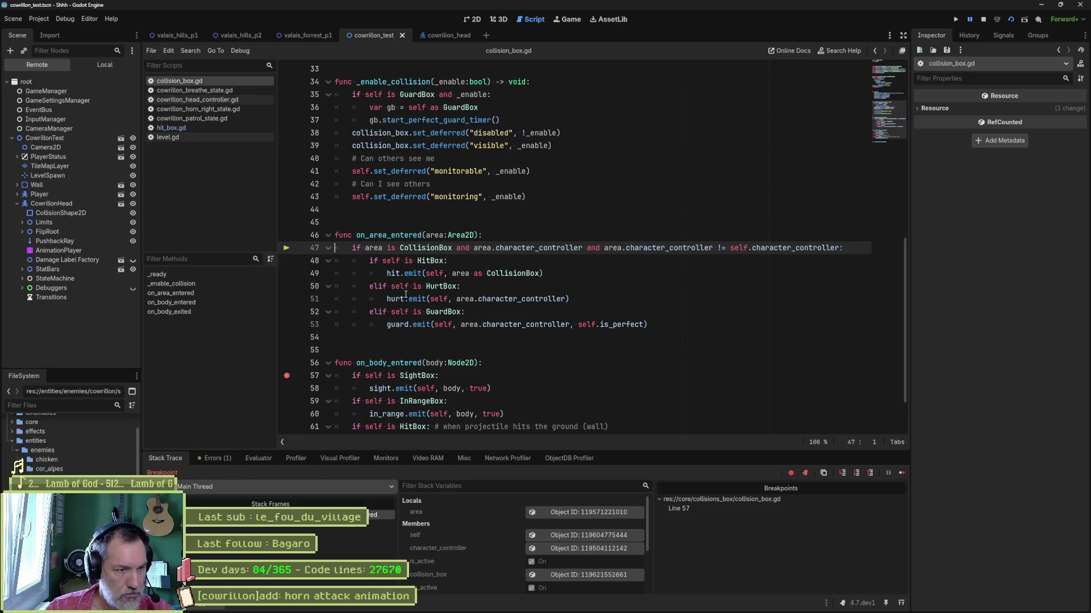
{"action": "mouse_move", "coordinate": [401, 290]}
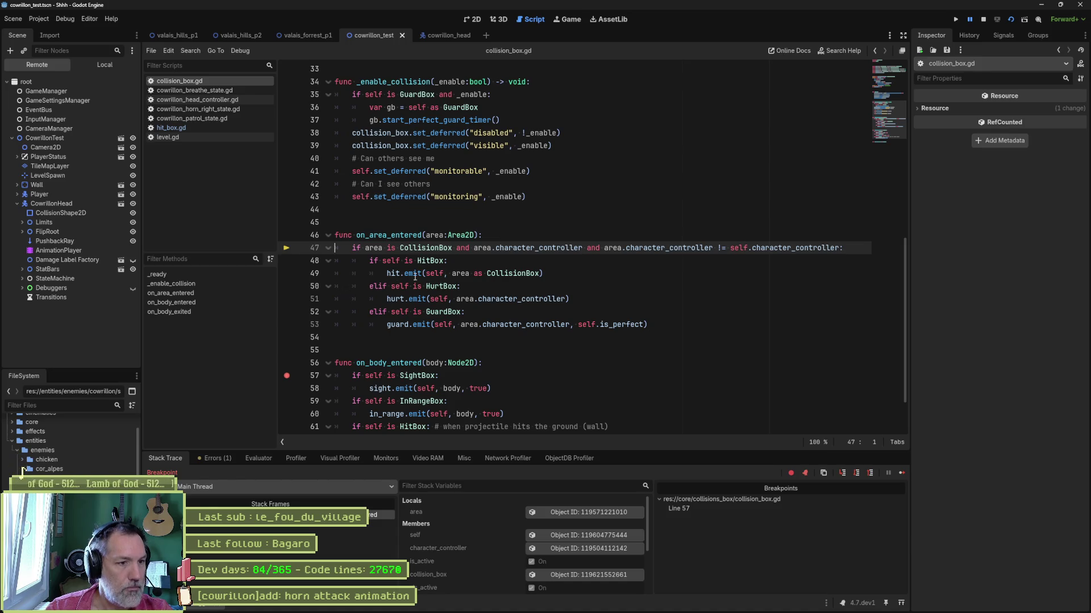
{"action": "left_click", "coordinate": [286, 298]}
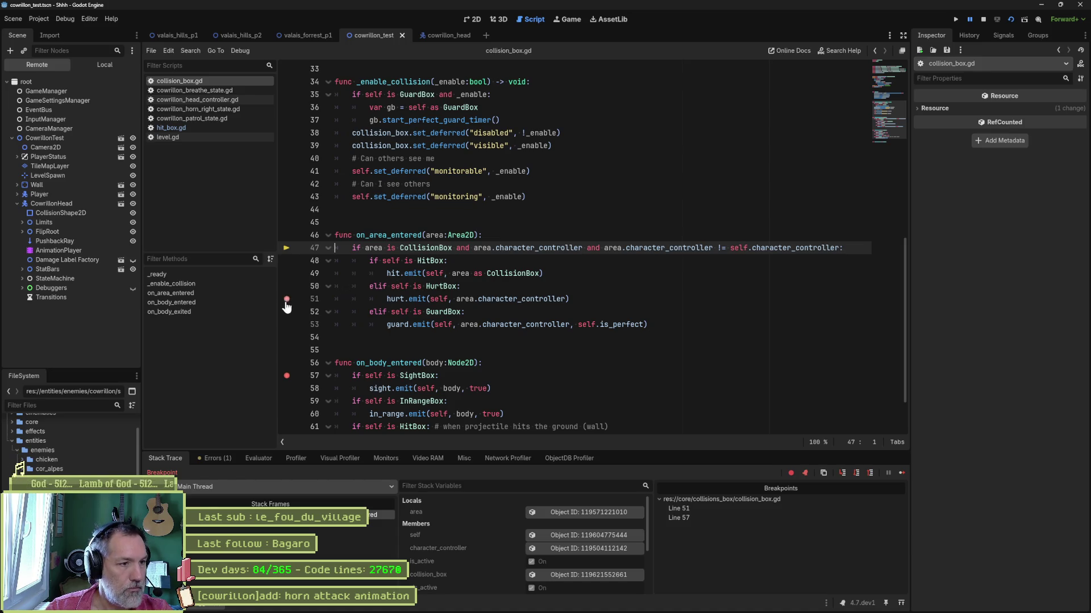
{"action": "left_click", "coordinate": [286, 375]}
{"action": "scroll", "coordinate": [288, 378], "scroll_direction": "down", "scroll_amount": 2}
{"action": "scroll", "coordinate": [482, 296], "scroll_direction": "up", "scroll_amount": 1}
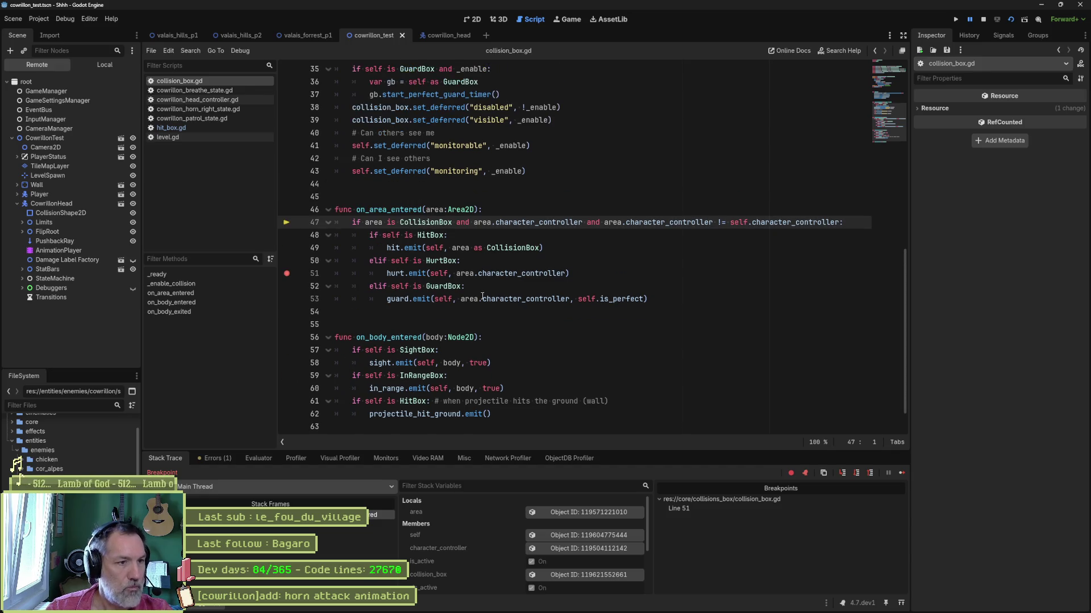
Resume the game, then inspect the live CowrillonHead, the triggering area, its owner character and the HurtBox.
{"action": "left_click", "coordinate": [898, 472]}
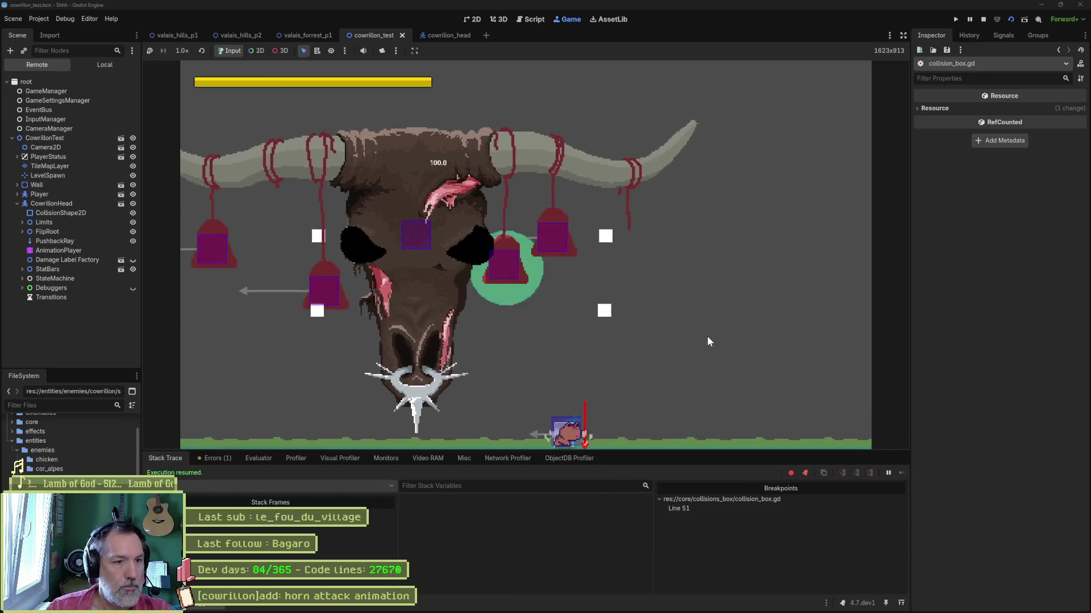
{"action": "left_click", "coordinate": [80, 203]}
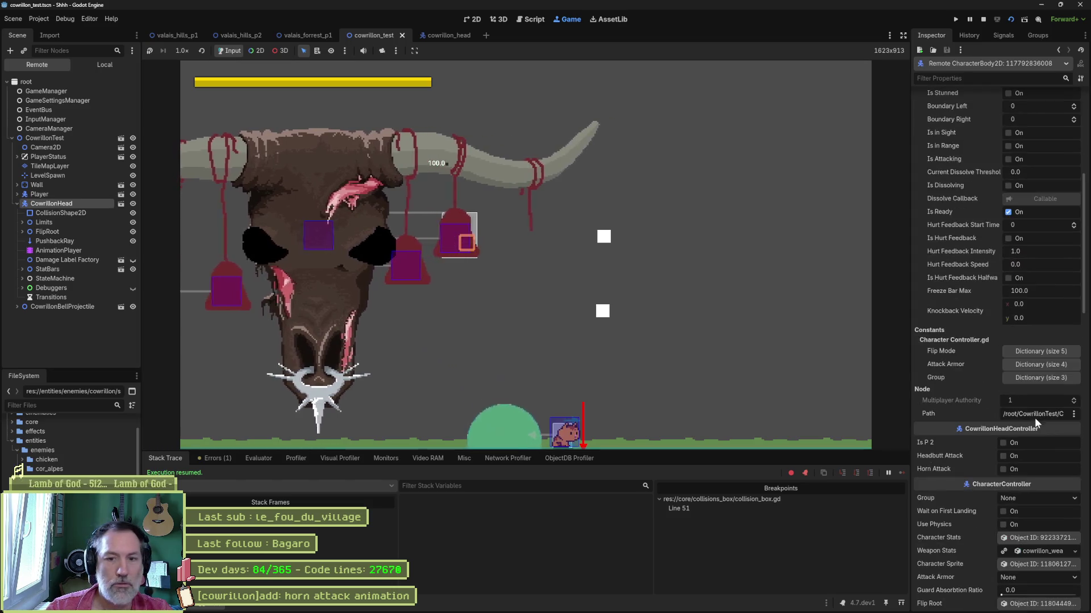
{"action": "left_click", "coordinate": [1008, 467]}
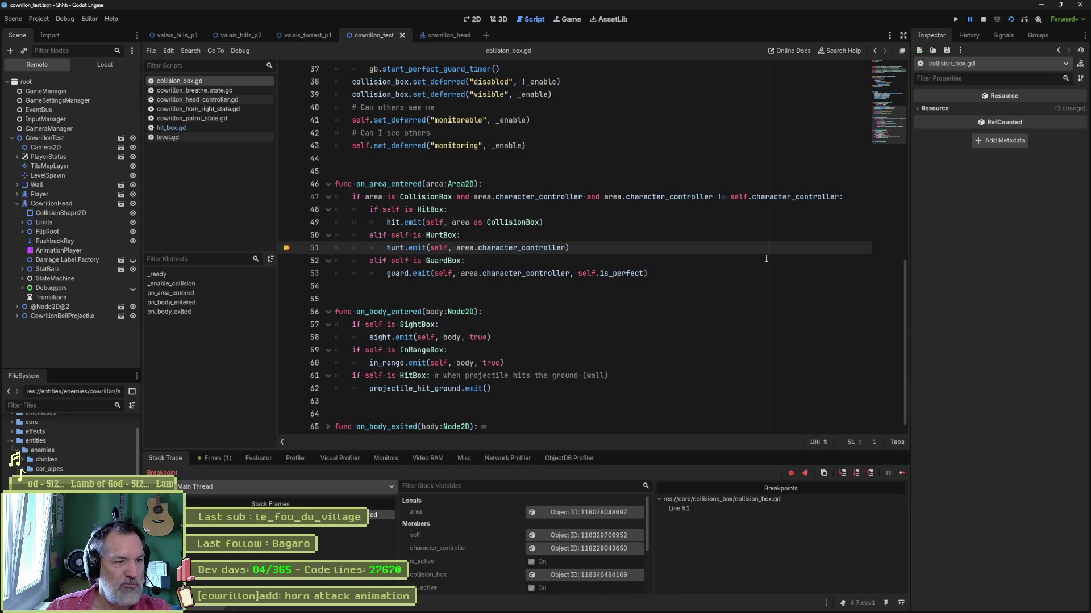
{"action": "left_click", "coordinate": [585, 513]}
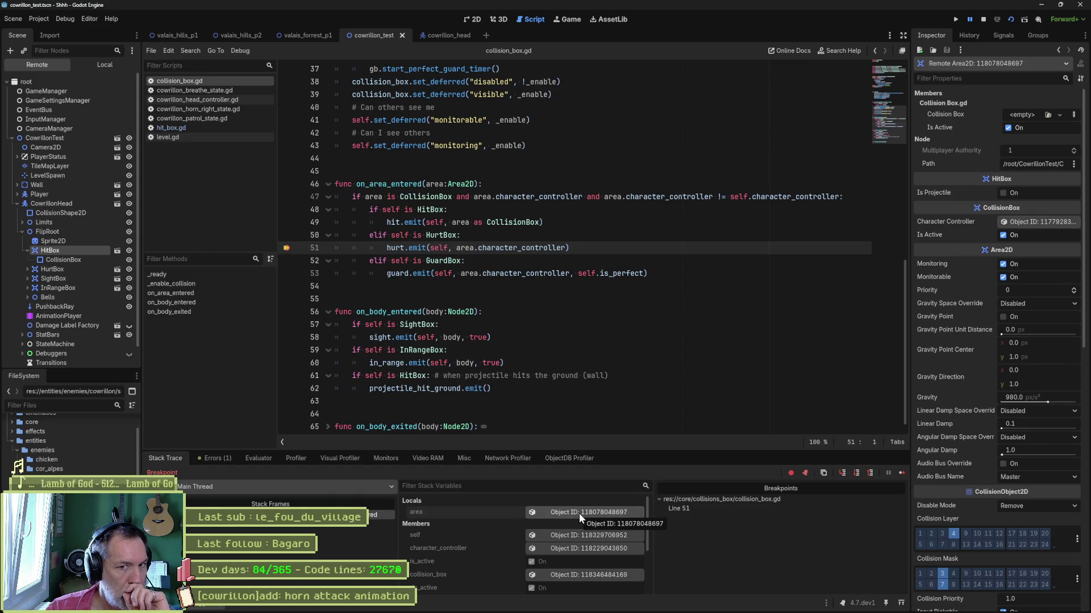
{"action": "left_click", "coordinate": [1035, 222]}
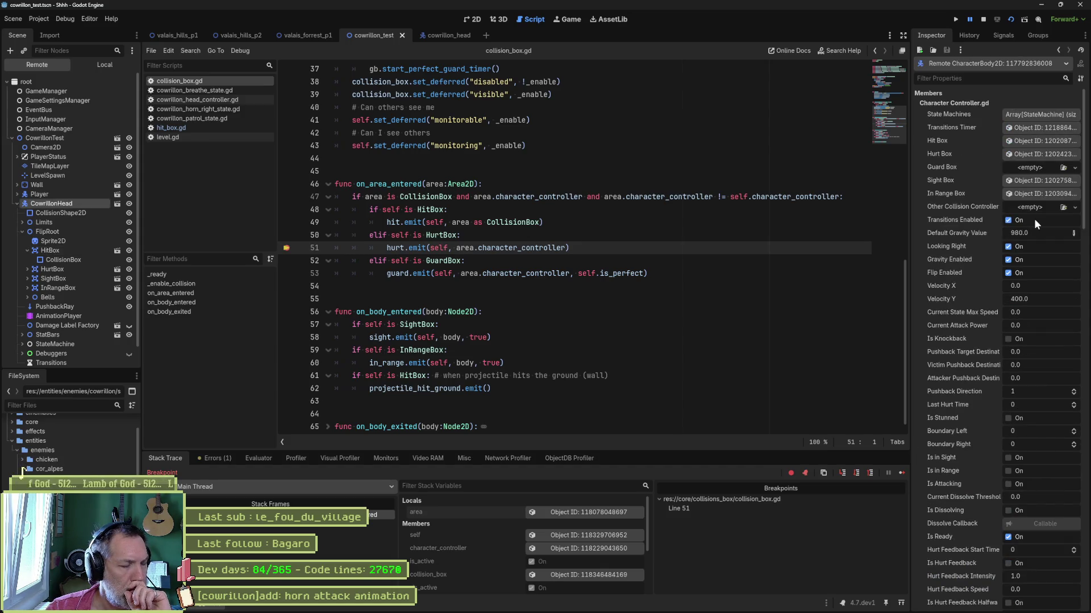
{"action": "left_click", "coordinate": [599, 534]}
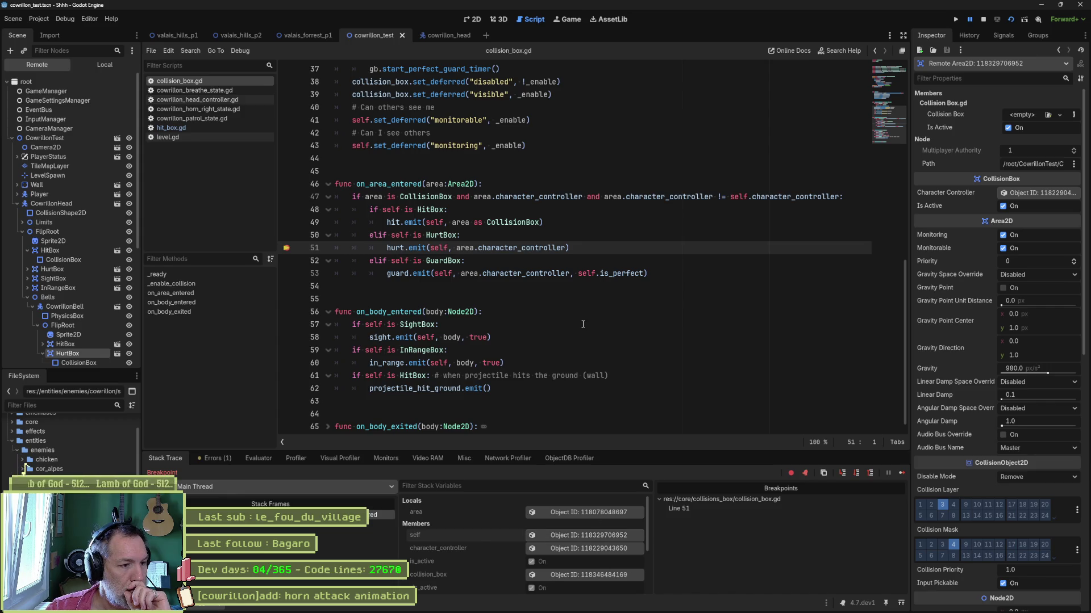
At the next stop, inspect the boss HitBox, the Player and its HurtBox, then clear line 51's breakpoint.
{"action": "left_click", "coordinate": [900, 475]}
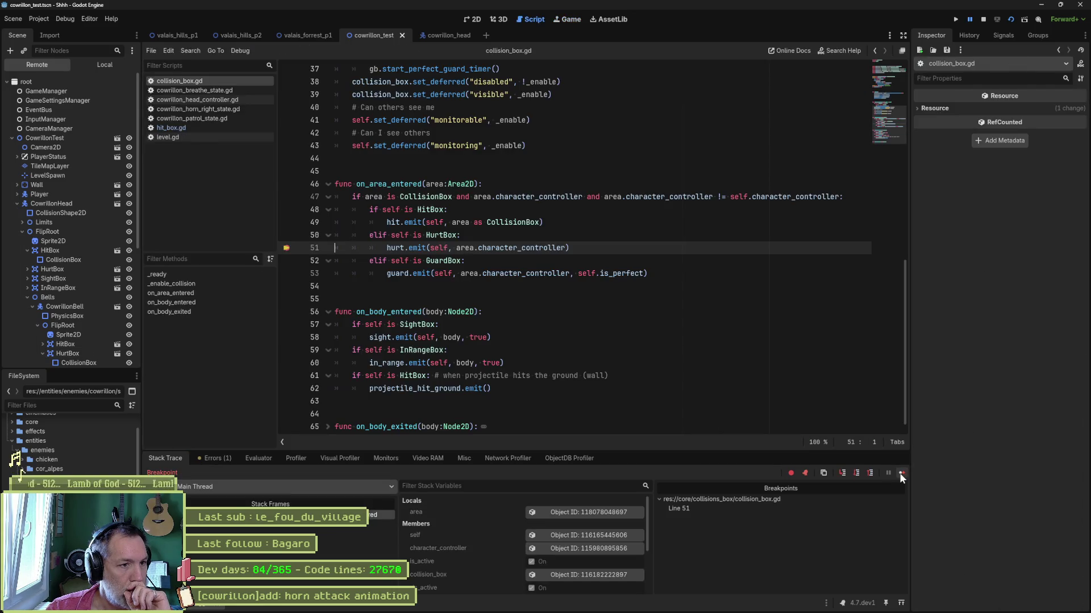
{"action": "left_click", "coordinate": [604, 514]}
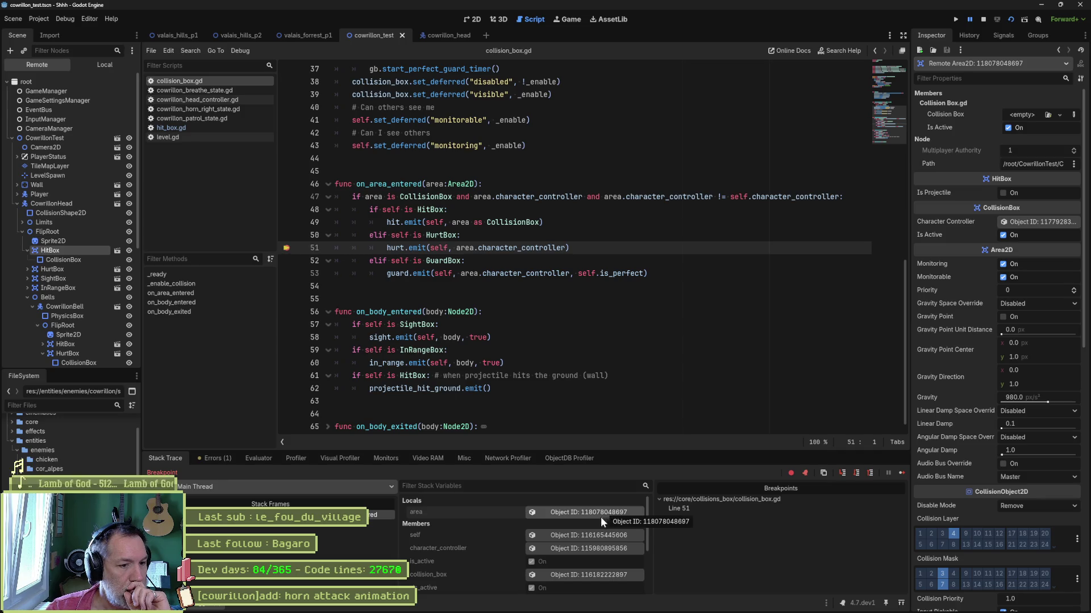
{"action": "left_click", "coordinate": [599, 548]}
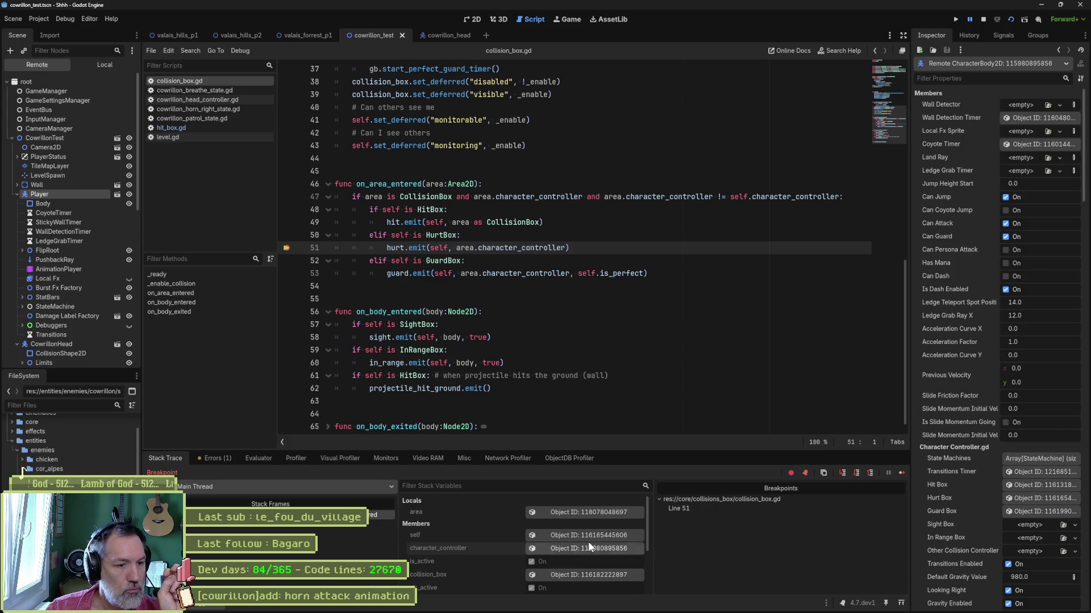
{"action": "scroll", "coordinate": [588, 542], "scroll_direction": "down", "scroll_amount": 3}
{"action": "scroll", "coordinate": [585, 545], "scroll_direction": "up", "scroll_amount": 3}
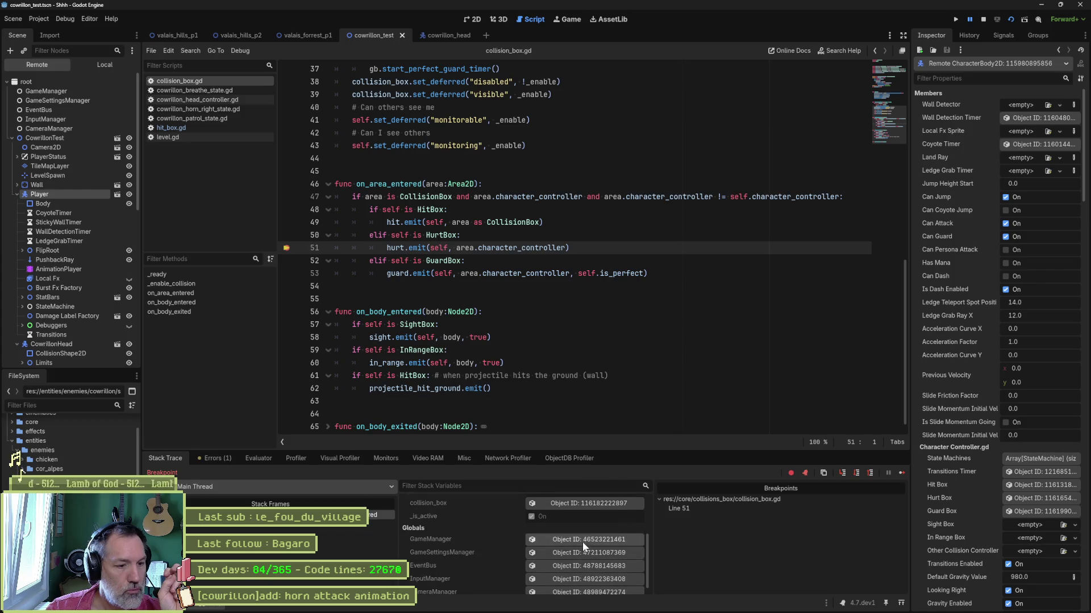
{"action": "left_click", "coordinate": [582, 514]}
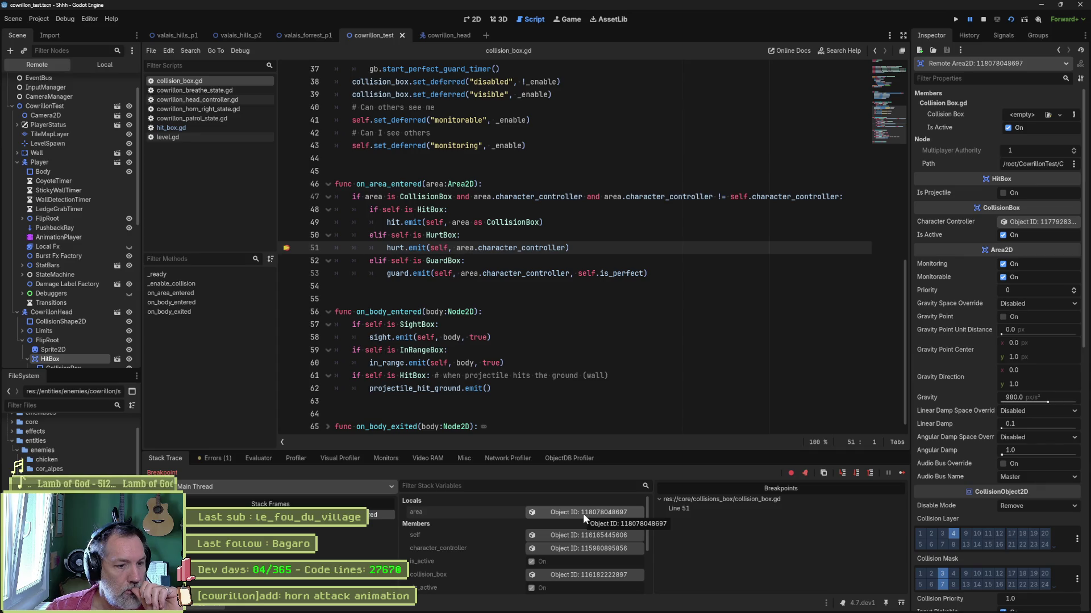
{"action": "left_click", "coordinate": [584, 535]}
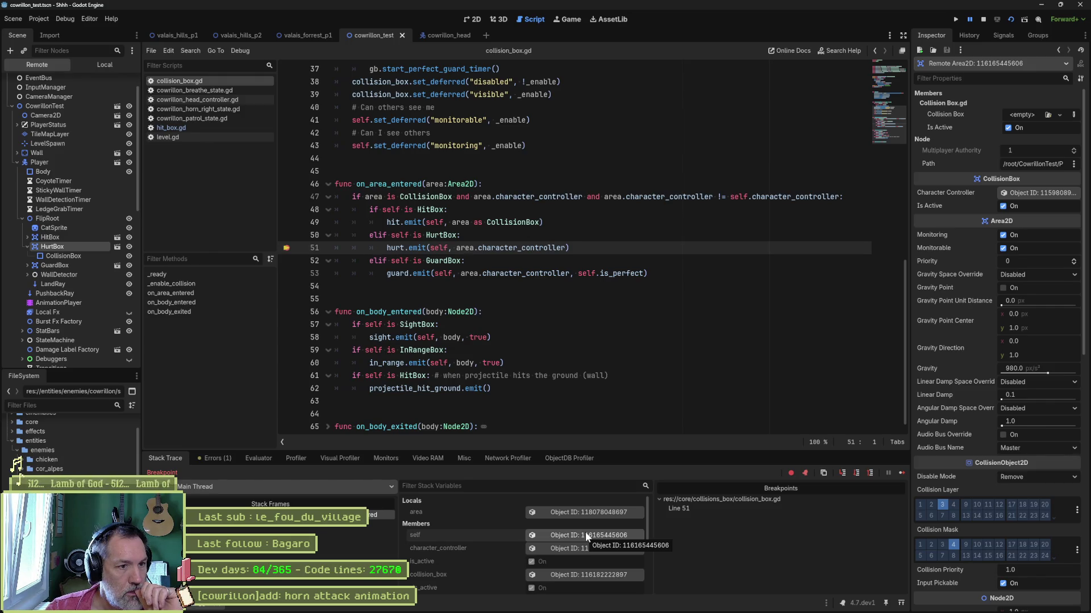
{"action": "left_click", "coordinate": [287, 248]}
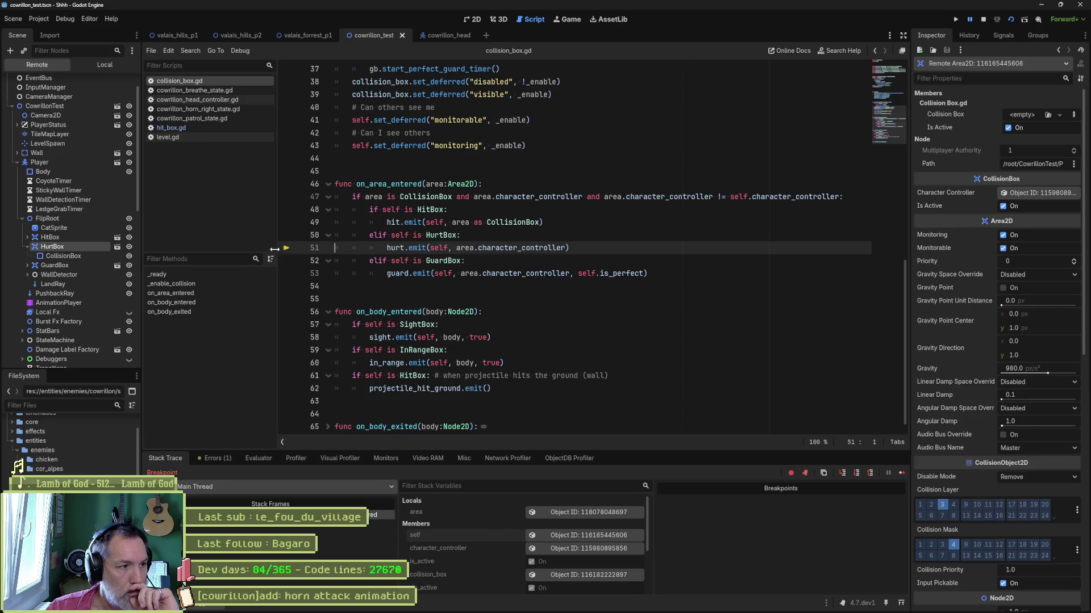
In the Player scene, break at line 181 of on_hurt, run to it, then remove that breakpoint.
{"action": "left_click", "coordinate": [117, 162]}
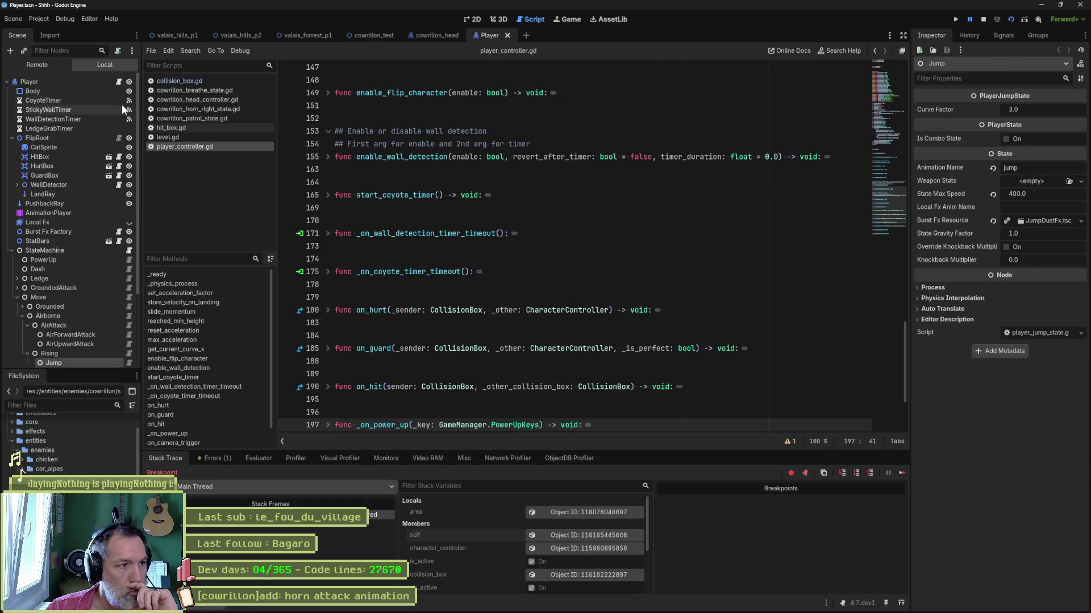
{"action": "left_click", "coordinate": [193, 405]}
{"action": "left_click", "coordinate": [286, 260]}
{"action": "left_click", "coordinate": [901, 472]}
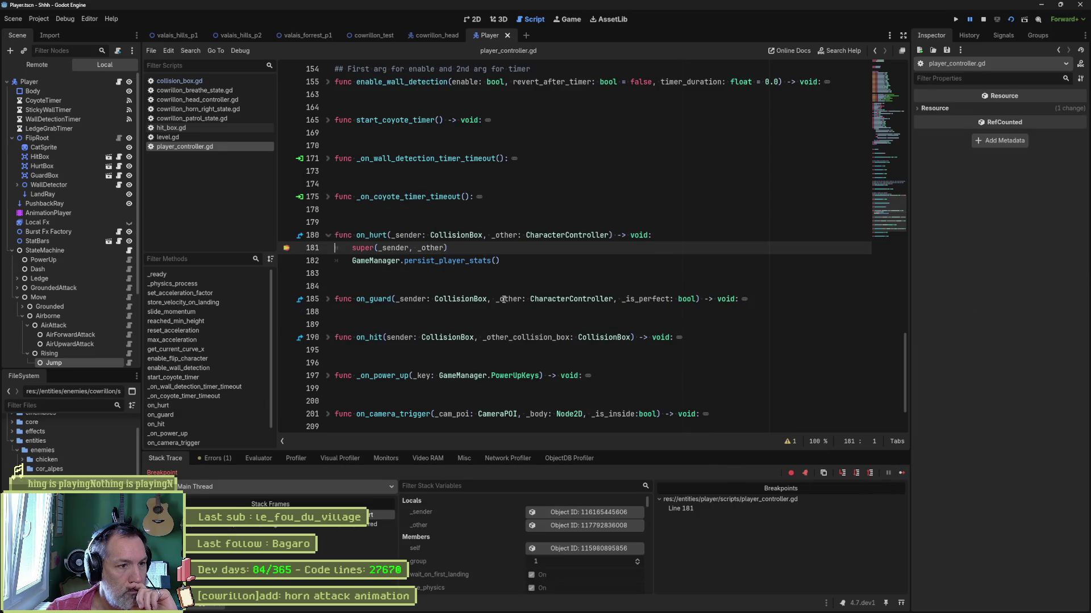
{"action": "left_click", "coordinate": [287, 248]}
Break at line 119 in persist_player_stats, run to it, and view the calling player_controller.gd frame.
{"action": "left_click", "coordinate": [452, 261]}
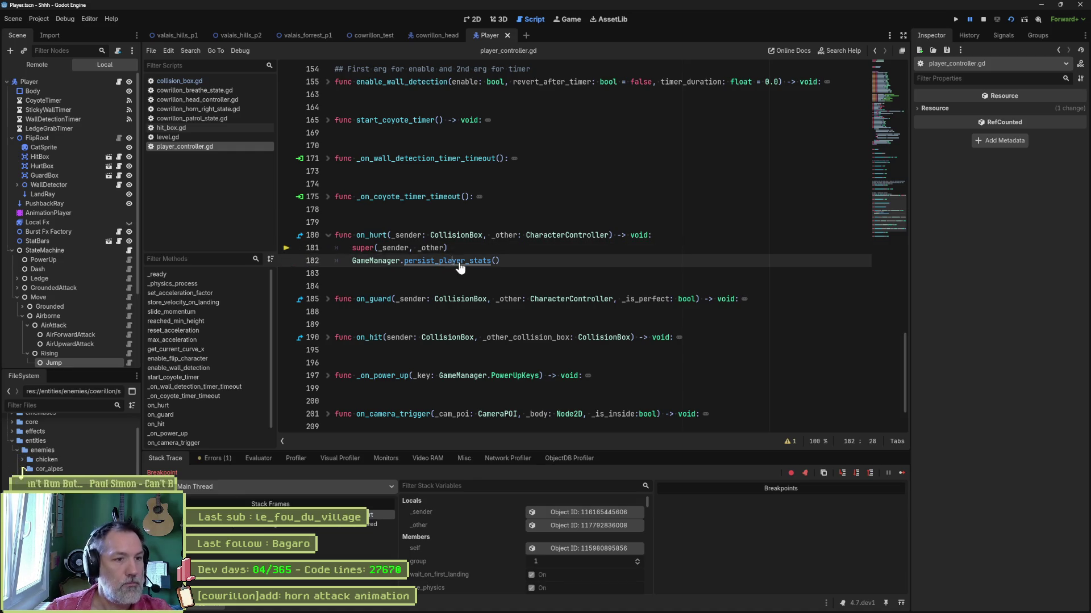
{"action": "left_click", "coordinate": [460, 263], "text": "ctrl"}
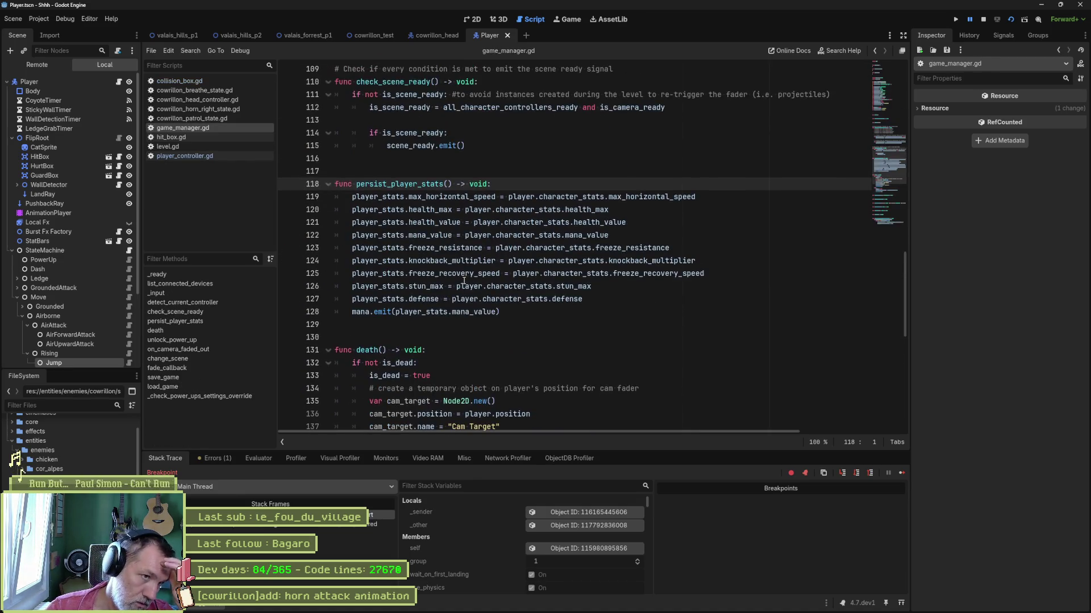
{"action": "left_click", "coordinate": [287, 197]}
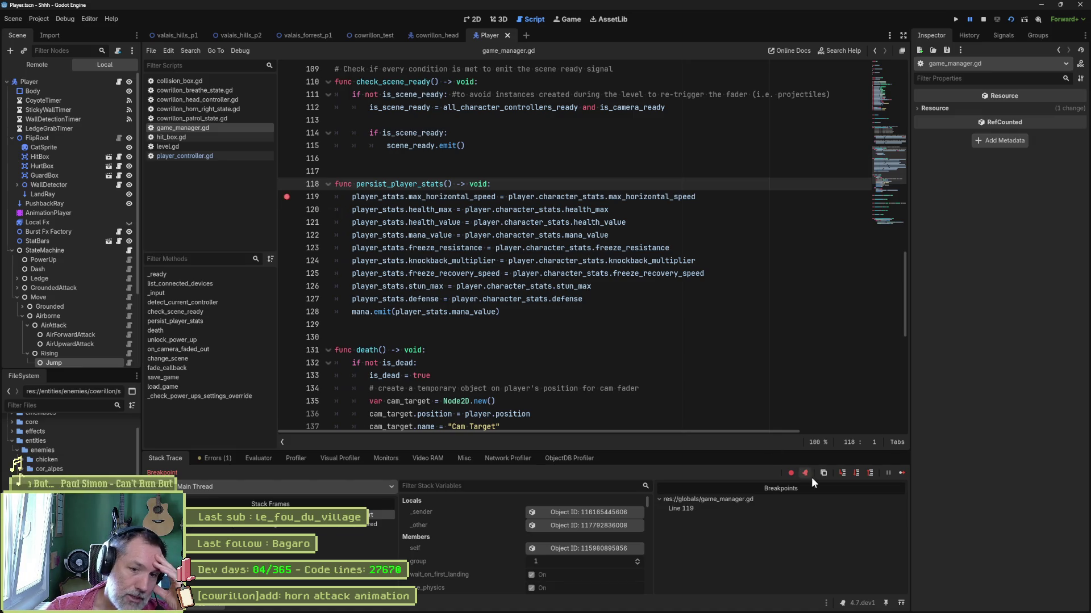
{"action": "left_click", "coordinate": [897, 473]}
{"action": "mouse_move", "coordinate": [579, 276]}
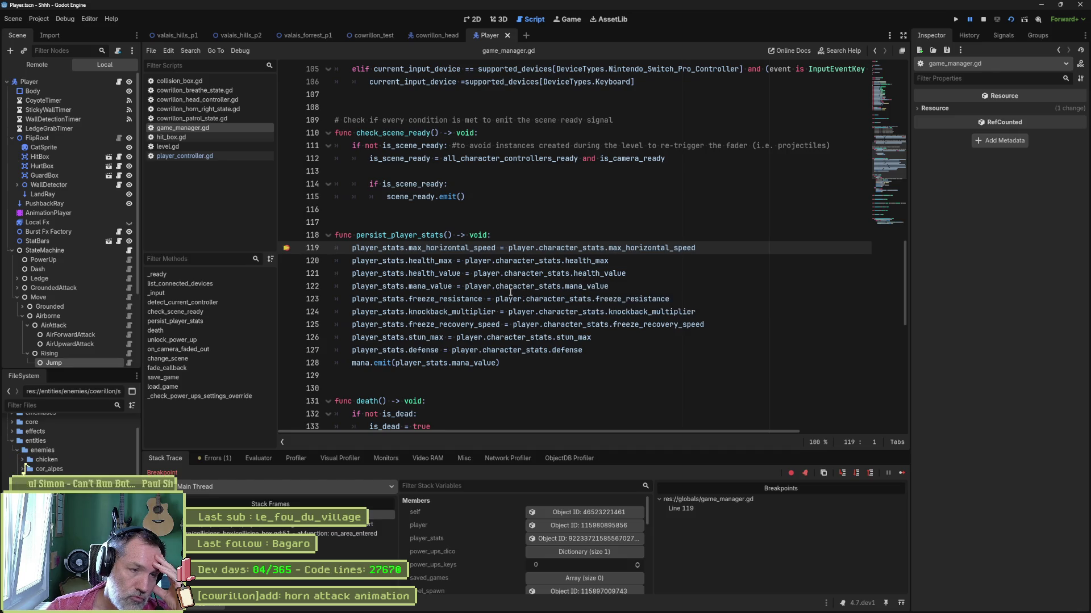
{"action": "mouse_move", "coordinate": [510, 293]}
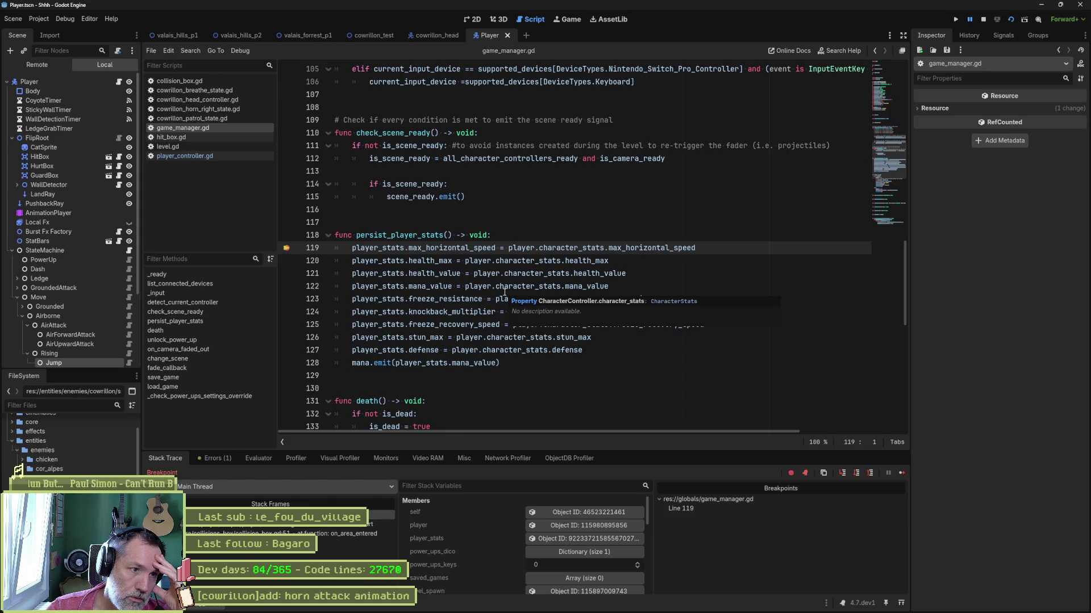
{"action": "double_click", "coordinate": [442, 275]}
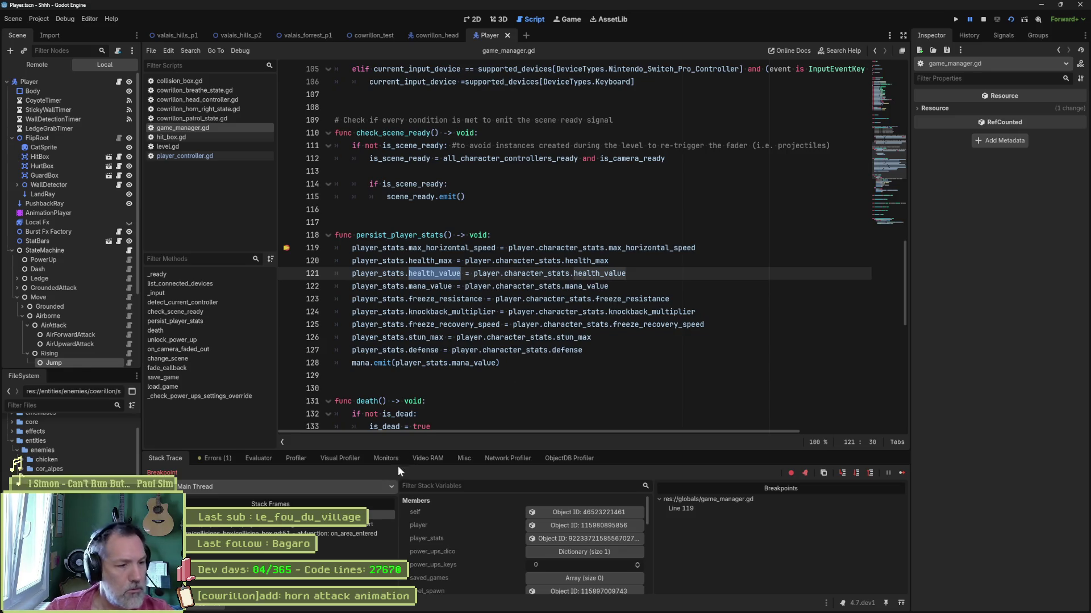
{"action": "left_click", "coordinate": [366, 525]}
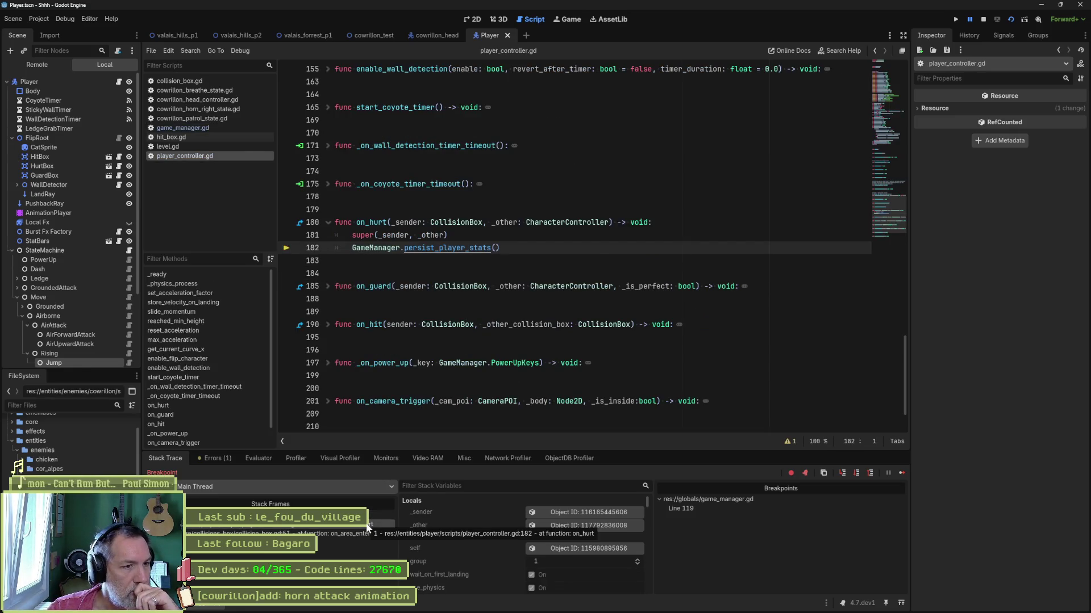
Review the collision_box.gd:51 frame's on_area_entered code, then switch to the cowrillon_head scene.
{"action": "left_click", "coordinate": [362, 532]}
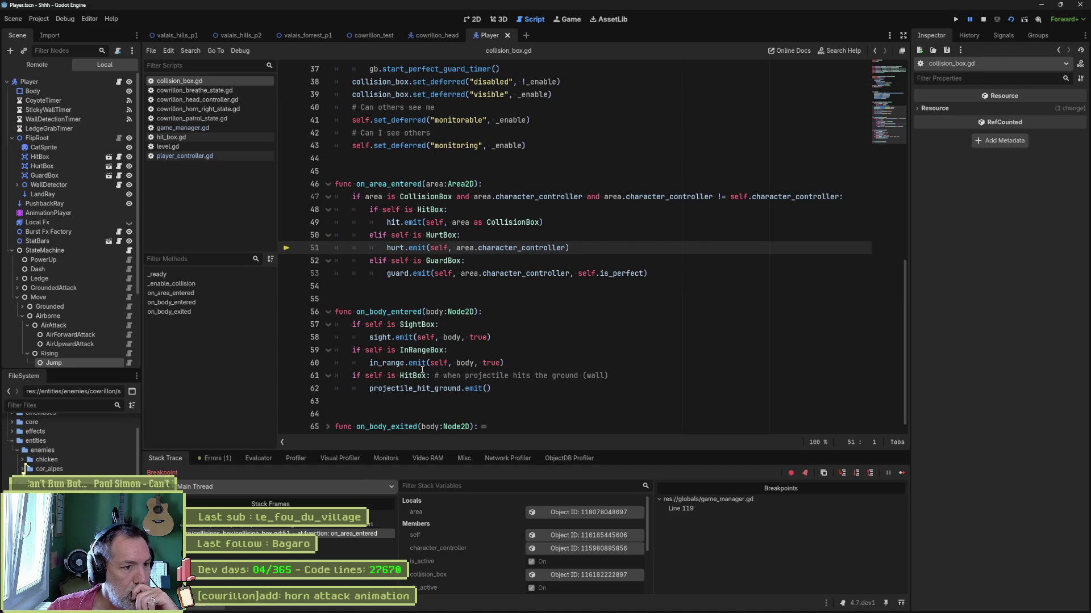
{"action": "mouse_move", "coordinate": [434, 344]}
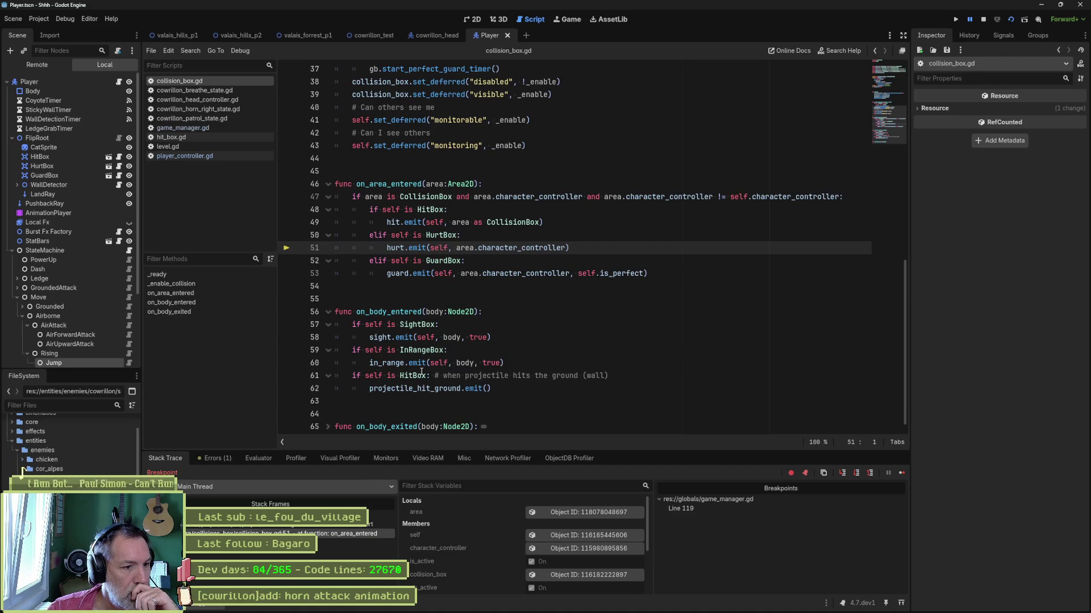
{"action": "scroll", "coordinate": [424, 362], "scroll_direction": "up", "scroll_amount": 3}
{"action": "mouse_move", "coordinate": [421, 373]}
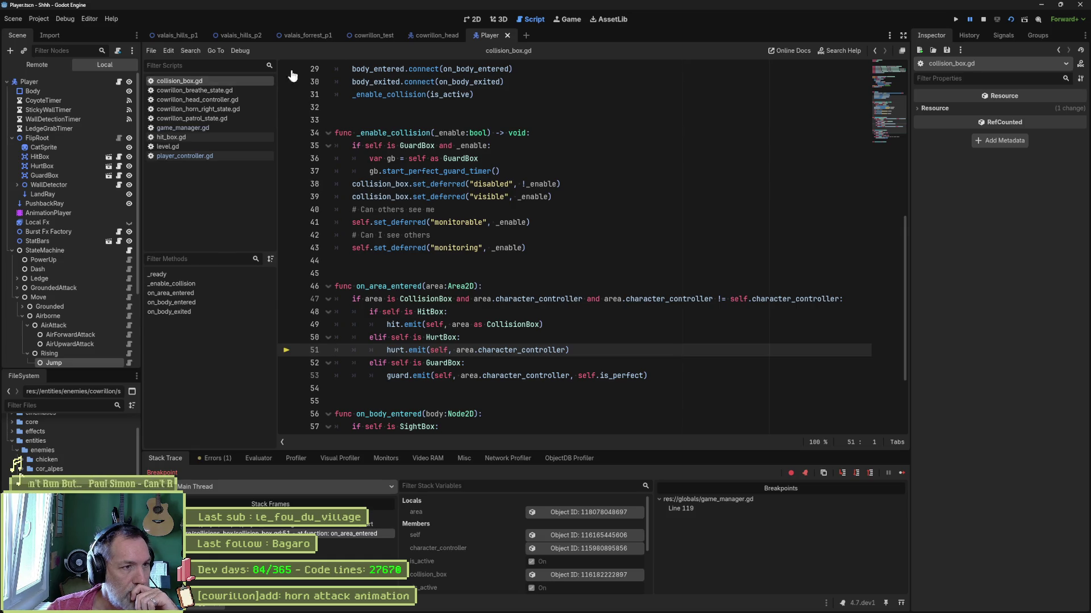
{"action": "left_click", "coordinate": [434, 35]}
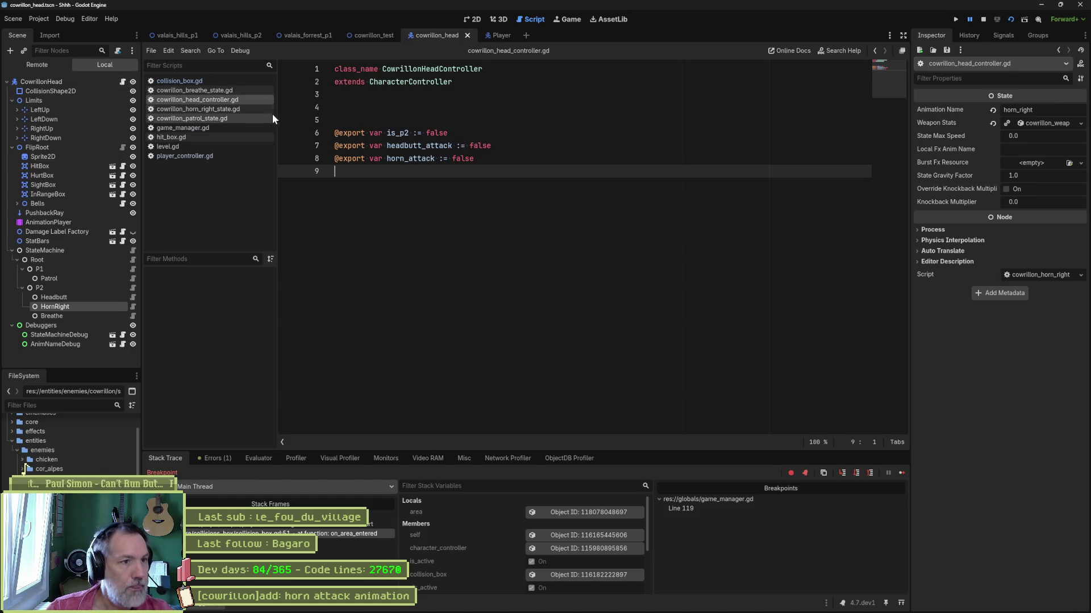
Open the CharacterController base script at on_hit and select enemy_group_name on line 226.
{"action": "left_click", "coordinate": [414, 83], "text": "ctrl"}
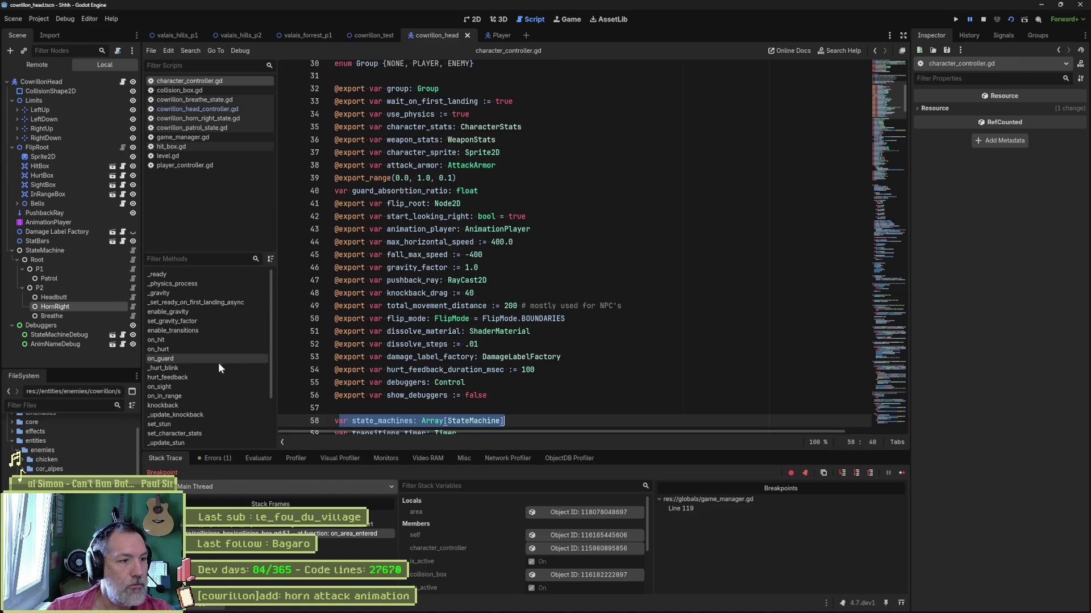
{"action": "left_click", "coordinate": [209, 340]}
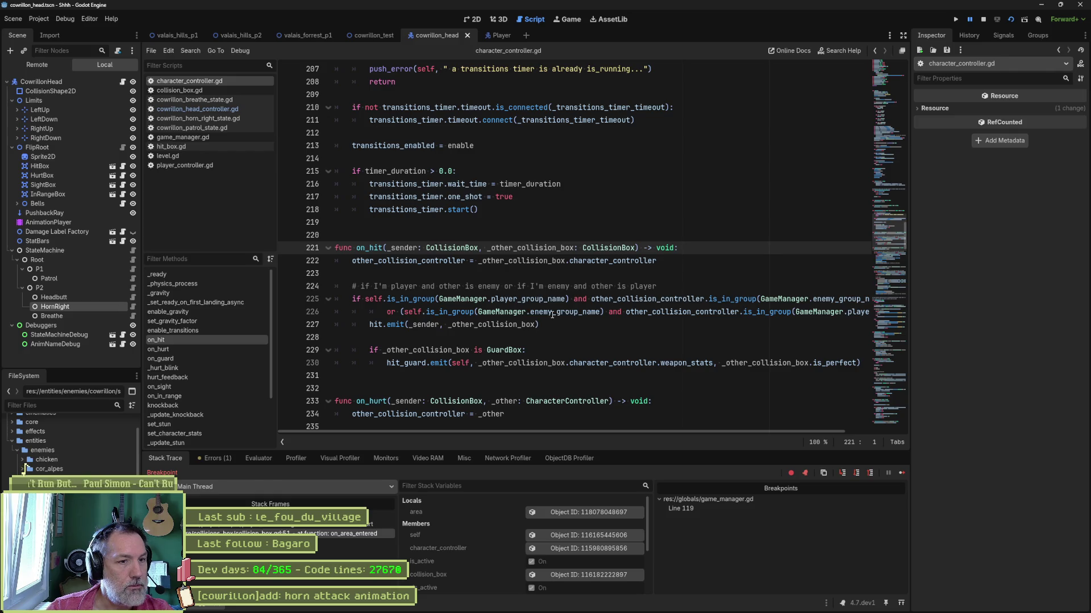
{"action": "double_click", "coordinate": [571, 312]}
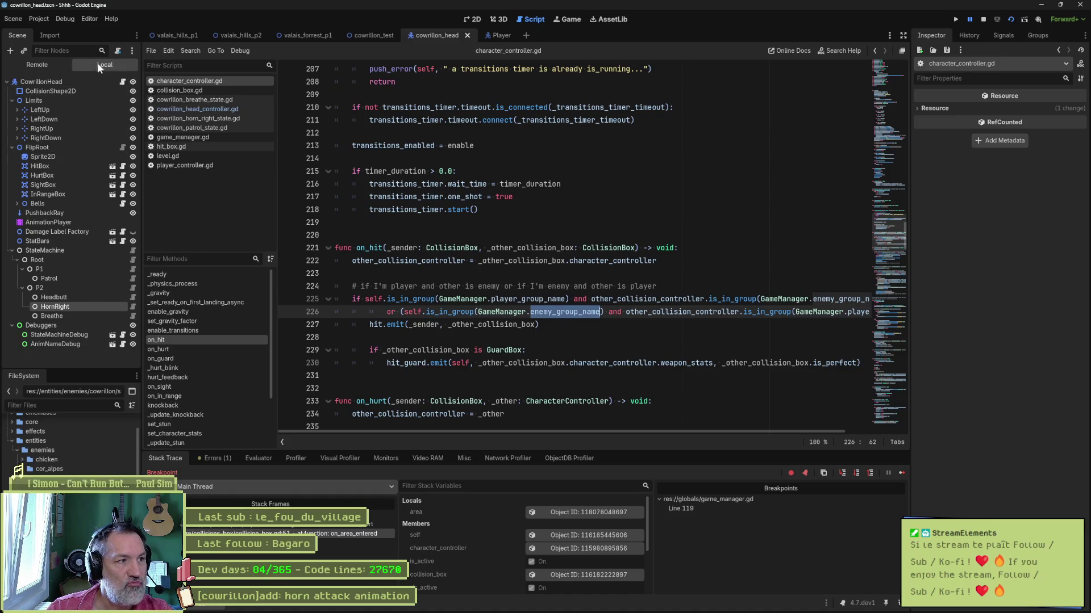
In the Remote tree, check the live CowrillonHead's groups and Group dictionary, then stop the game.
{"action": "left_click", "coordinate": [50, 66]}
{"action": "left_click", "coordinate": [16, 163]}
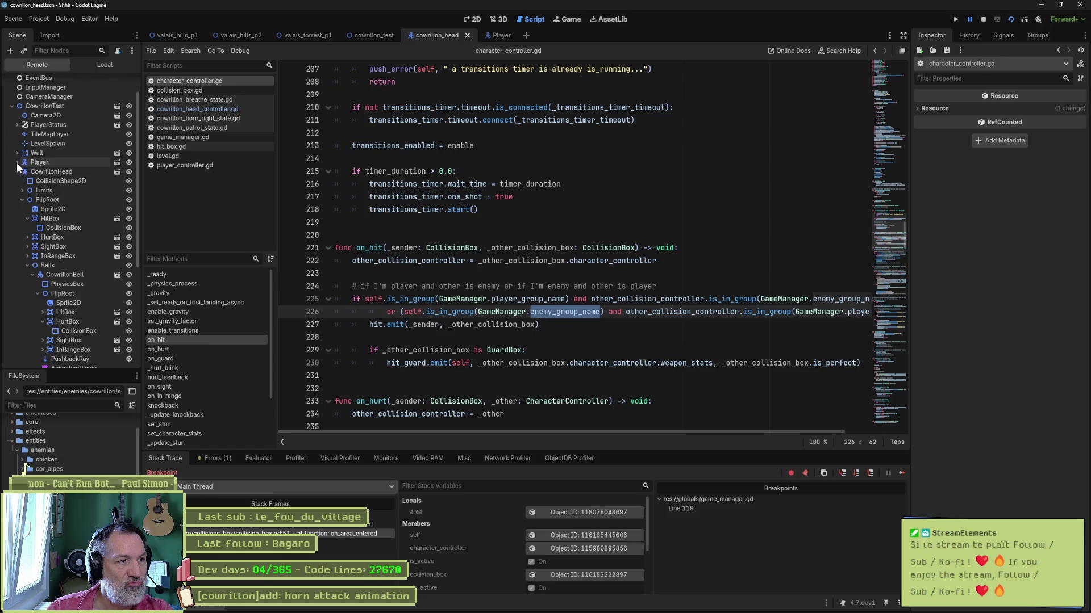
{"action": "left_click", "coordinate": [34, 172]}
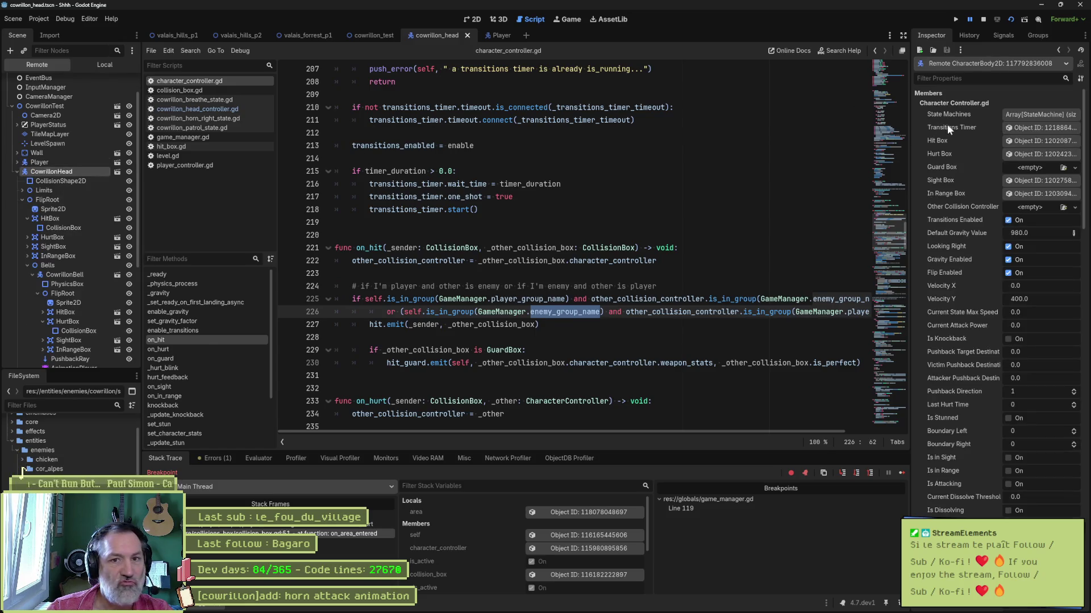
{"action": "left_click", "coordinate": [1031, 37]}
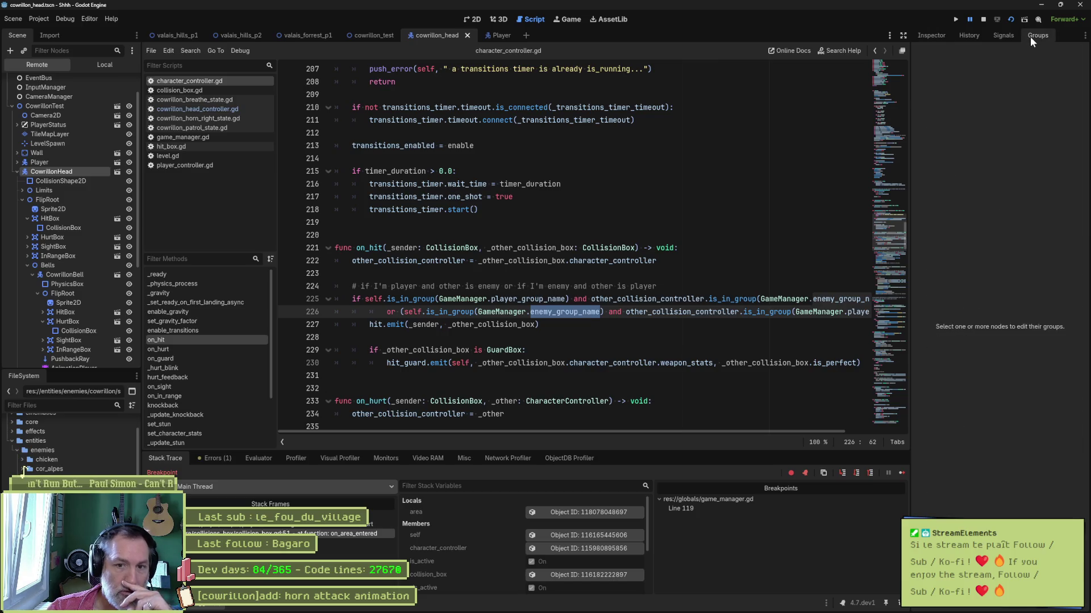
{"action": "left_click", "coordinate": [927, 41]}
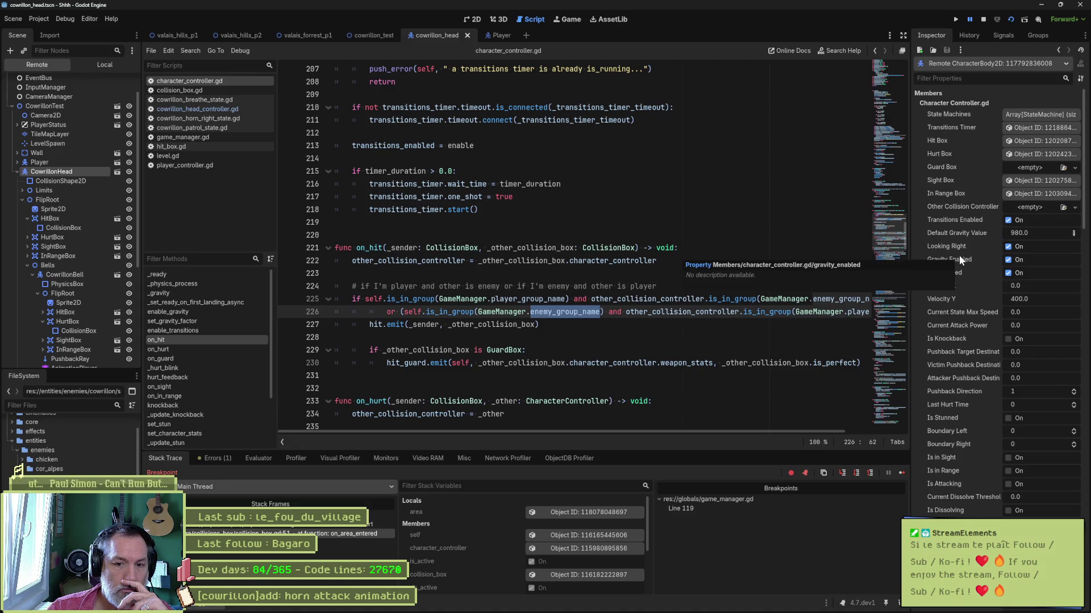
{"action": "scroll", "coordinate": [946, 196], "scroll_direction": "down", "scroll_amount": 5}
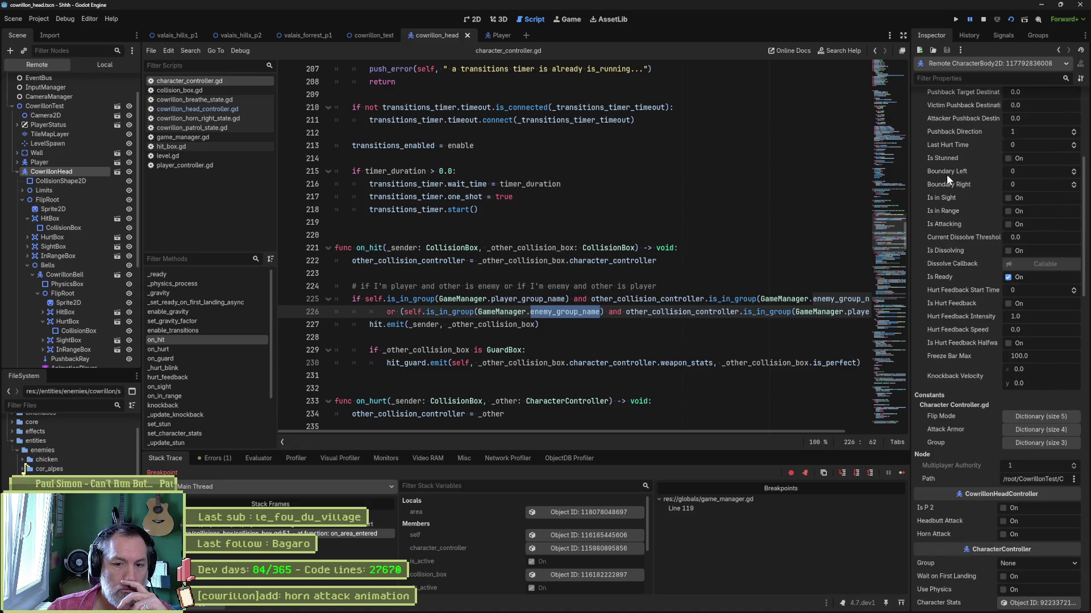
{"action": "left_click", "coordinate": [1056, 443]}
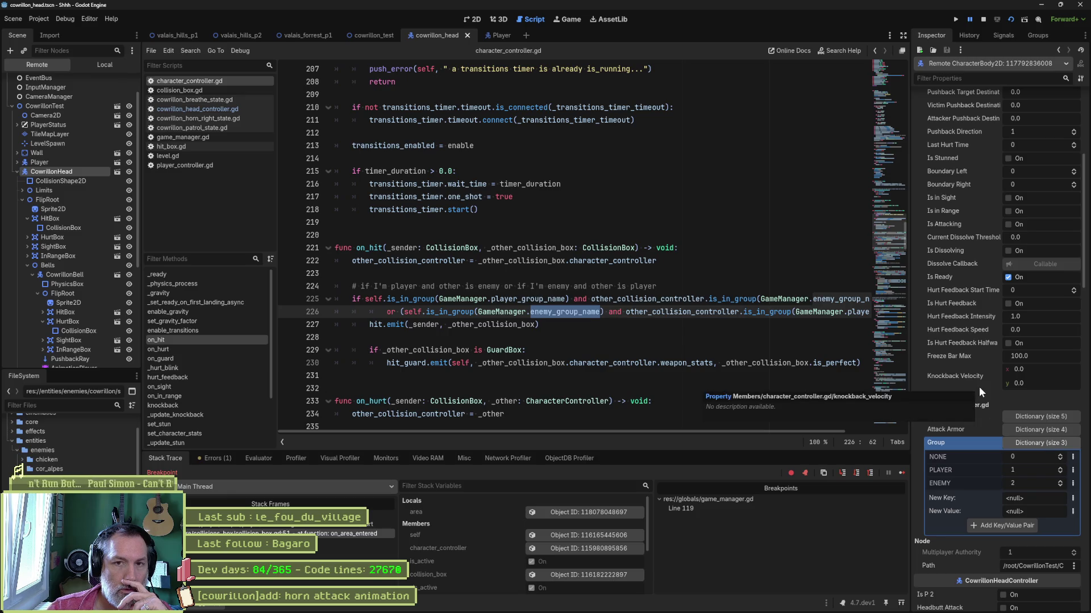
{"action": "left_click", "coordinate": [983, 19]}
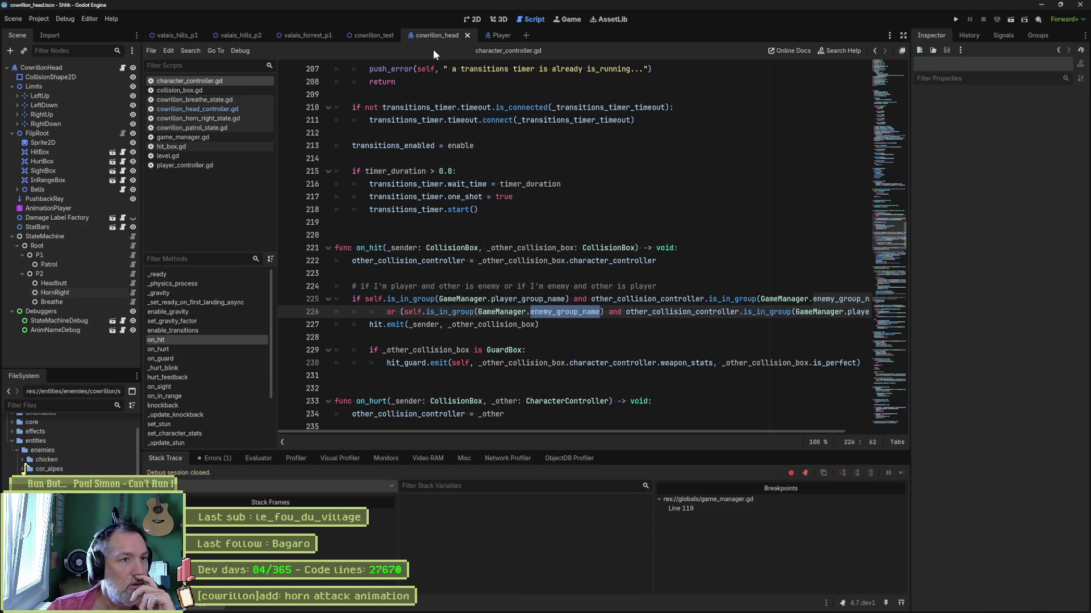
Set the CowrillonHead root node's Group to Enemy.
{"action": "left_click", "coordinate": [62, 68]}
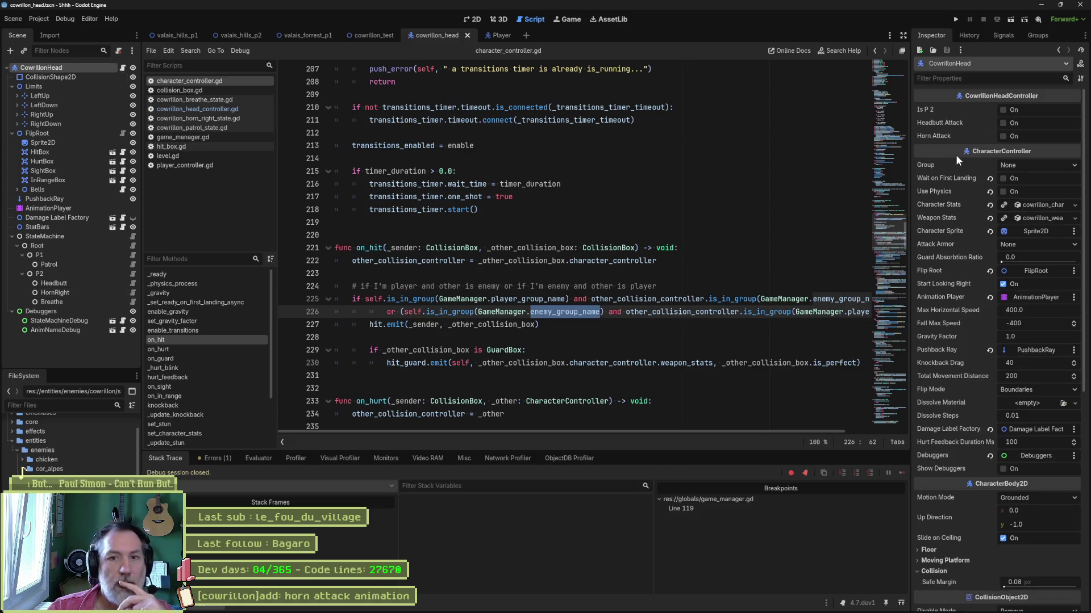
{"action": "left_click", "coordinate": [1043, 165]}
{"action": "left_click", "coordinate": [1045, 184]}
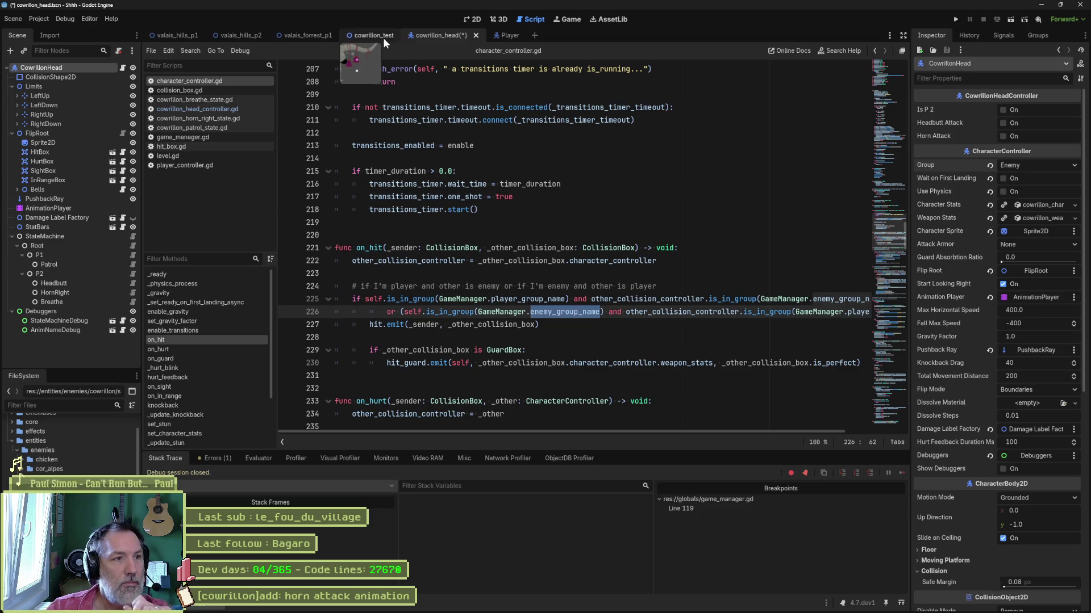
In the cowrillon_test scene, delete the line 119 breakpoint from the debugger's breakpoint list.
{"action": "left_click", "coordinate": [383, 38]}
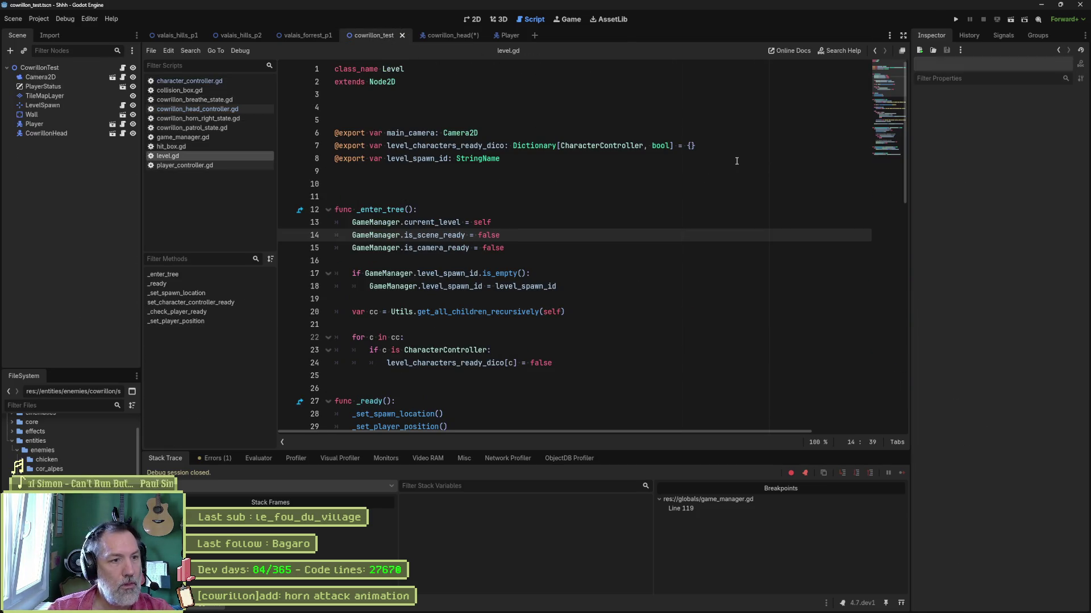
{"action": "left_click", "coordinate": [222, 458]}
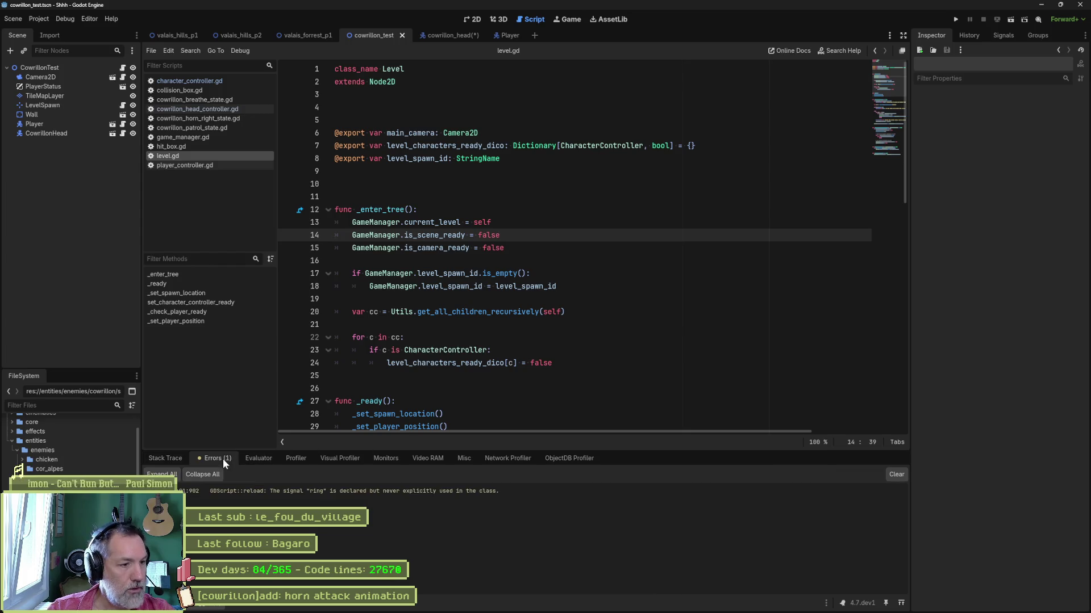
{"action": "left_click", "coordinate": [172, 460]}
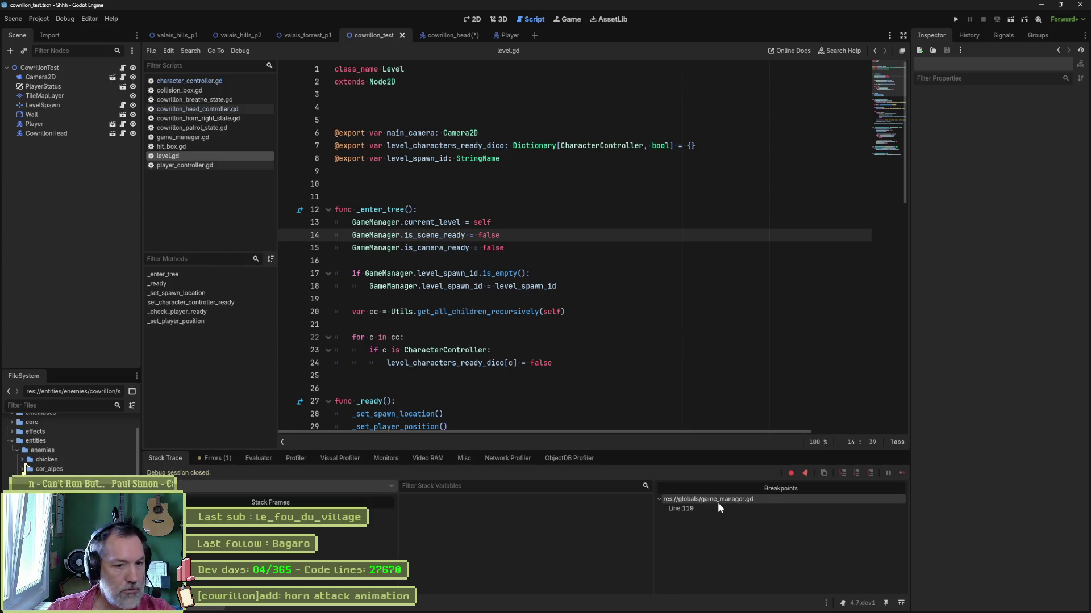
{"action": "right_click", "coordinate": [682, 510]}
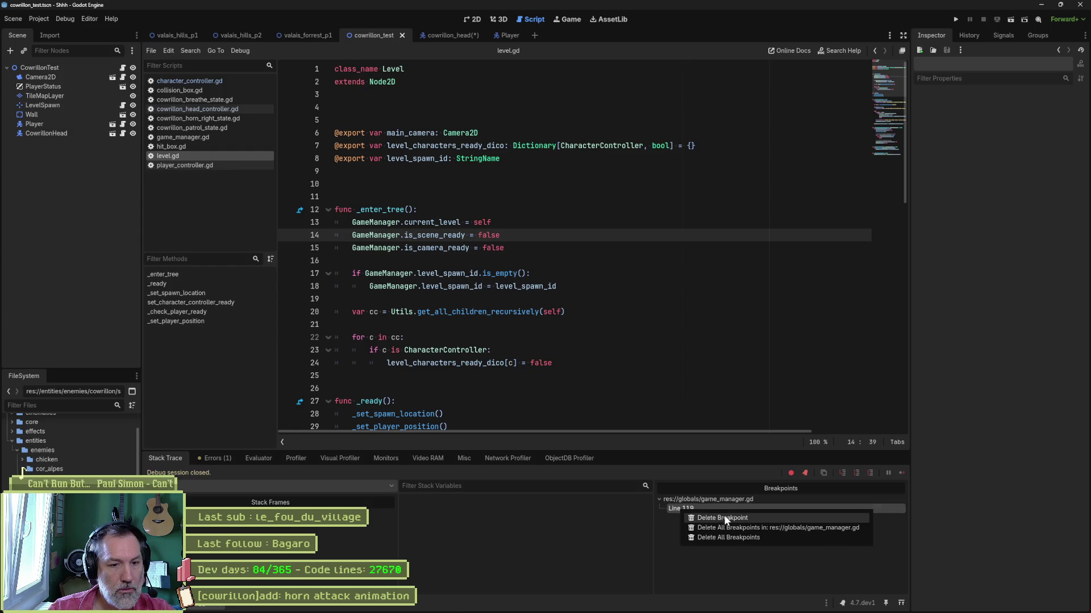
{"action": "left_click", "coordinate": [729, 528]}
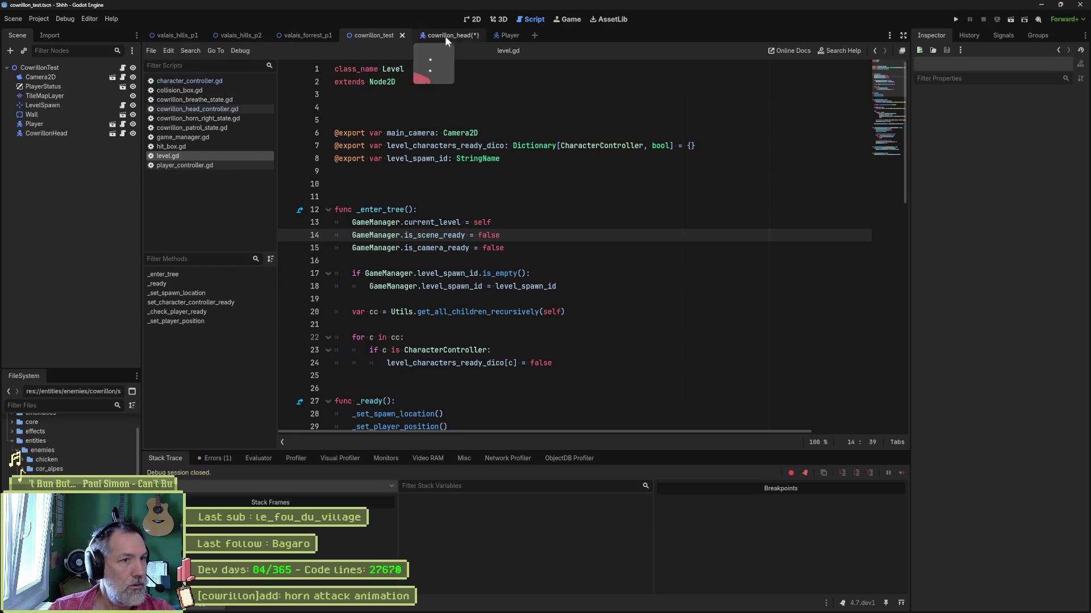
Run the scene with F6 and tick Horn Attack twice on the live CowrillonHead, dropping player health to 90.0.
{"action": "left_click", "coordinate": [475, 22]}
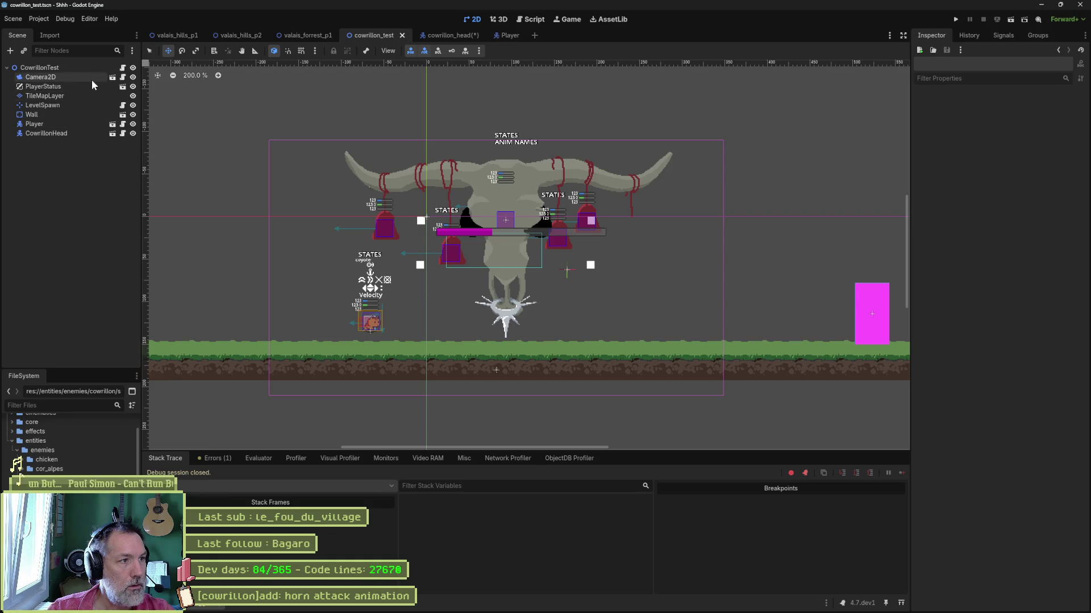
{"action": "key", "text": "F6"}
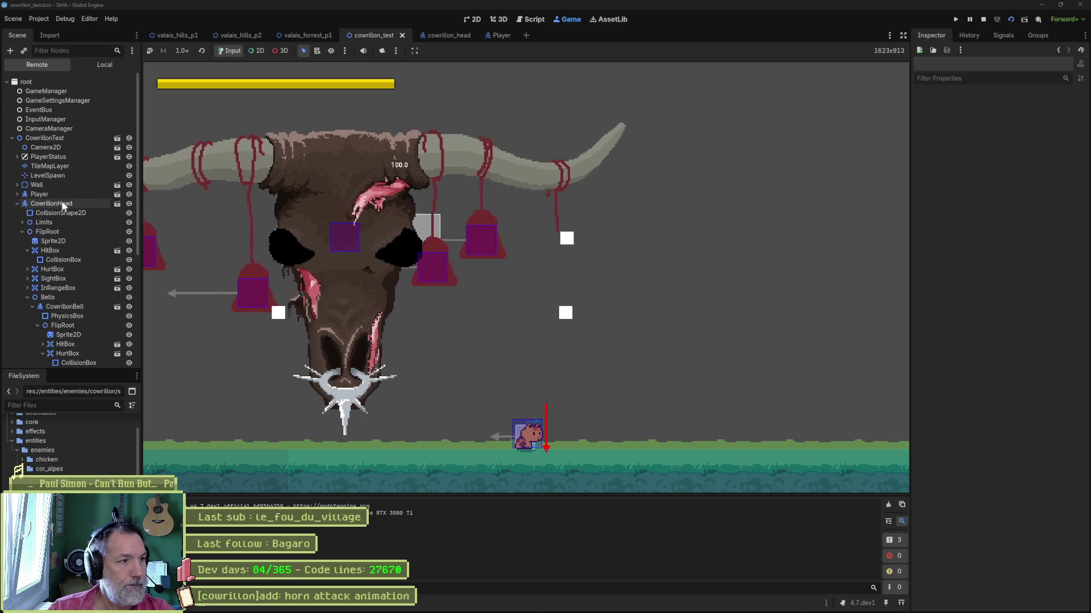
{"action": "left_click", "coordinate": [62, 202]}
{"action": "scroll", "coordinate": [1014, 410], "scroll_direction": "down", "scroll_amount": 5}
{"action": "left_click", "coordinate": [1011, 467]}
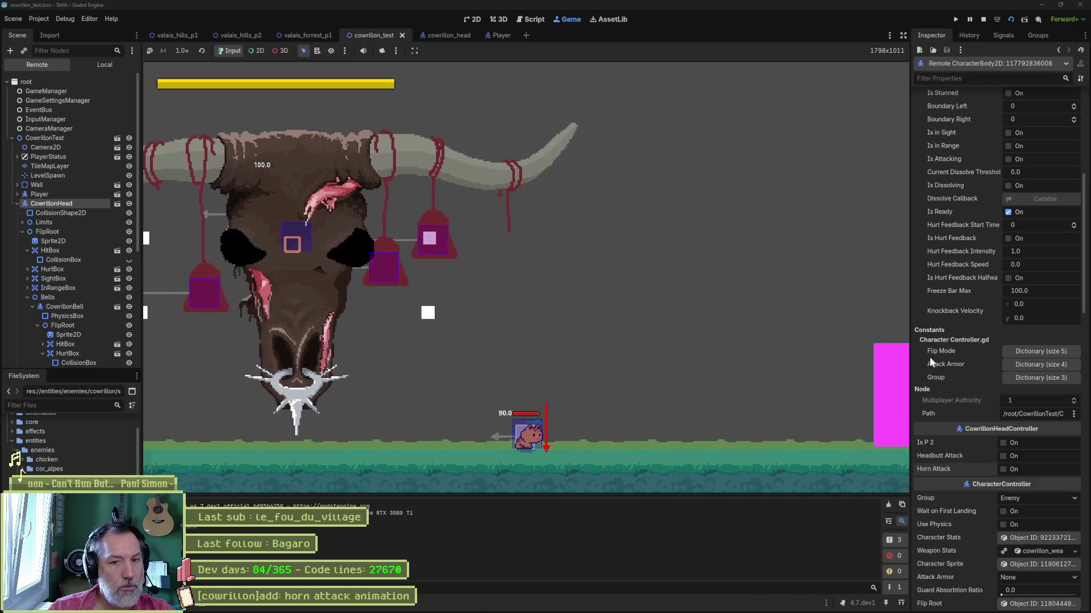
{"action": "left_click", "coordinate": [1005, 469]}
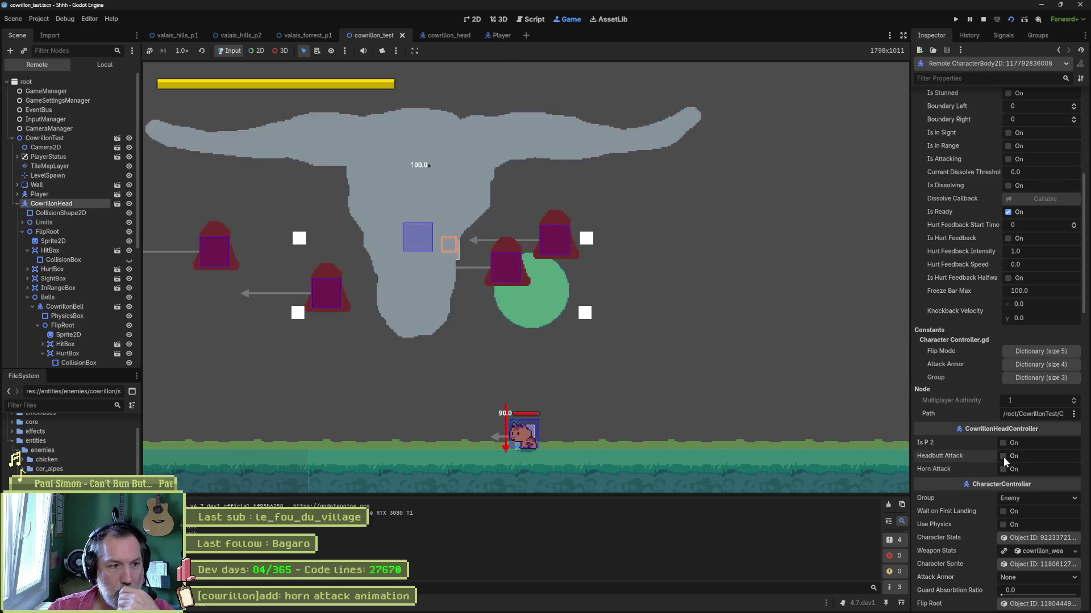
Fire the boss head's horn attack twice more, then stop the game with F8.
{"action": "left_click", "coordinate": [1002, 469]}
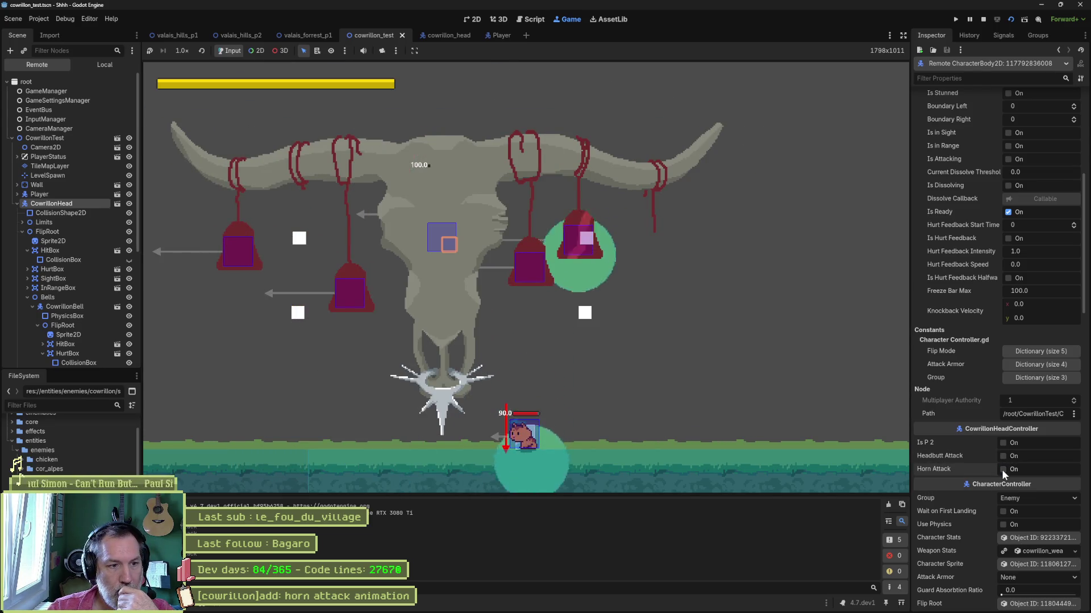
{"action": "left_click", "coordinate": [1002, 469]}
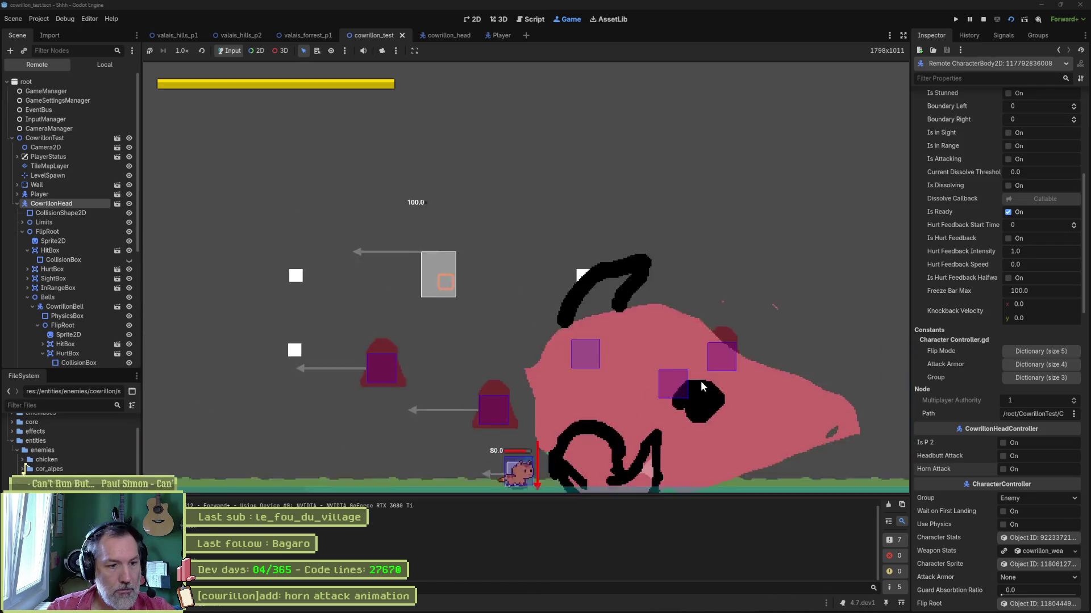
{"action": "key", "text": "F8"}
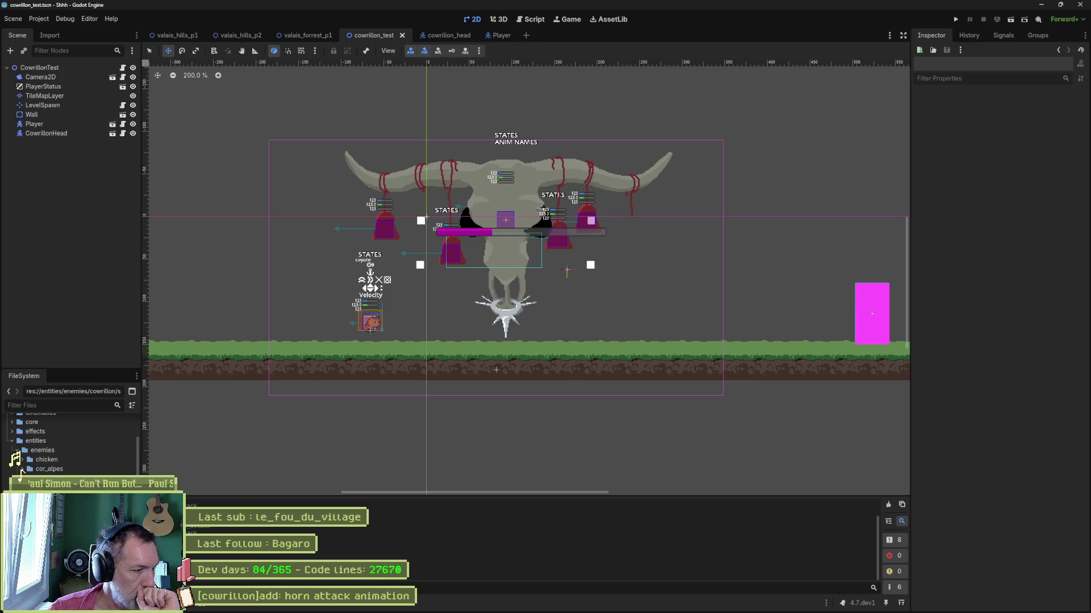
{"action": "scroll", "coordinate": [22, 477], "scroll_direction": "down", "scroll_amount": 3}
Open NPC.tscn, set its Group to Enemy and save the scene.
{"action": "double_click", "coordinate": [45, 481]}
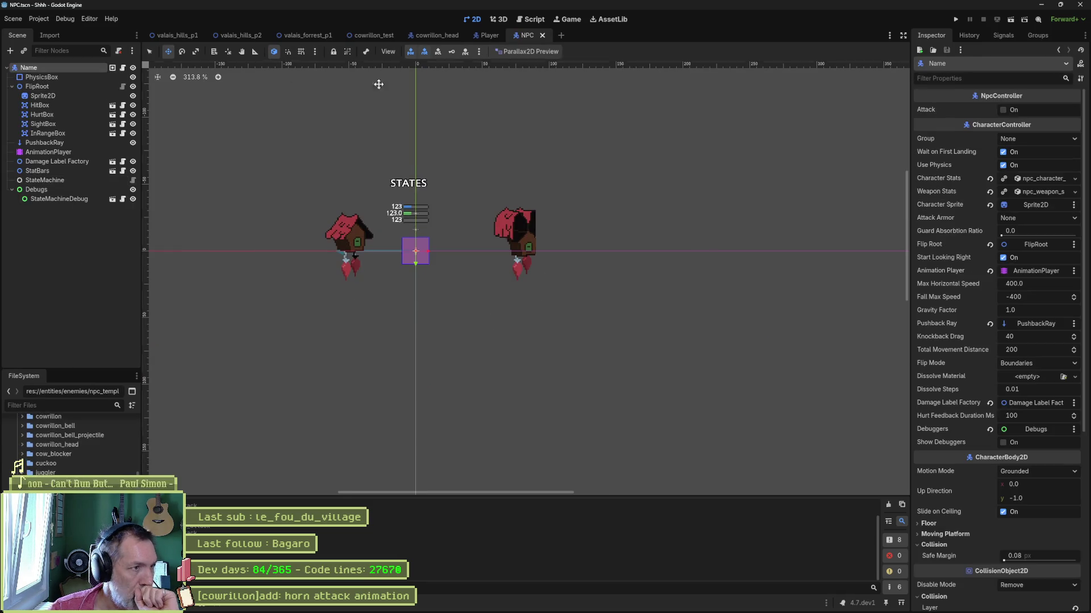
{"action": "left_click", "coordinate": [1033, 137]}
{"action": "left_click", "coordinate": [1030, 163]}
{"action": "key", "text": "ctrl+s"}
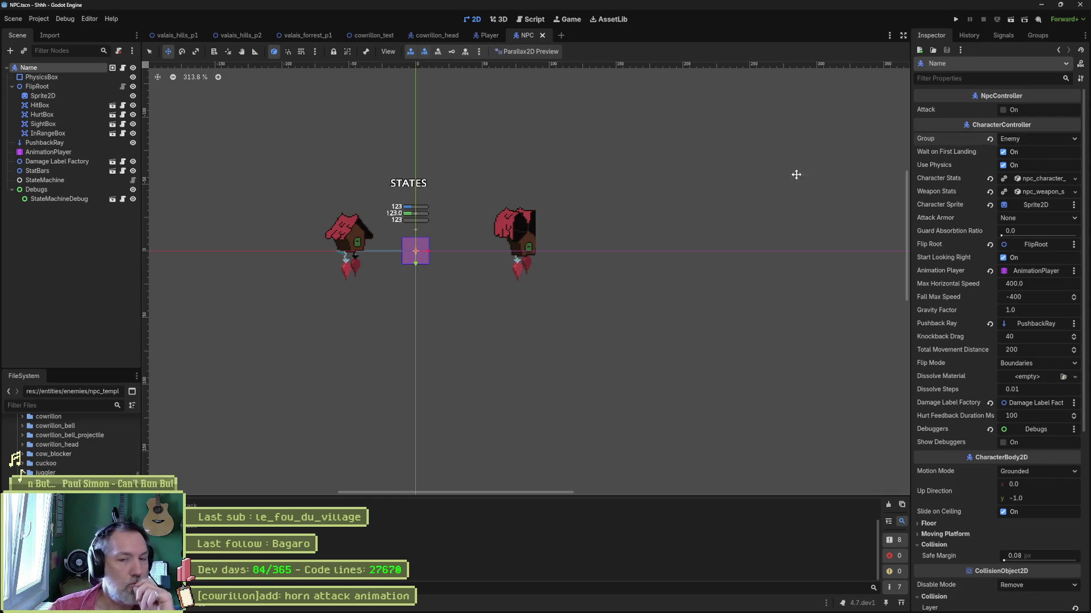
Default character_controller.gd's line 32 group export to Group.ENEMY, confirm the NPC reads Enemy, and close NPC.
{"action": "left_click", "coordinate": [122, 67]}
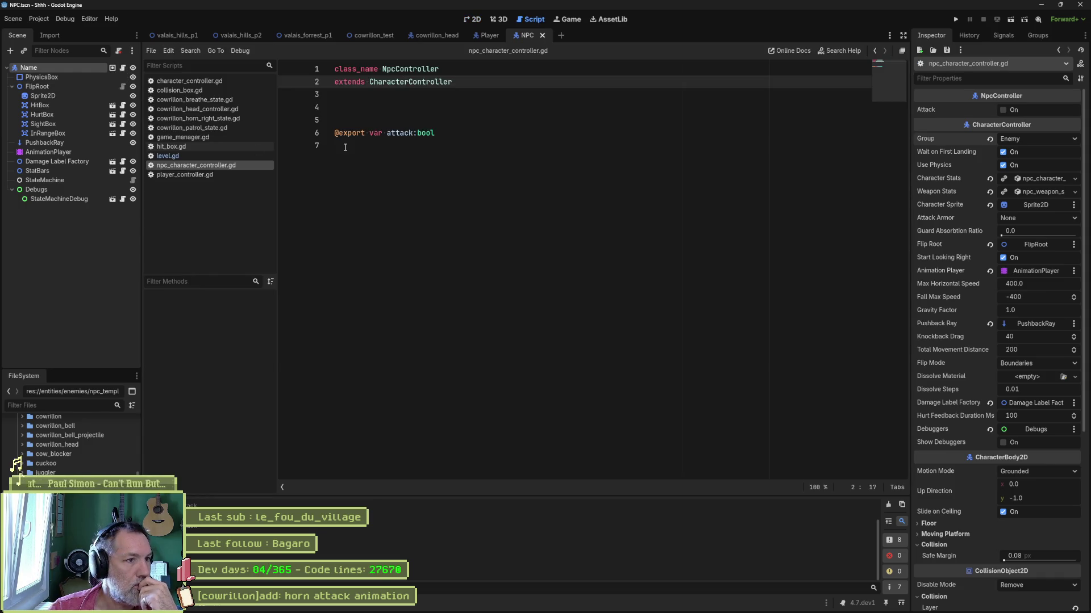
{"action": "left_click", "coordinate": [435, 83], "text": "ctrl"}
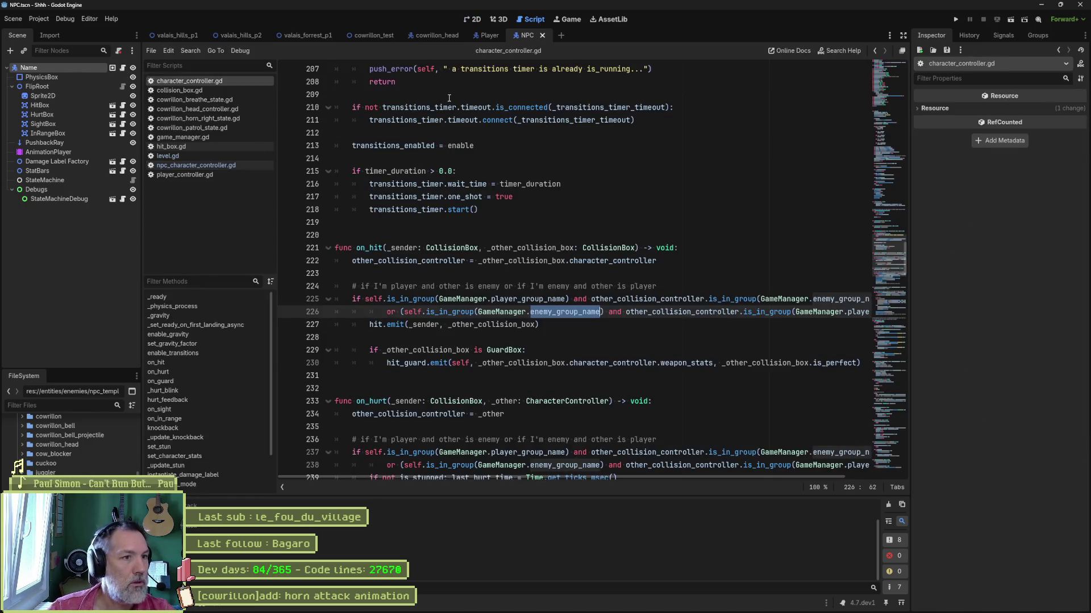
{"action": "left_click_drag", "start_coordinate": [874, 146], "coordinate": [878, 97]}
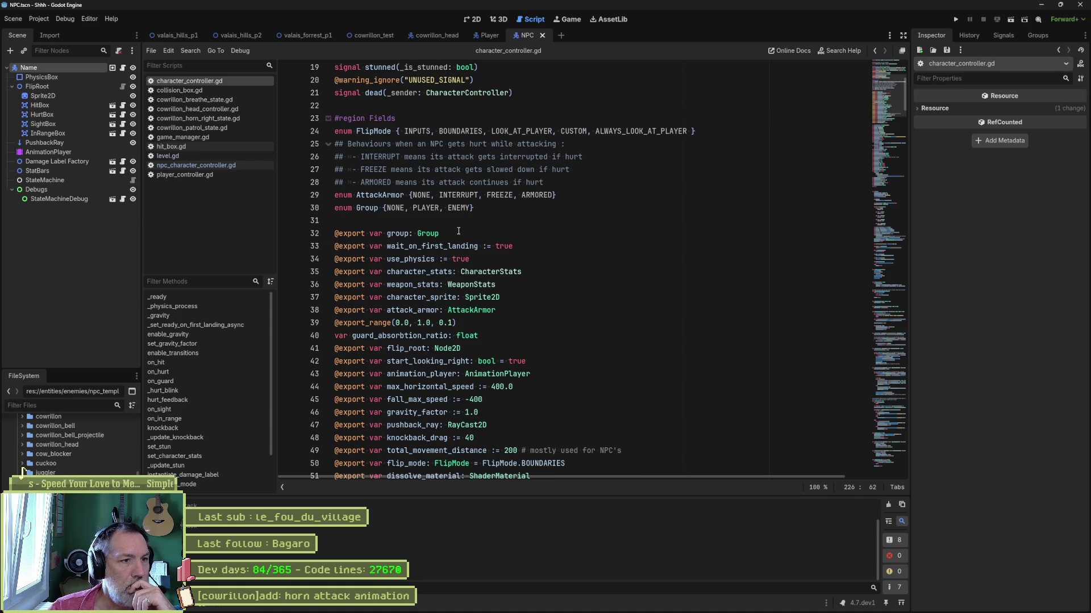
{"action": "left_click", "coordinate": [458, 231]}
{"action": "type", "text": "+ "}
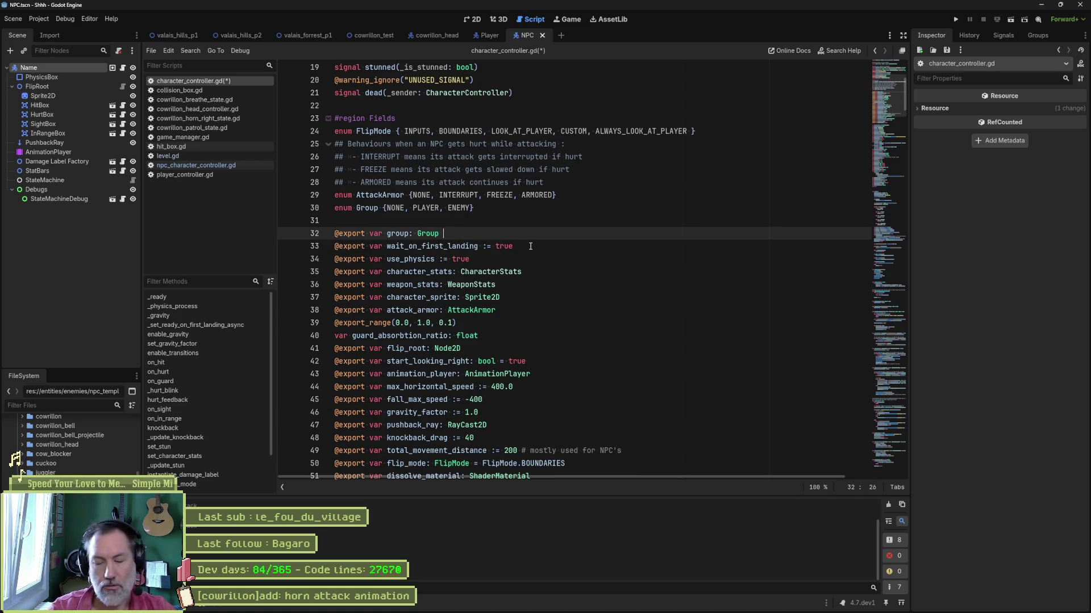
{"action": "type", "text": "= "}
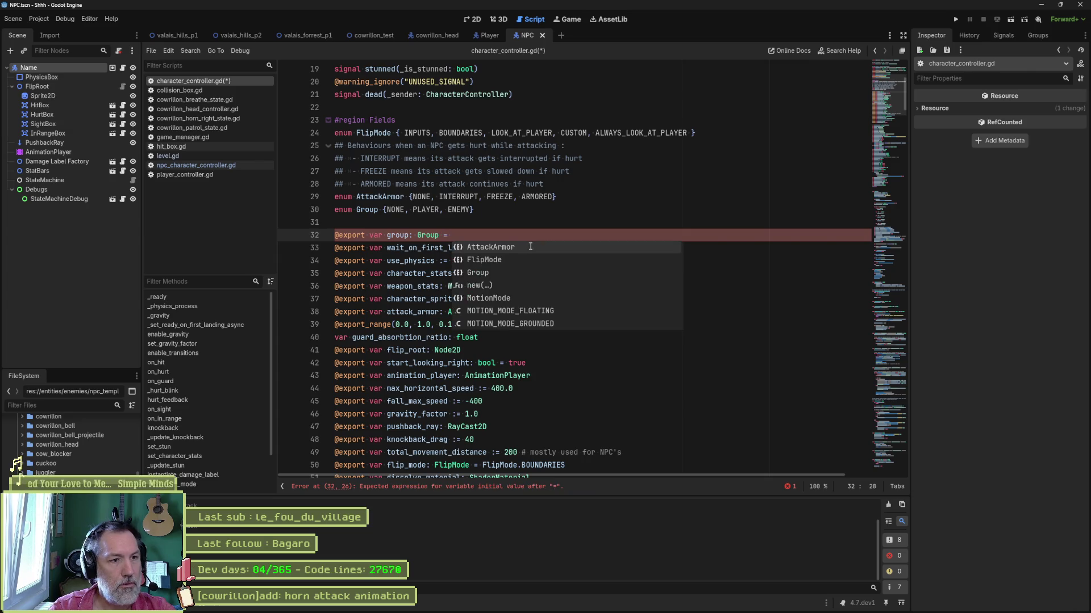
{"action": "type", "text": "Group."}
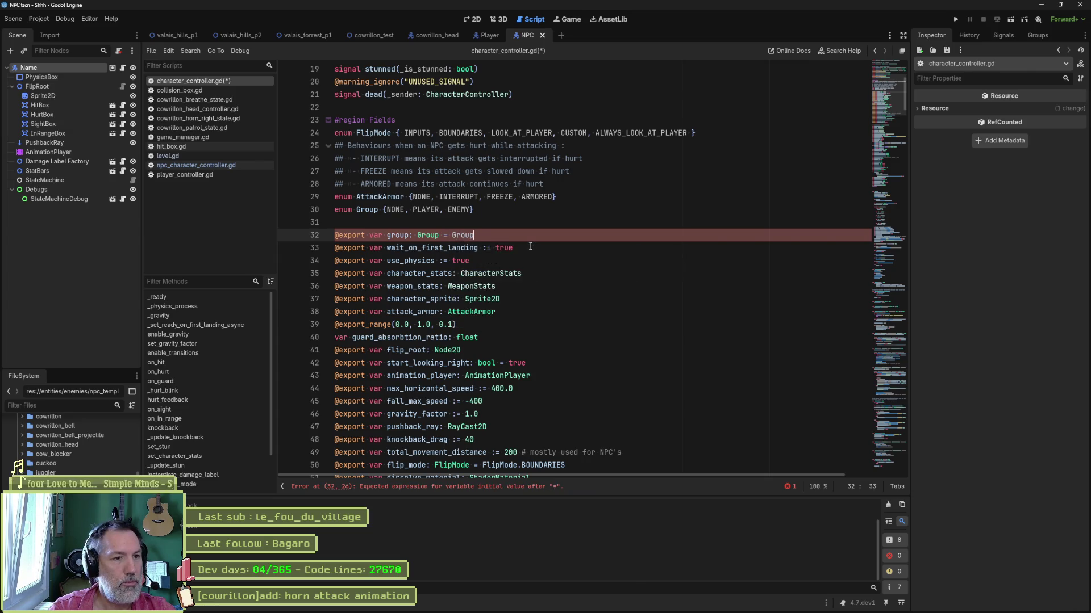
{"action": "type", "text": "ENEMY"}
{"action": "key", "text": "ctrl+s"}
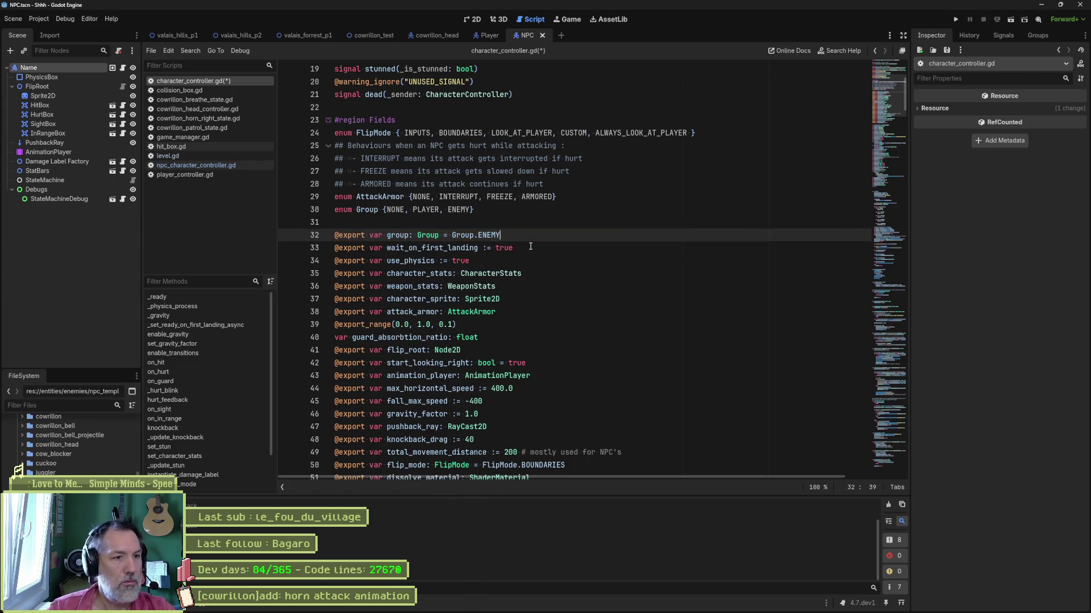
{"action": "left_click", "coordinate": [56, 78]}
{"action": "left_click", "coordinate": [60, 69]}
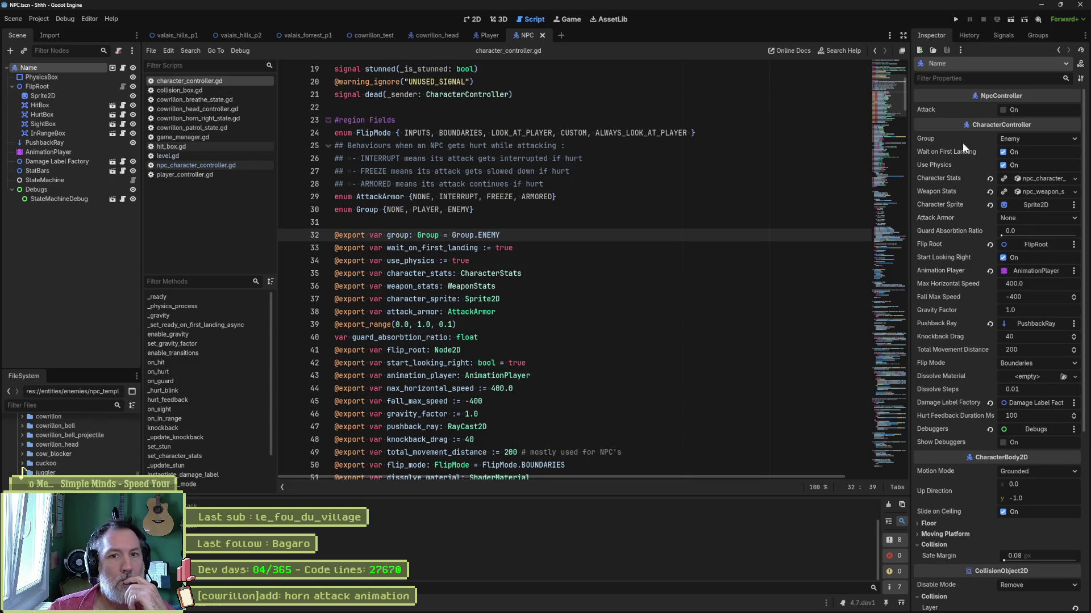
{"action": "left_click", "coordinate": [542, 34]}
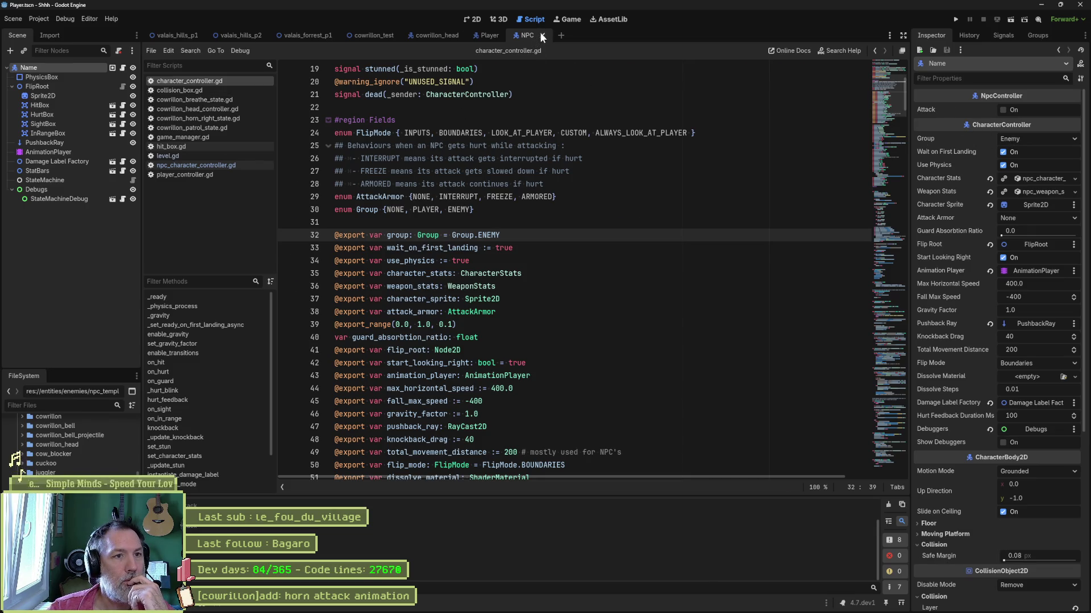
Close the Player scene and six scripts, cowrillon_head_controller.gd through game_manager.gd, then show cowrillon_test.
{"action": "left_click", "coordinate": [29, 67]}
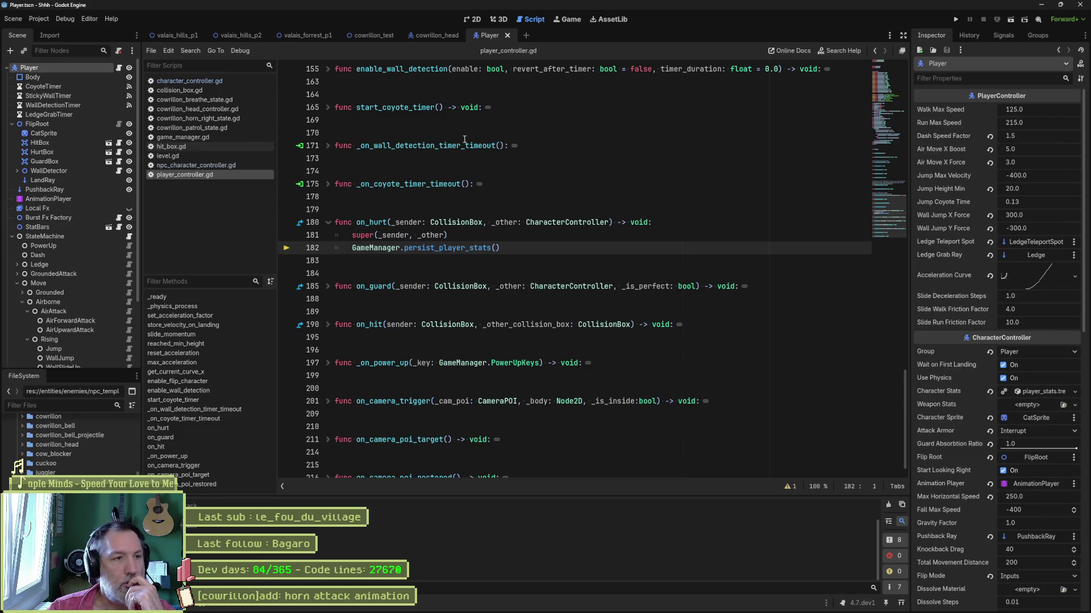
{"action": "middle_click", "coordinate": [487, 38]}
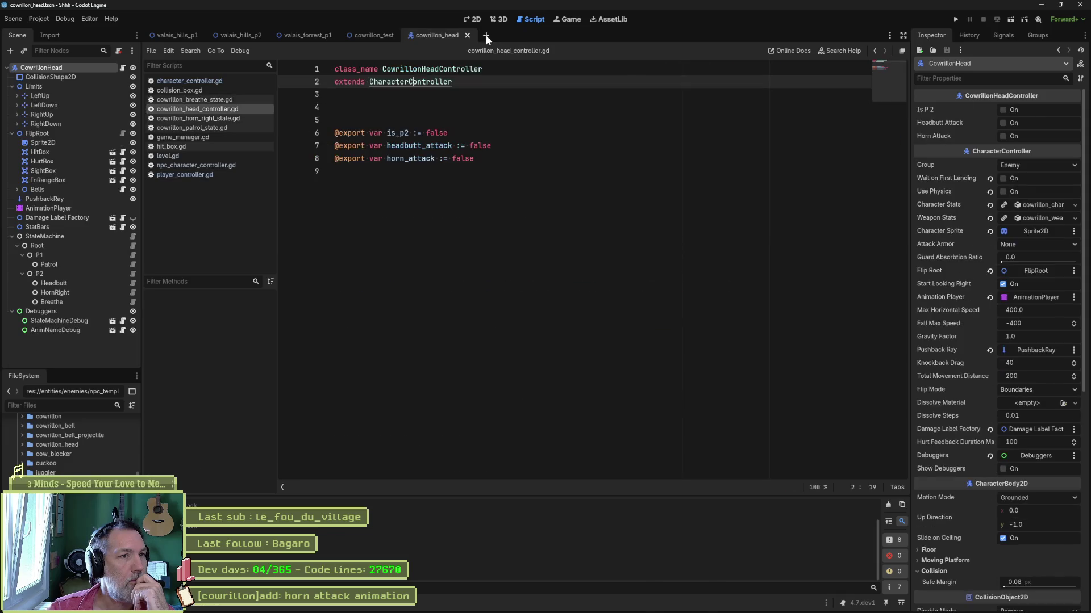
{"action": "left_click", "coordinate": [577, 158]}
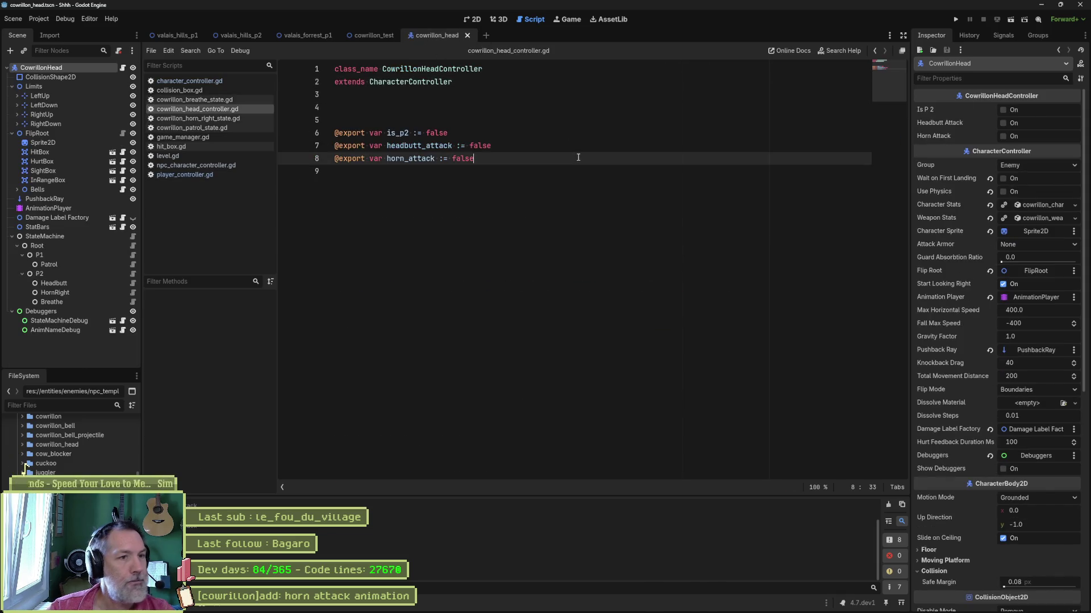
{"action": "key", "text": "ctrl+w"}
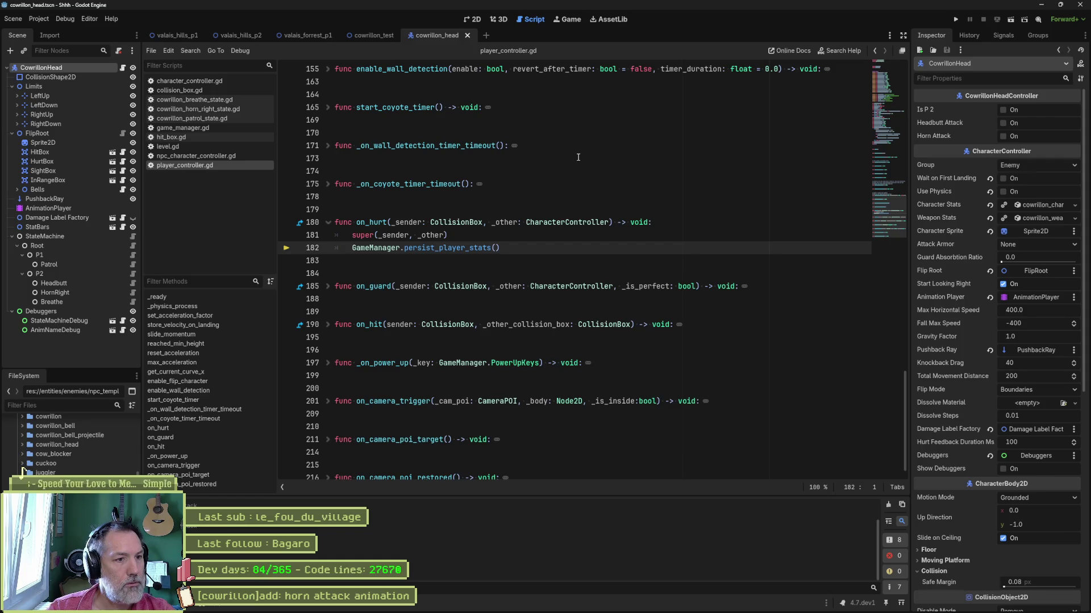
{"action": "key", "text": "ctrl+w"}
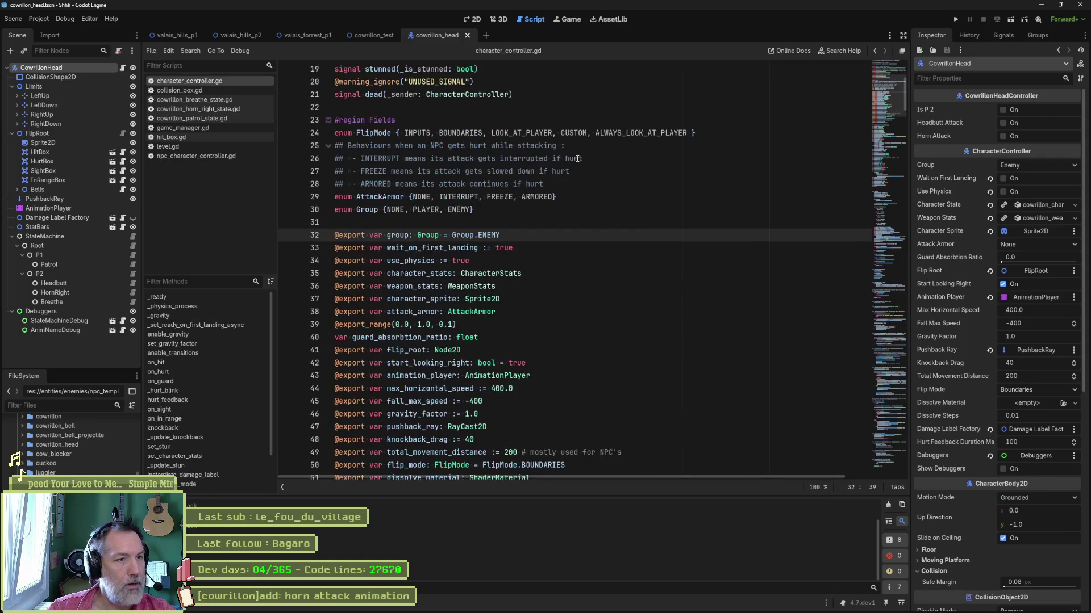
{"action": "key", "text": "ctrl+w"}
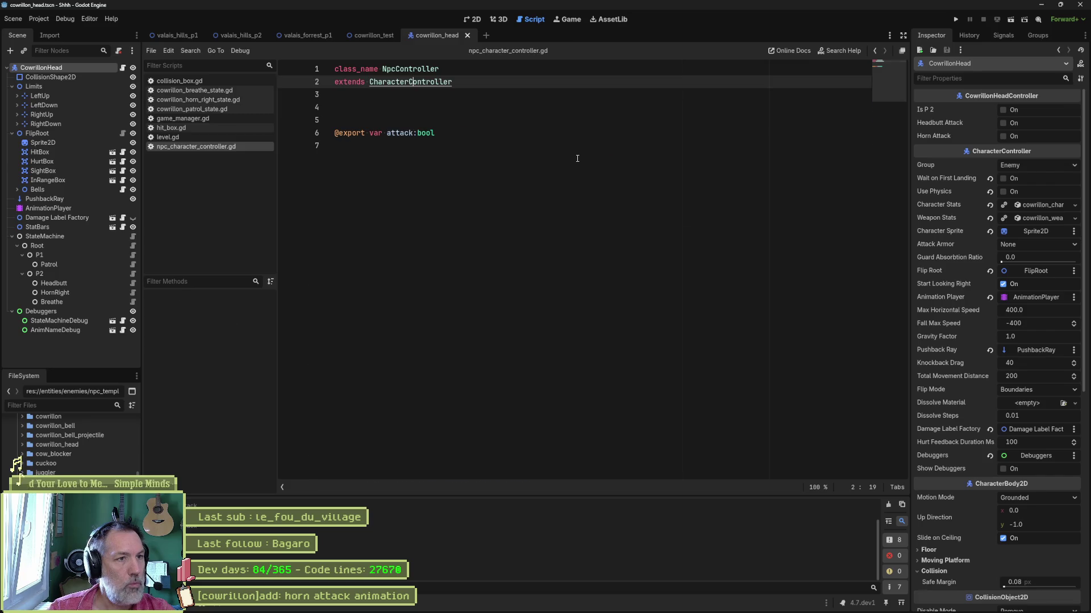
{"action": "key", "text": "ctrl+w"}
{"action": "key", "text": "ctrl+w"}
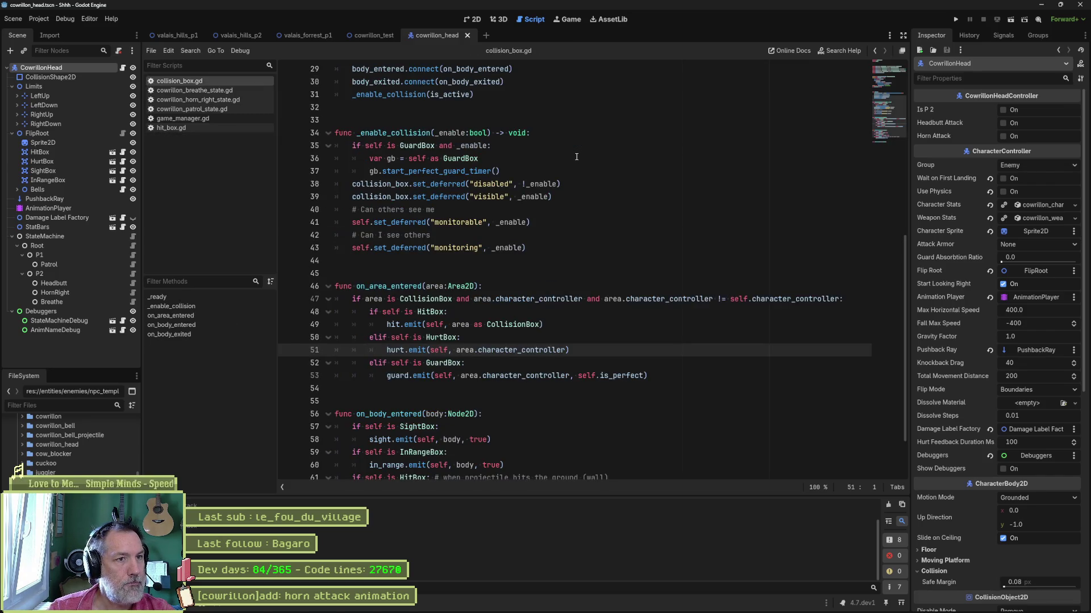
{"action": "key", "text": "ctrl+w"}
{"action": "key", "text": "ctrl+w"}
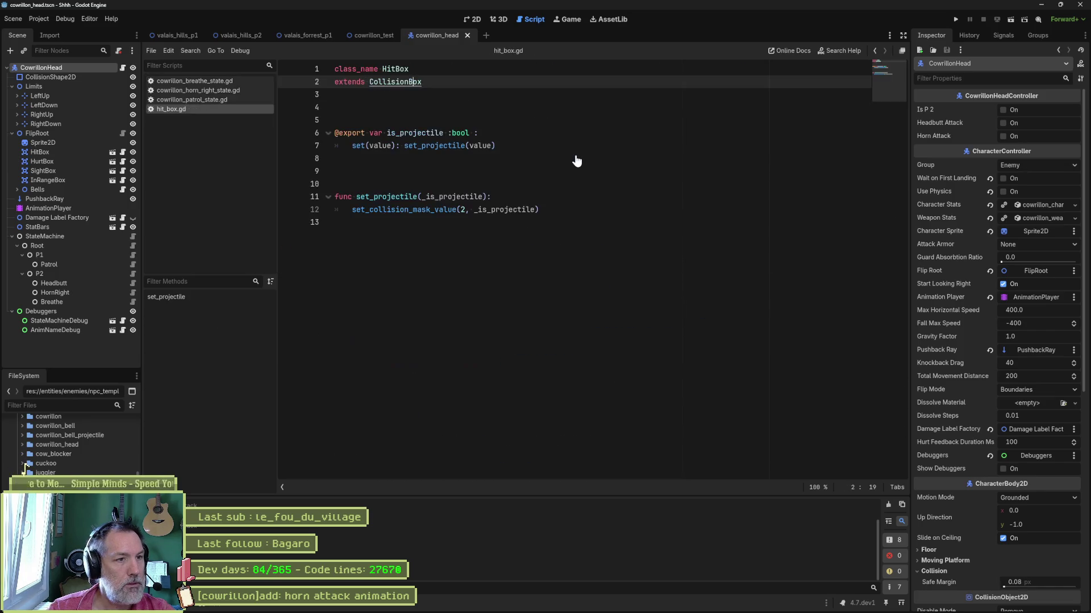
{"action": "key", "text": "ctrl+w"}
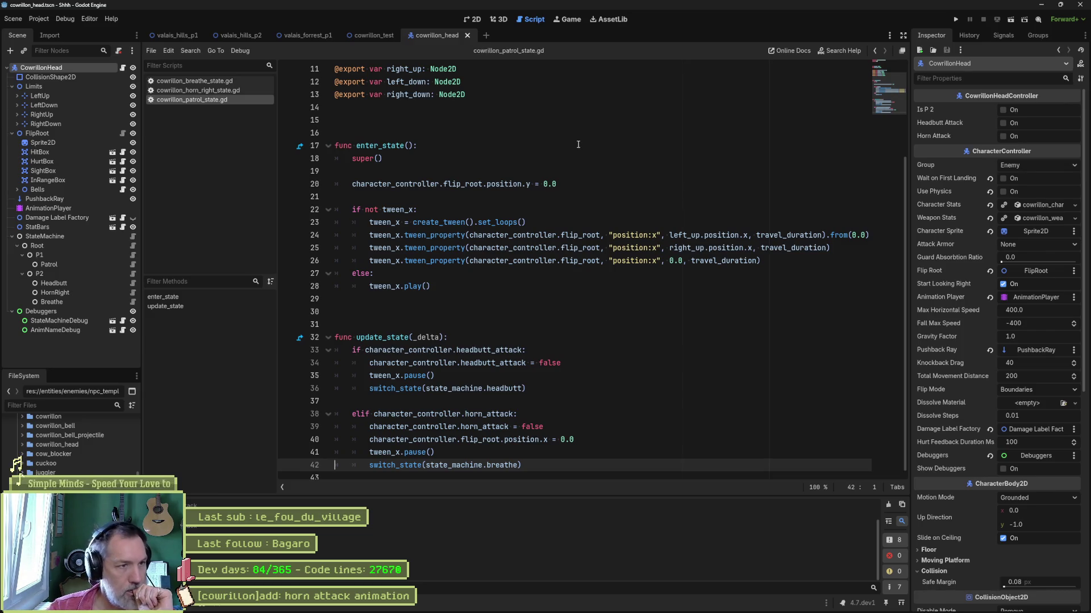
{"action": "left_click", "coordinate": [369, 36]}
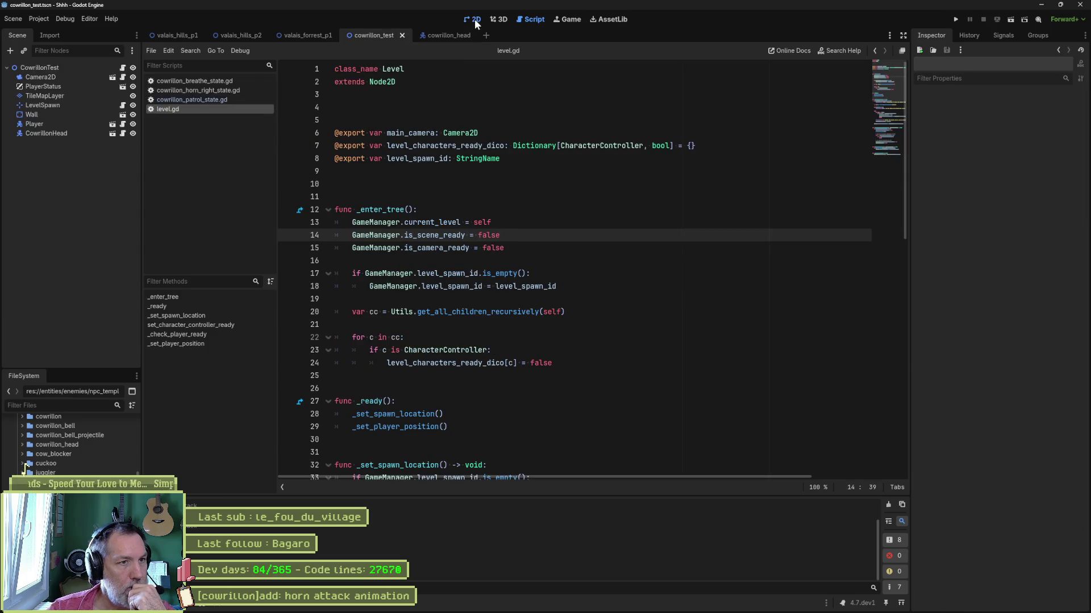
Switch back to the 2D workspace showing the cowrillon_test boss head over the level.
{"action": "left_click", "coordinate": [474, 20]}
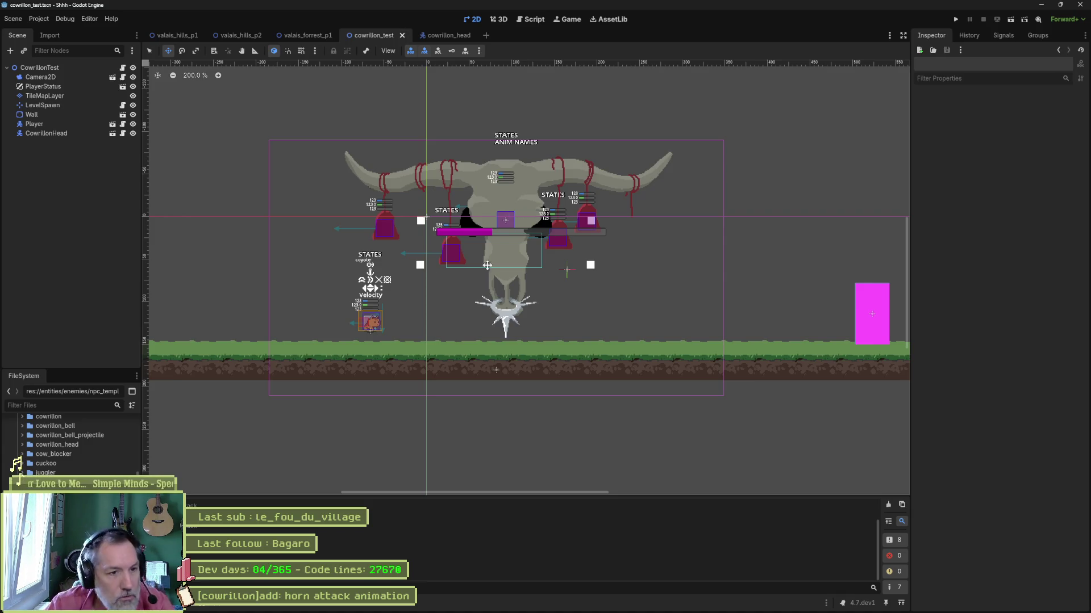
Search 'super meat' in the browser and switch to the open Little Horn boss video tab.
{"action": "left_click", "coordinate": [479, 604]}
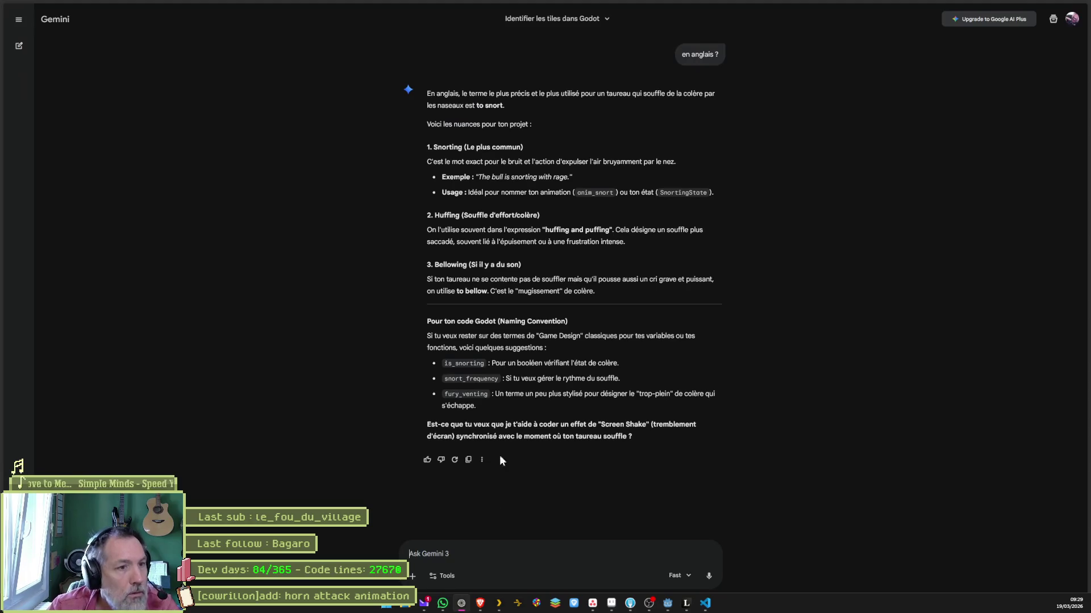
{"action": "key", "text": "ctrl+t"}
{"action": "type", "text": "super meat"}
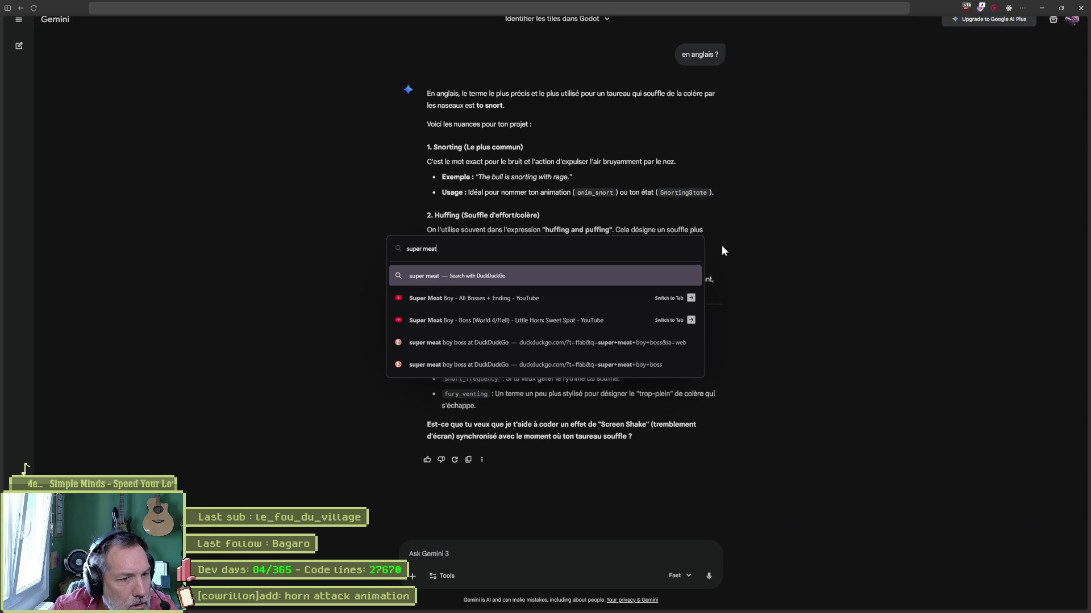
{"action": "key", "text": "Down"}
{"action": "key", "text": "Down"}
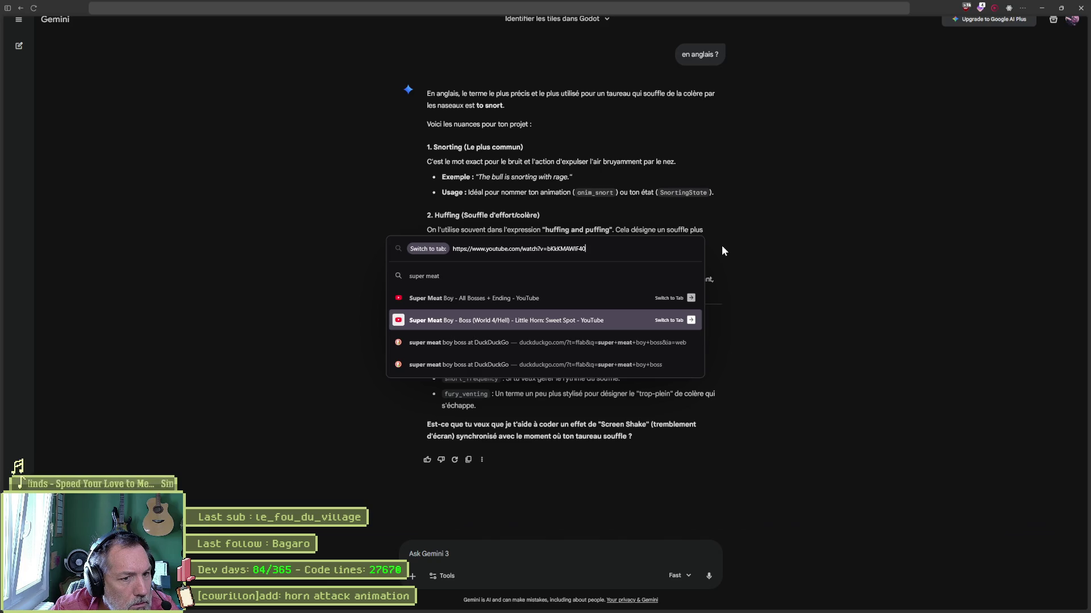
{"action": "key", "text": "Return"}
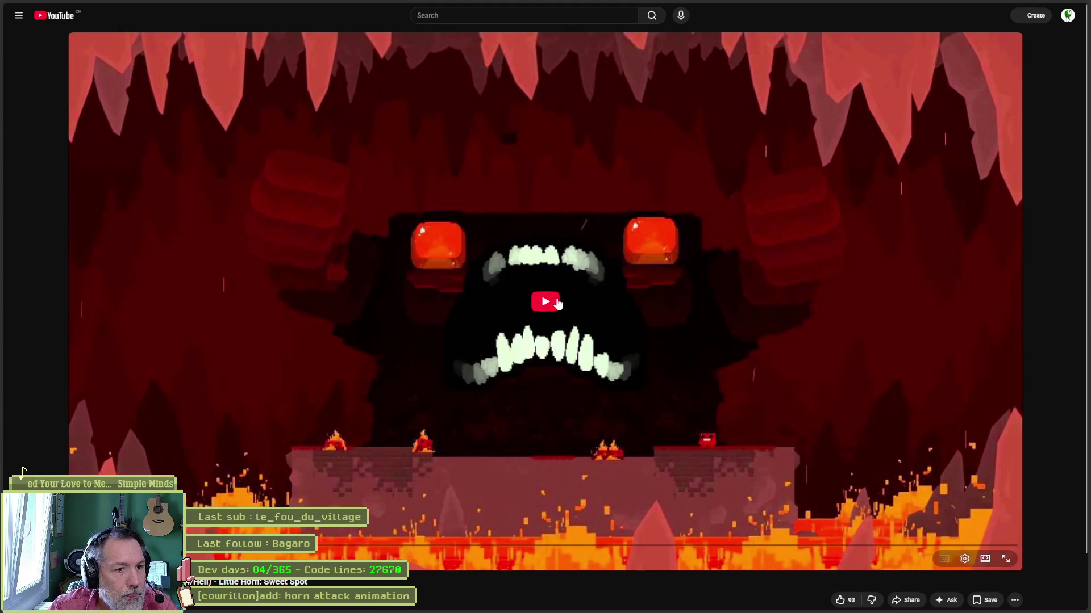
Watch and pause the Hell chapter Little Horn fight, then shrink the browser and bring up the sprite file.
{"action": "left_click", "coordinate": [627, 261]}
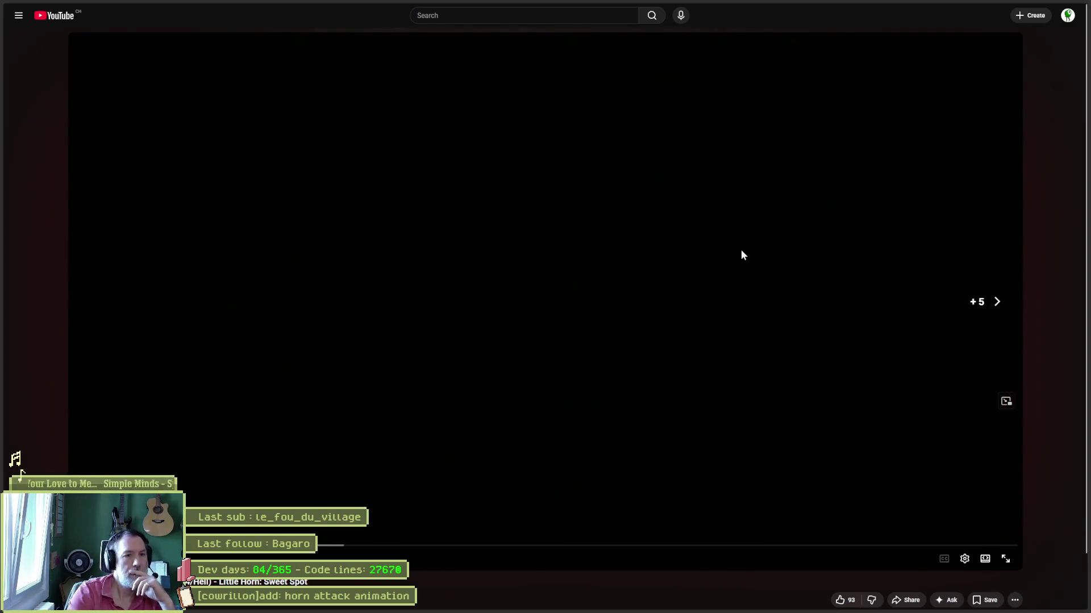
{"action": "key", "text": "Right"}
{"action": "key", "text": "Right"}
{"action": "key", "text": "Right"}
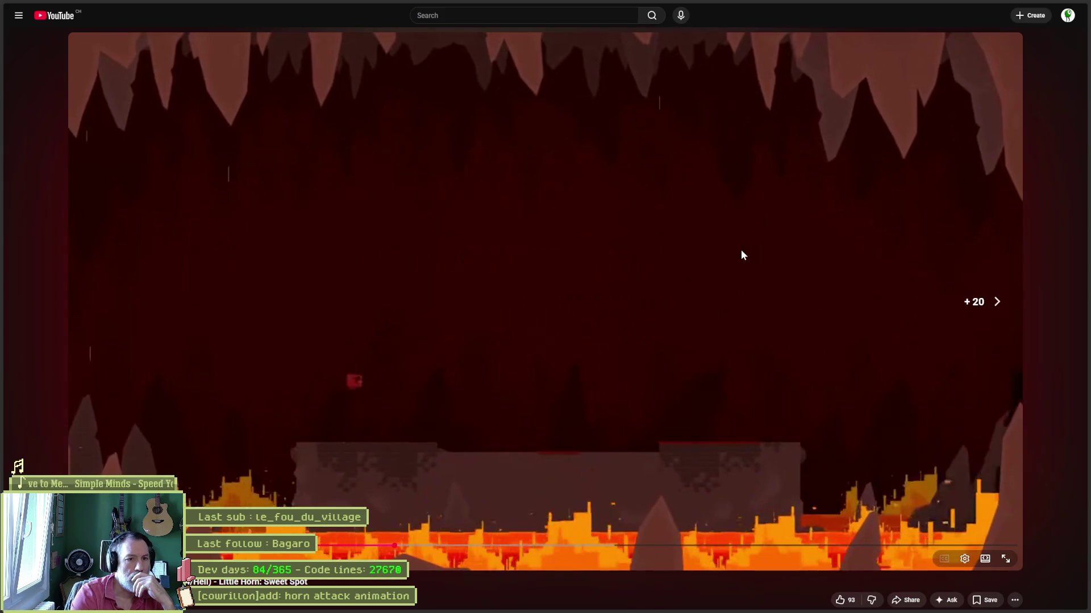
{"action": "key", "text": "Left"}
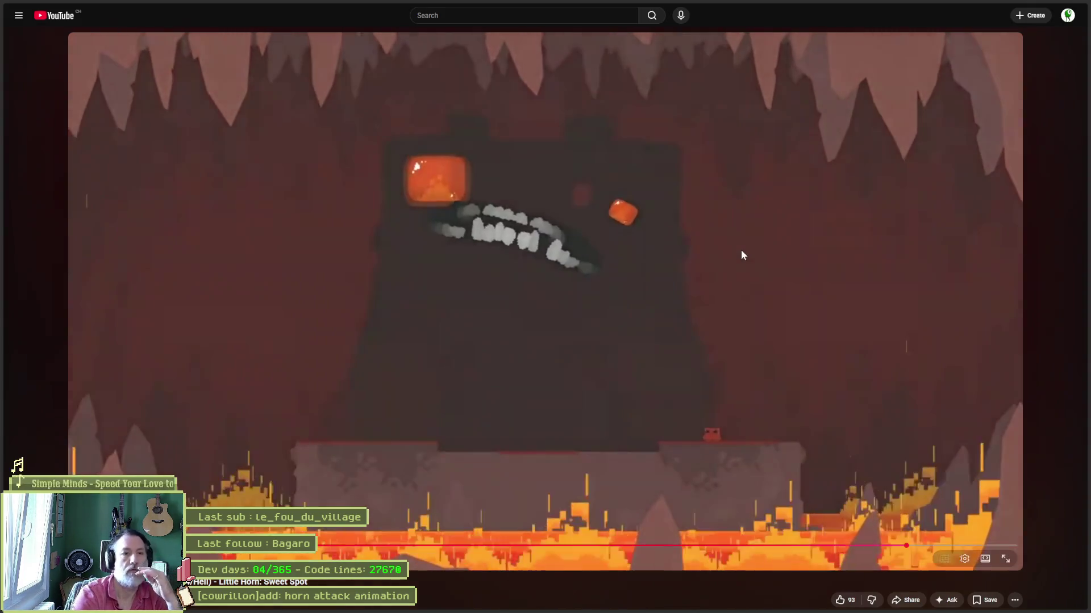
{"action": "left_click", "coordinate": [742, 252]}
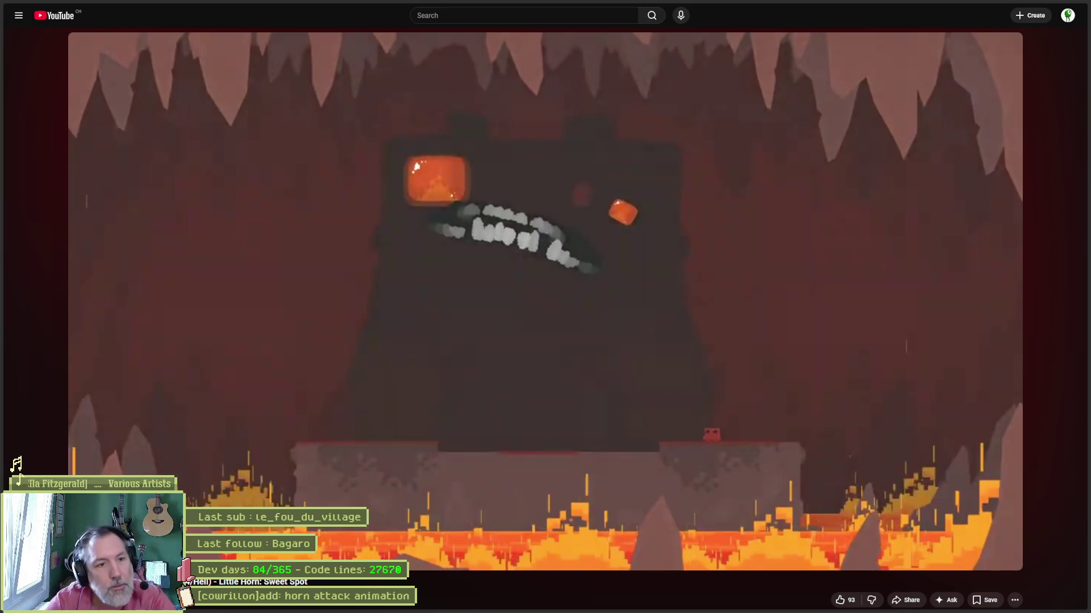
{"action": "left_click", "coordinate": [1035, 5]}
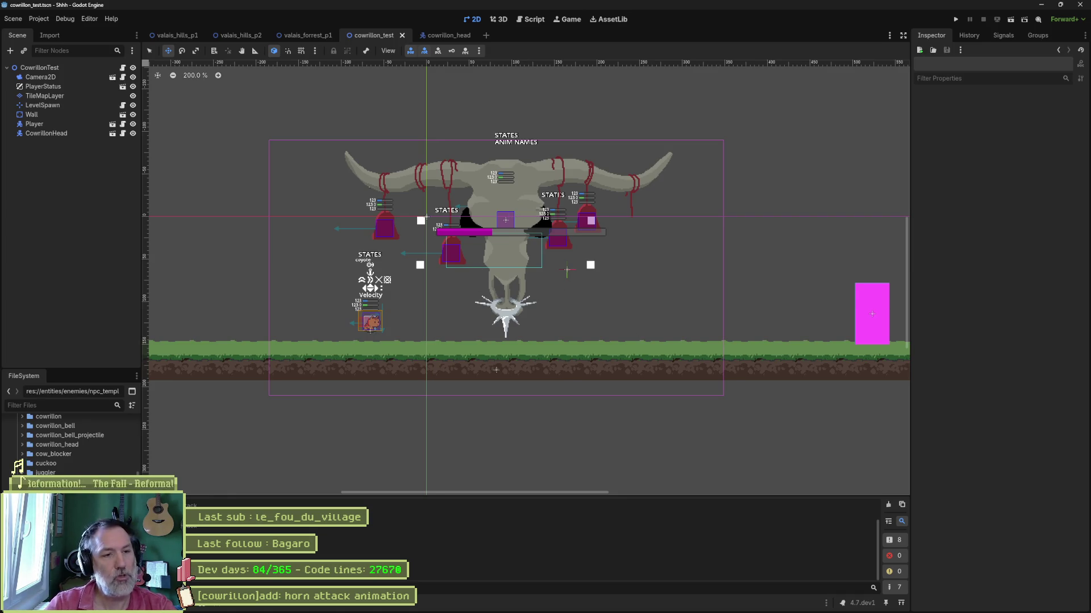
{"action": "left_click", "coordinate": [612, 603]}
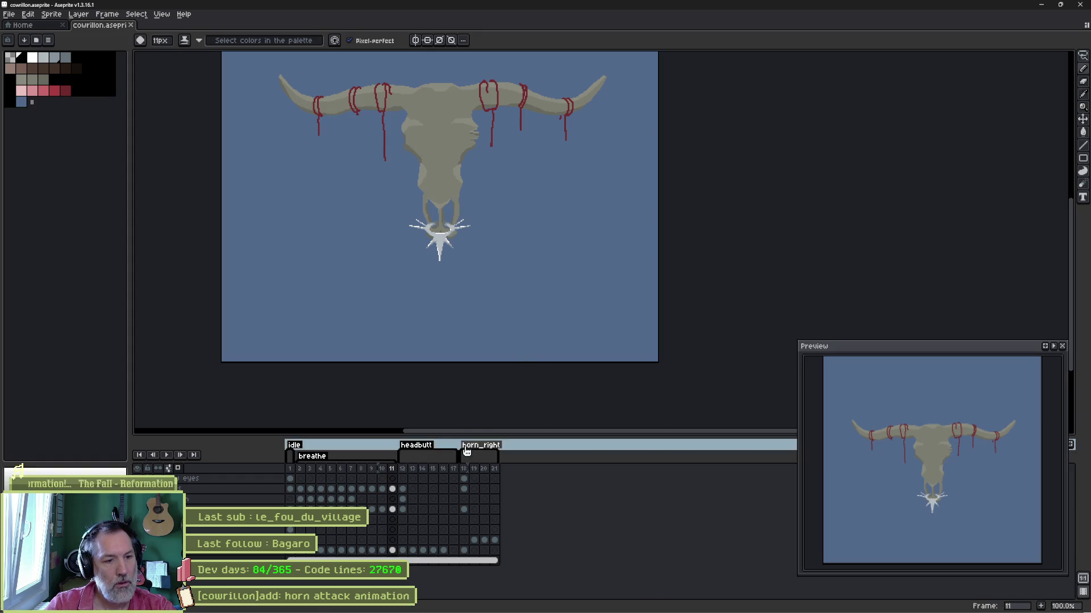
Look over frames 21 and 12, then add a new frame 22 at the timeline's end.
{"action": "left_click", "coordinate": [496, 472]}
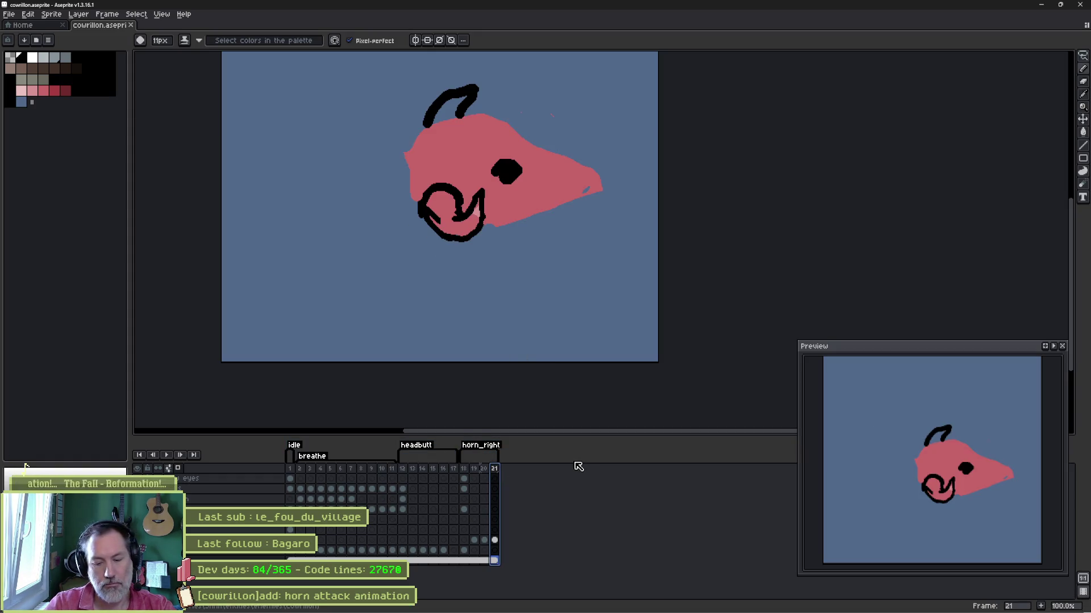
{"action": "left_click", "coordinate": [403, 469]}
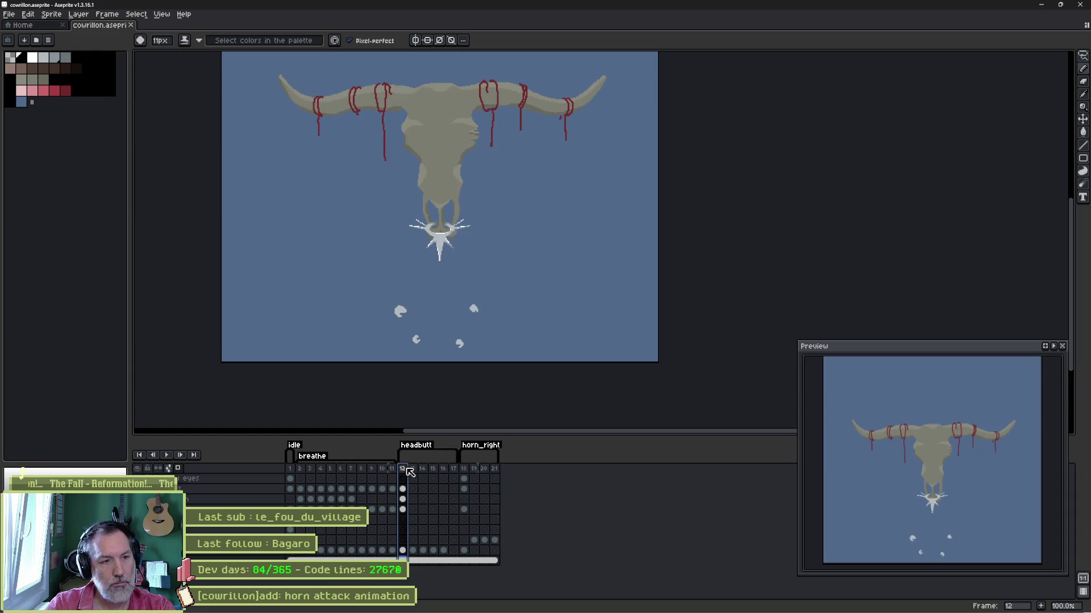
{"action": "left_click", "coordinate": [494, 469]}
{"action": "key", "text": "alt+n"}
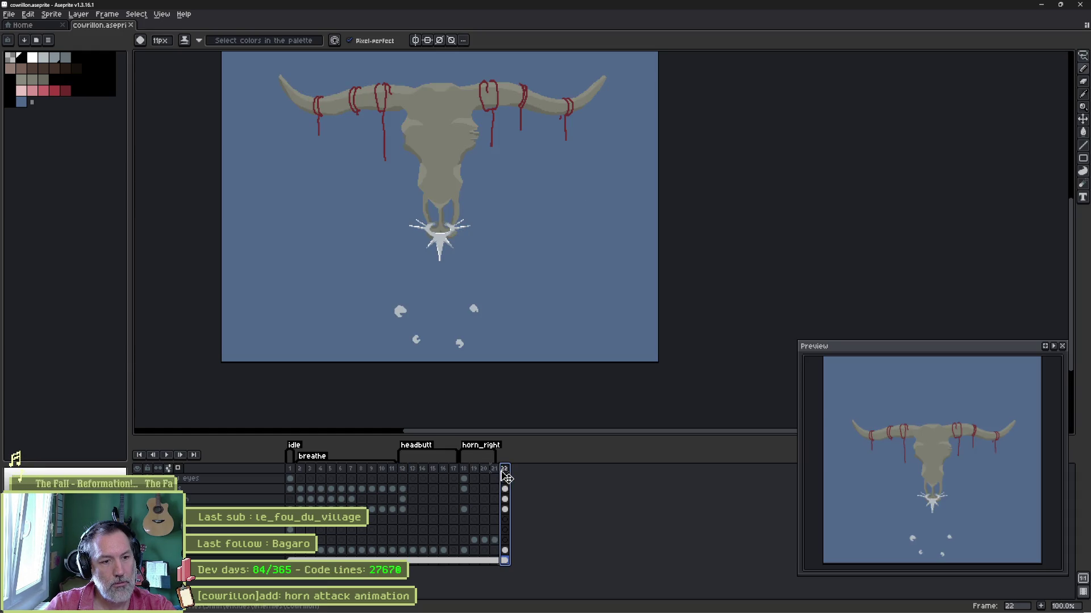
Cancel creating a tag for frame 22 and select headbutt frames 12 to 17.
{"action": "right_click", "coordinate": [505, 469]}
{"action": "left_click", "coordinate": [539, 506]}
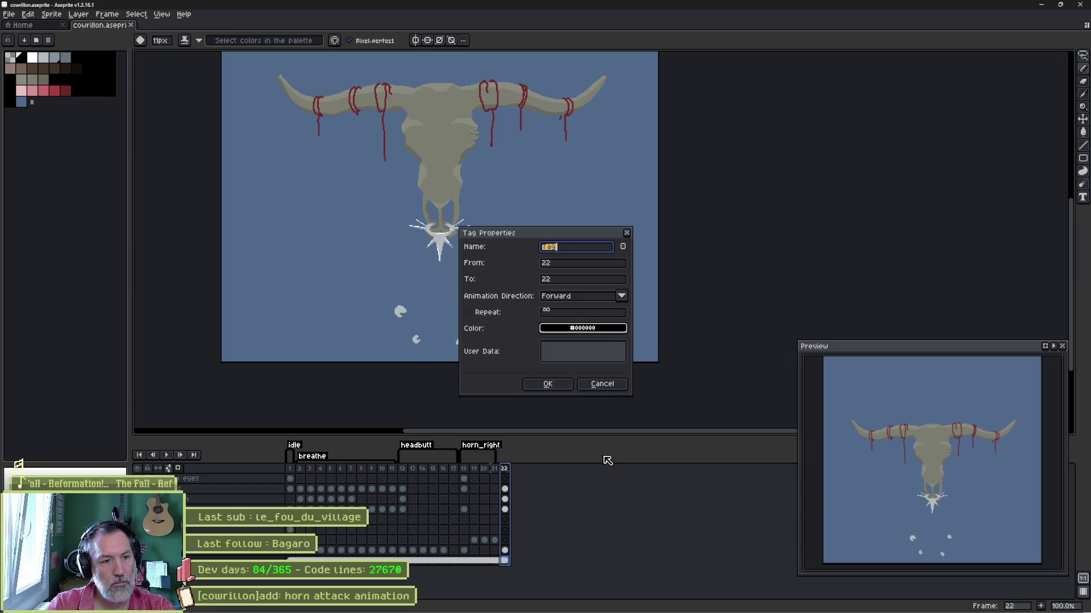
{"action": "left_click", "coordinate": [602, 384]}
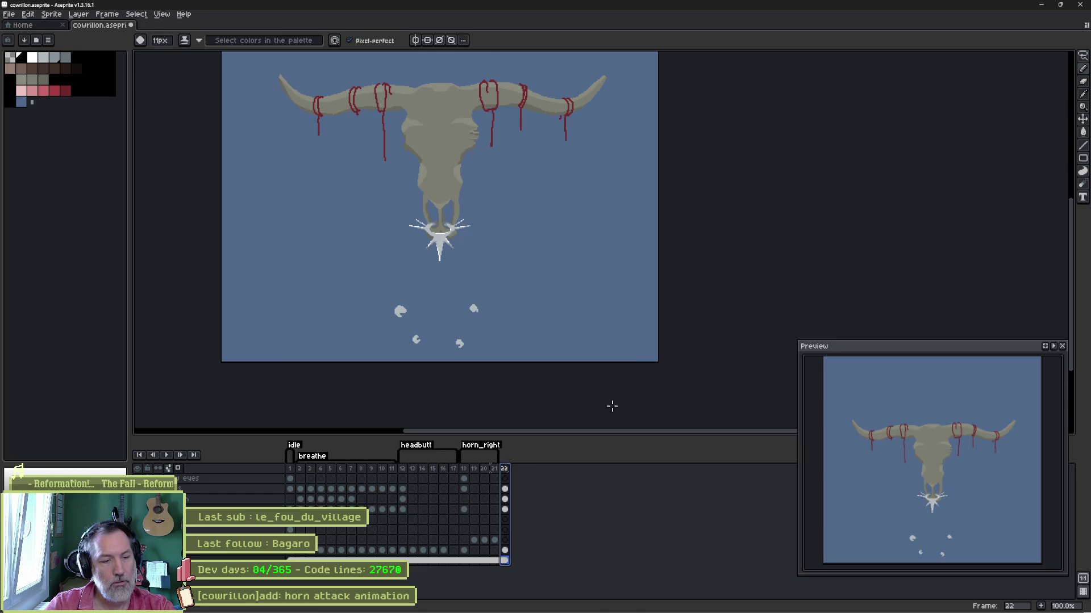
{"action": "left_click", "coordinate": [402, 469]}
{"action": "left_click", "coordinate": [453, 469], "text": "shift"}
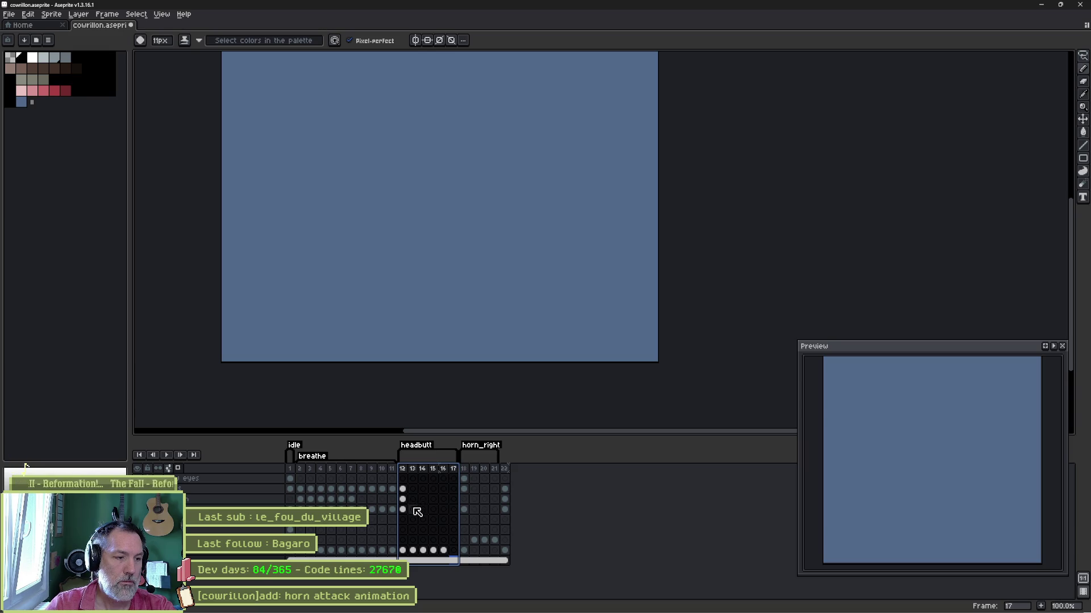
Show the grey body cel on frame 16, then move to empty frame 17.
{"action": "left_click", "coordinate": [444, 551]}
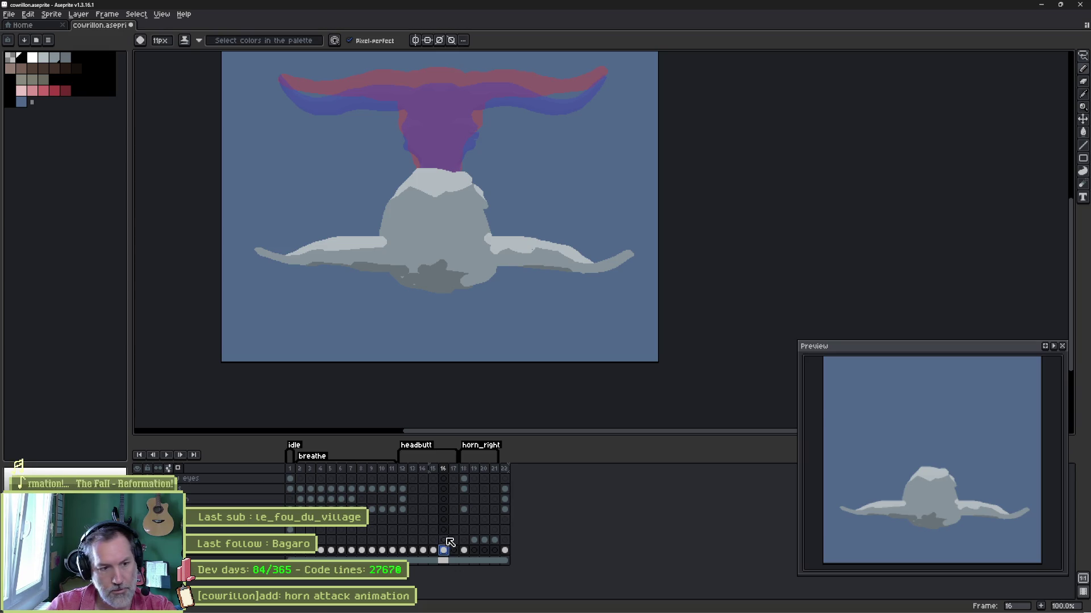
{"action": "key", "text": "v"}
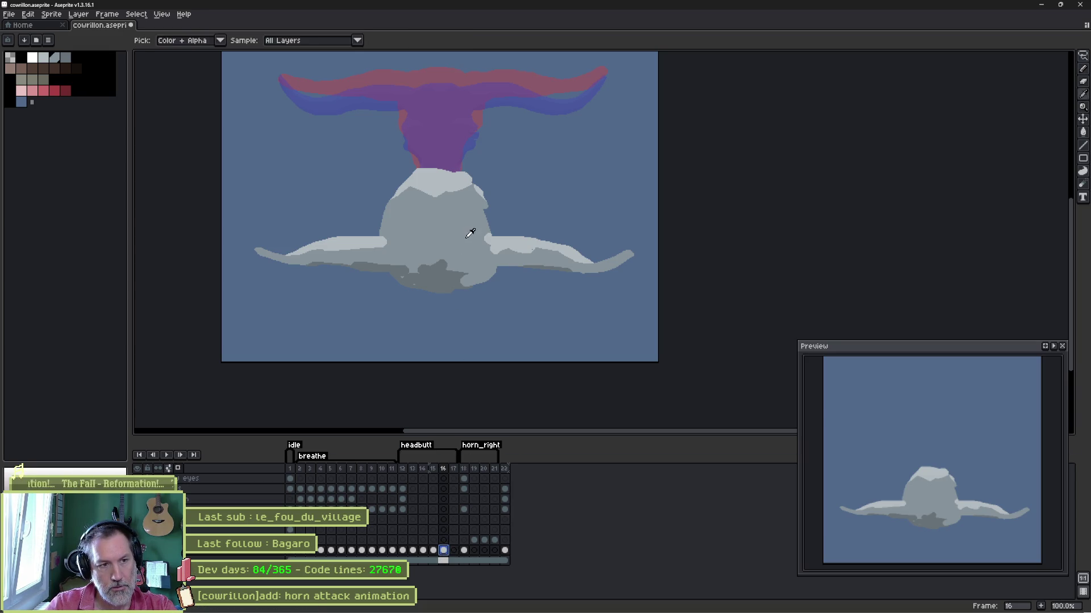
{"action": "key", "text": "b"}
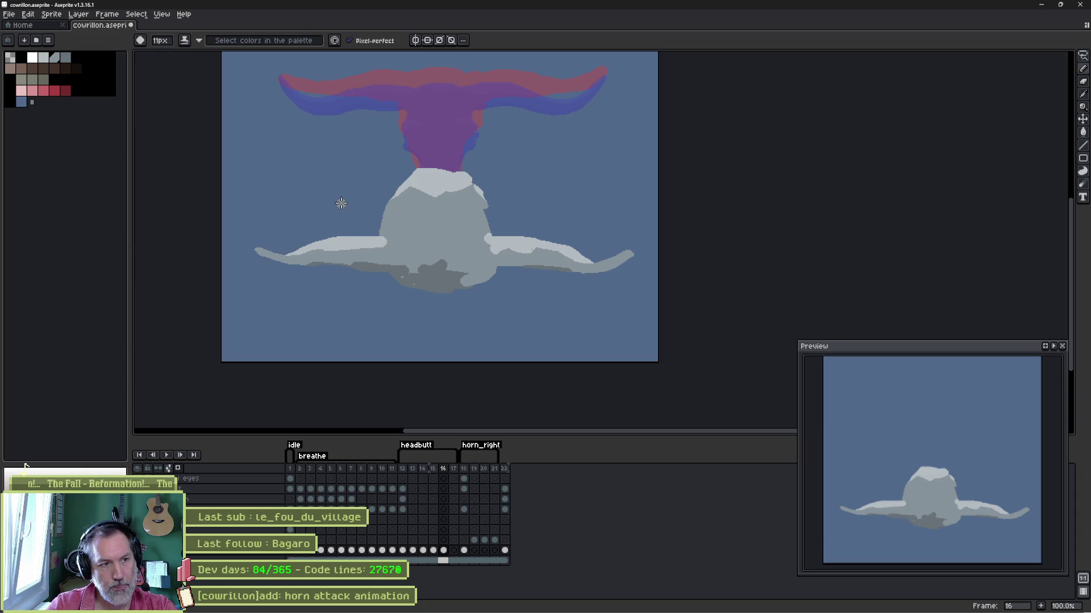
{"action": "left_click", "coordinate": [453, 551]}
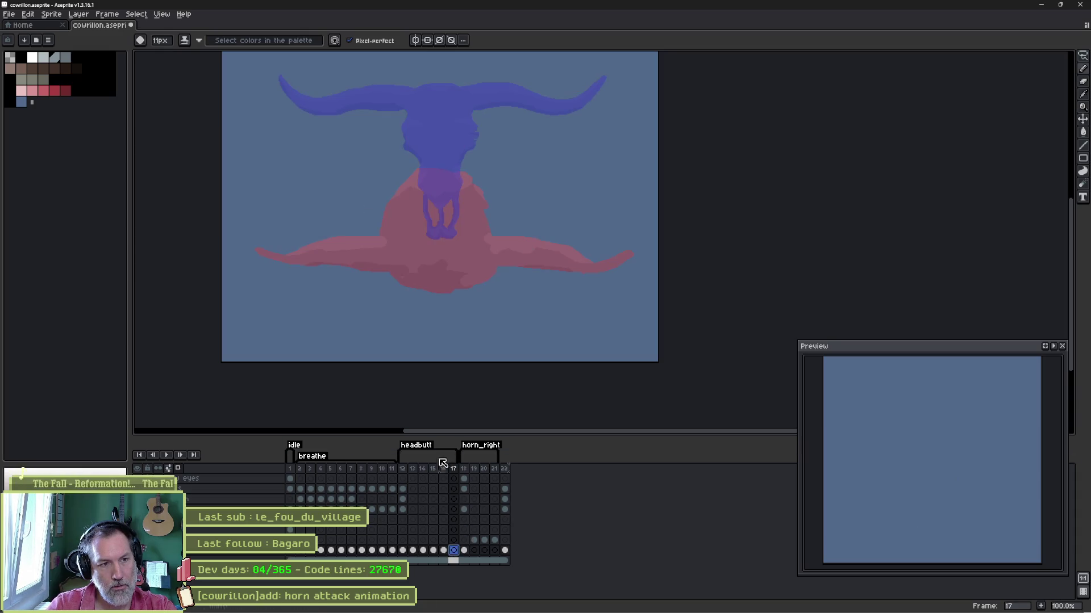
Outline and bucket-fill a grey body on frame 17 matching frame 16, then add frame 18.
{"action": "left_click", "coordinate": [393, 226]}
{"action": "left_click_drag", "start_coordinate": [394, 226], "coordinate": [325, 268]}
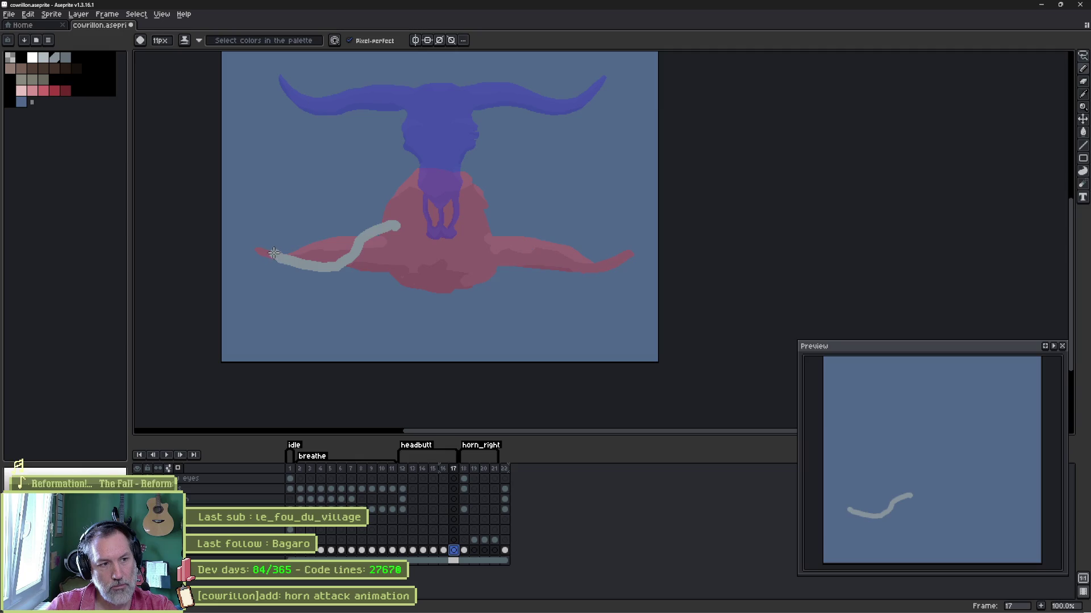
{"action": "mouse_move", "coordinate": [515, 240]}
{"action": "left_mouse_down"}
{"action": "mouse_move", "coordinate": [611, 260]}
{"action": "mouse_move", "coordinate": [431, 289]}
{"action": "mouse_move", "coordinate": [377, 216]}
{"action": "mouse_move", "coordinate": [487, 236]}
{"action": "mouse_move", "coordinate": [492, 256]}
{"action": "left_mouse_up"}
{"action": "key", "text": "g"}
{"action": "left_click", "coordinate": [445, 237]}
{"action": "key", "text": "b"}
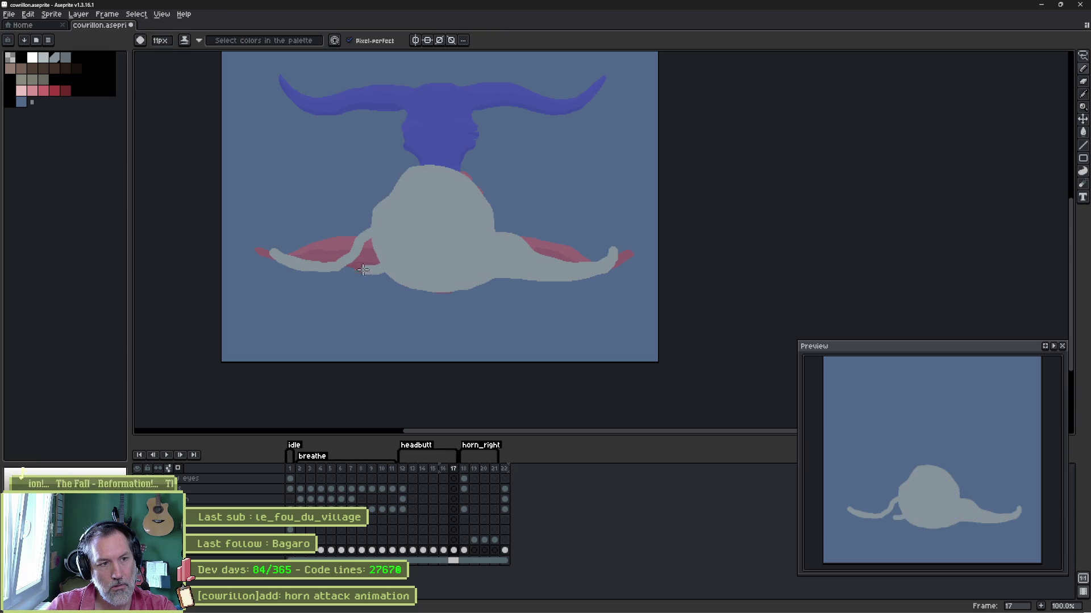
{"action": "key", "text": "g"}
{"action": "left_click", "coordinate": [359, 260]}
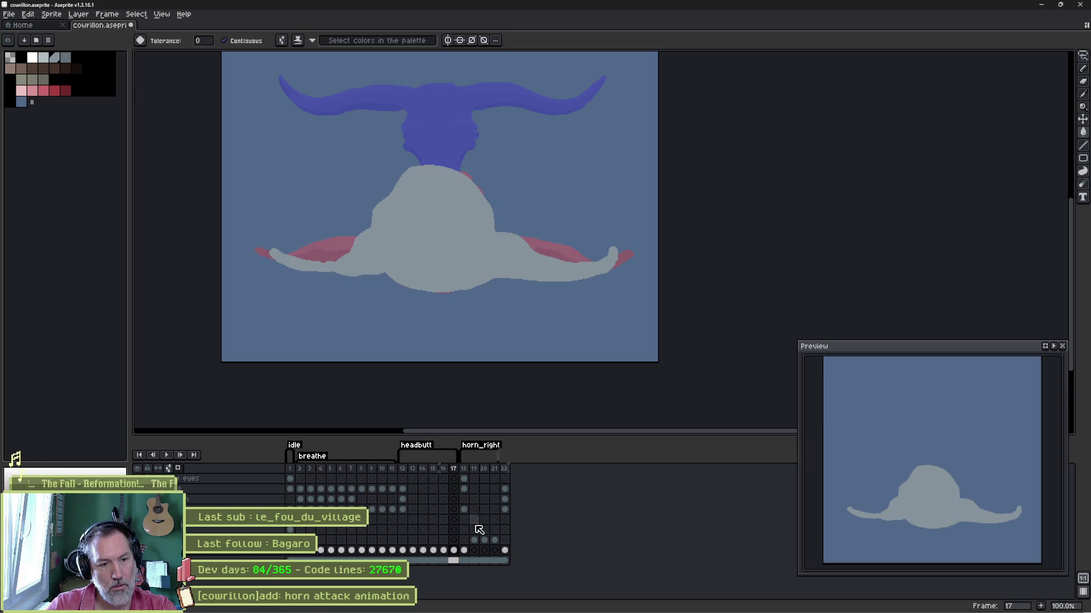
{"action": "key", "text": "alt+n"}
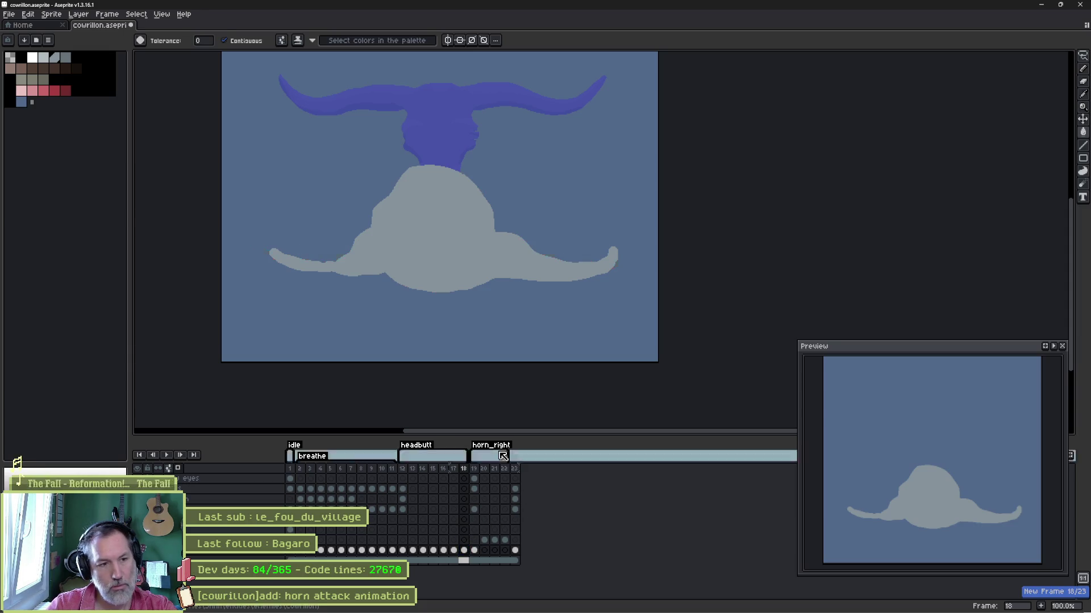
Shift the grey body about 12 px right, add frames through 24, and clear frame 24's body.
{"action": "key", "text": "v"}
{"action": "mouse_move", "coordinate": [451, 263]}
{"action": "left_mouse_down"}
{"action": "mouse_move", "coordinate": [426, 268]}
{"action": "mouse_move", "coordinate": [433, 275]}
{"action": "left_mouse_up"}
{"action": "key", "text": "alt+n"}
{"action": "key", "text": "alt+n"}
{"action": "key", "text": "alt+n"}
{"action": "key", "text": "alt+n"}
{"action": "key", "text": "alt+n"}
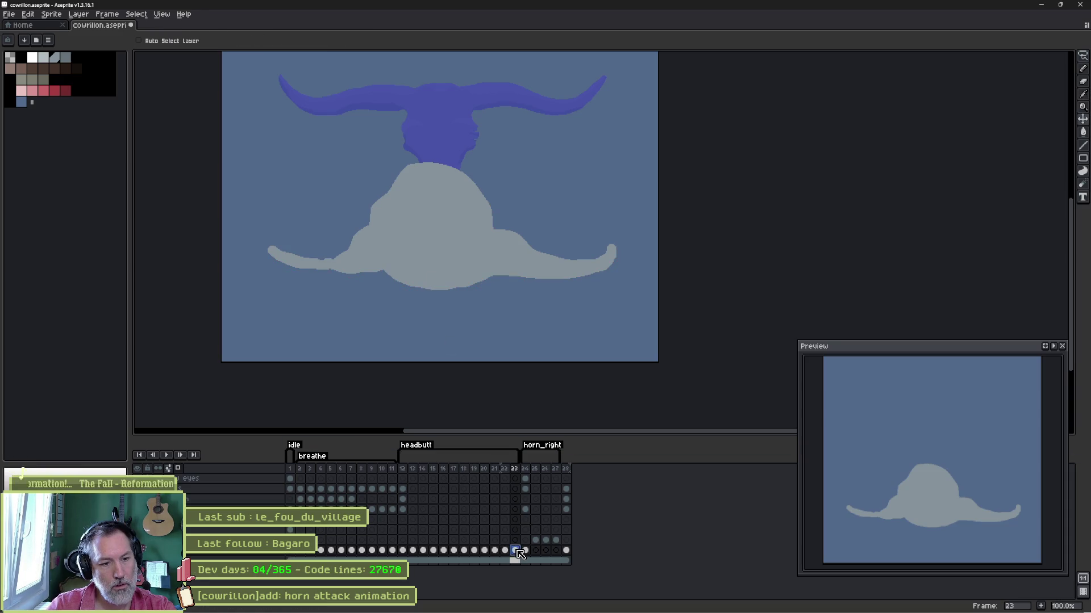
{"action": "key", "text": "alt+n"}
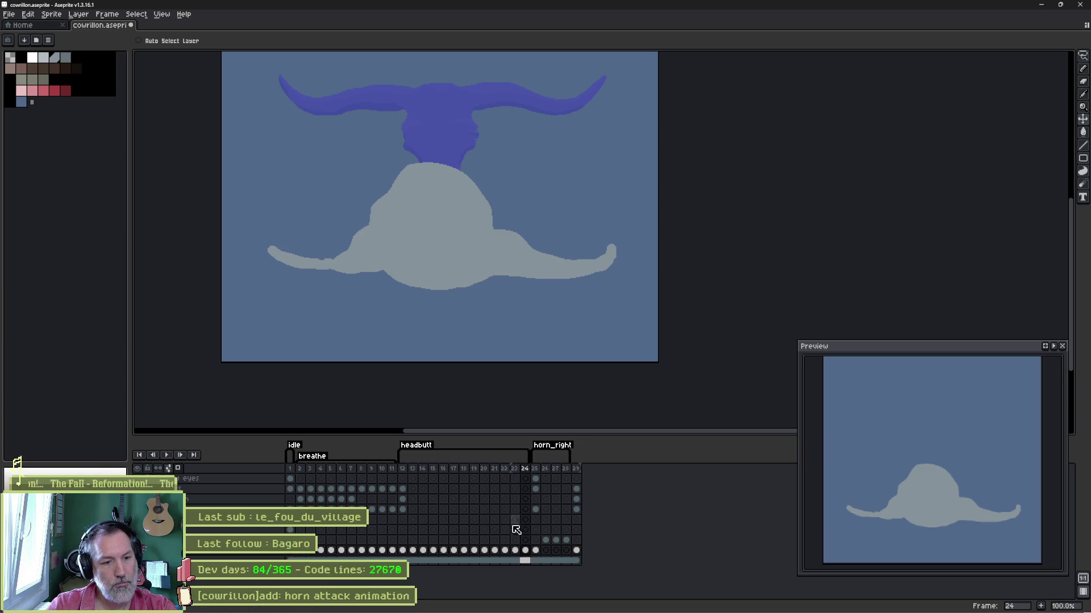
{"action": "key", "text": "Delete"}
{"action": "key", "text": "b"}
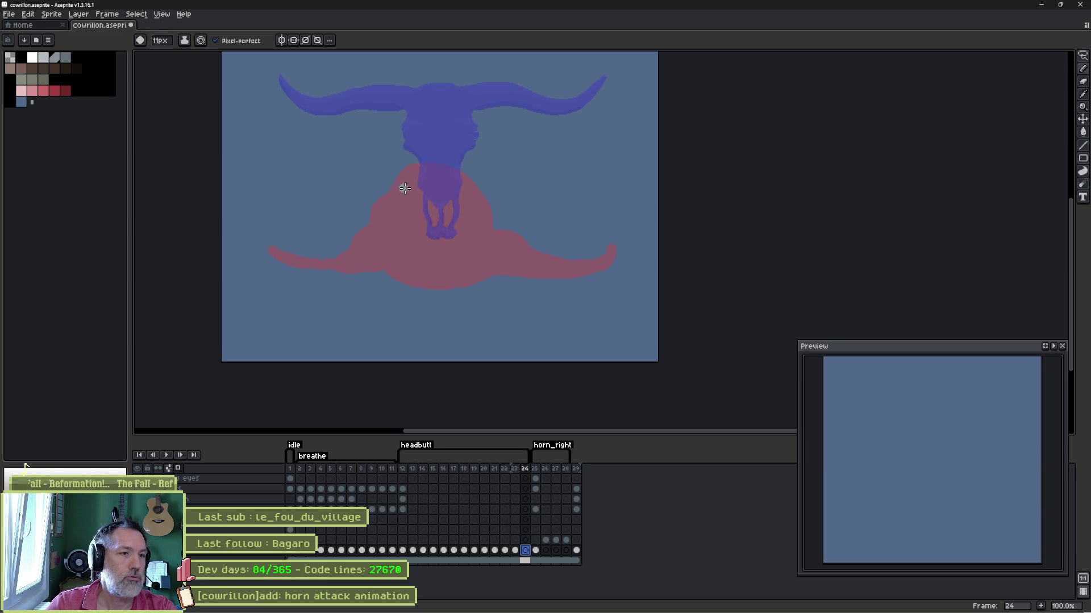
Sketch a new grey body outline on frame 24 and fill it and the right arm.
{"action": "mouse_move", "coordinate": [375, 201]}
{"action": "left_mouse_down"}
{"action": "mouse_move", "coordinate": [287, 207]}
{"action": "mouse_move", "coordinate": [401, 216]}
{"action": "left_mouse_up"}
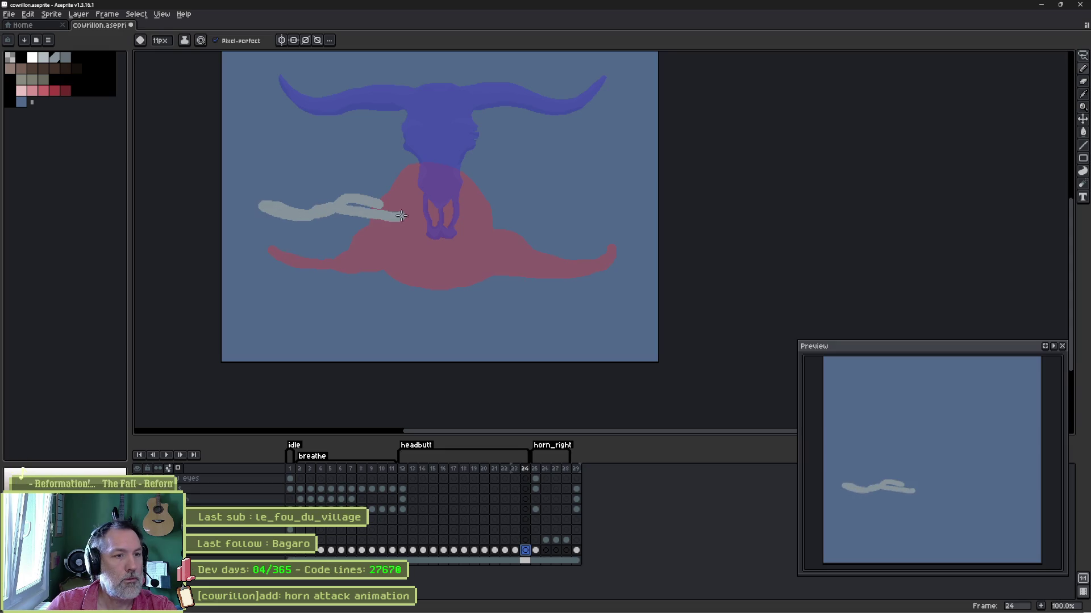
{"action": "mouse_move", "coordinate": [490, 209]}
{"action": "left_mouse_down"}
{"action": "mouse_move", "coordinate": [596, 219]}
{"action": "mouse_move", "coordinate": [496, 229]}
{"action": "left_mouse_up"}
{"action": "mouse_move", "coordinate": [425, 179]}
{"action": "left_mouse_down"}
{"action": "mouse_move", "coordinate": [392, 249]}
{"action": "mouse_move", "coordinate": [446, 270]}
{"action": "mouse_move", "coordinate": [481, 237]}
{"action": "left_mouse_up"}
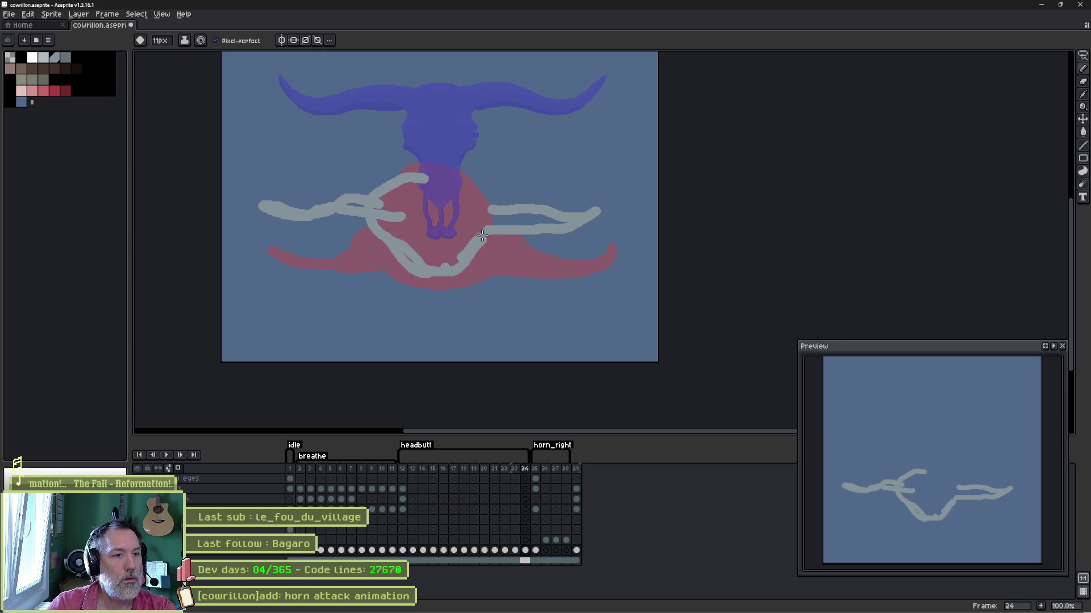
{"action": "key", "text": "g"}
{"action": "left_click", "coordinate": [486, 187]}
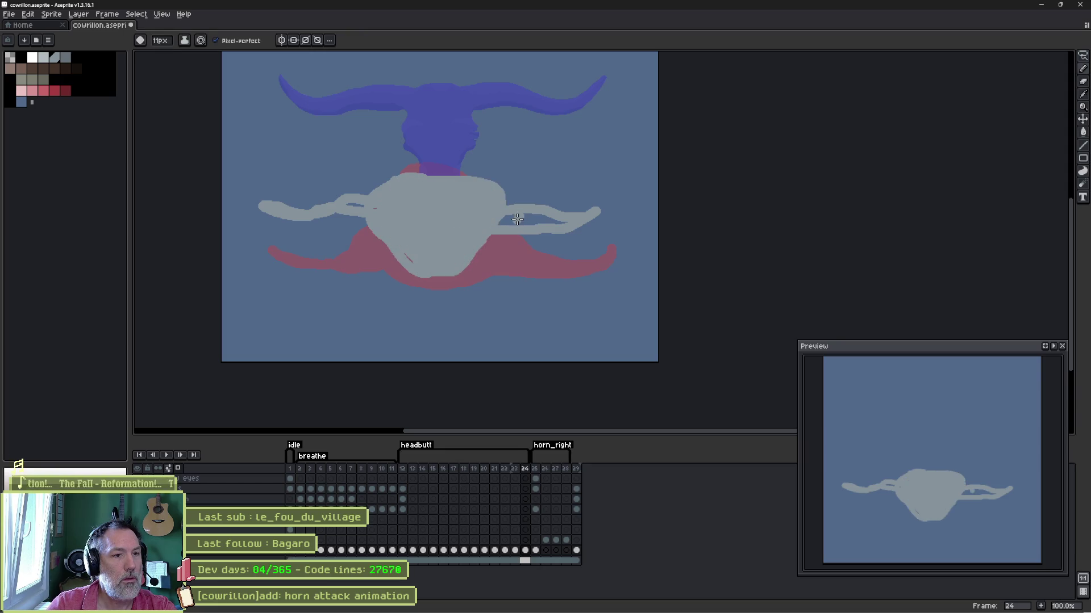
{"action": "left_click", "coordinate": [530, 220]}
{"action": "key", "text": "b"}
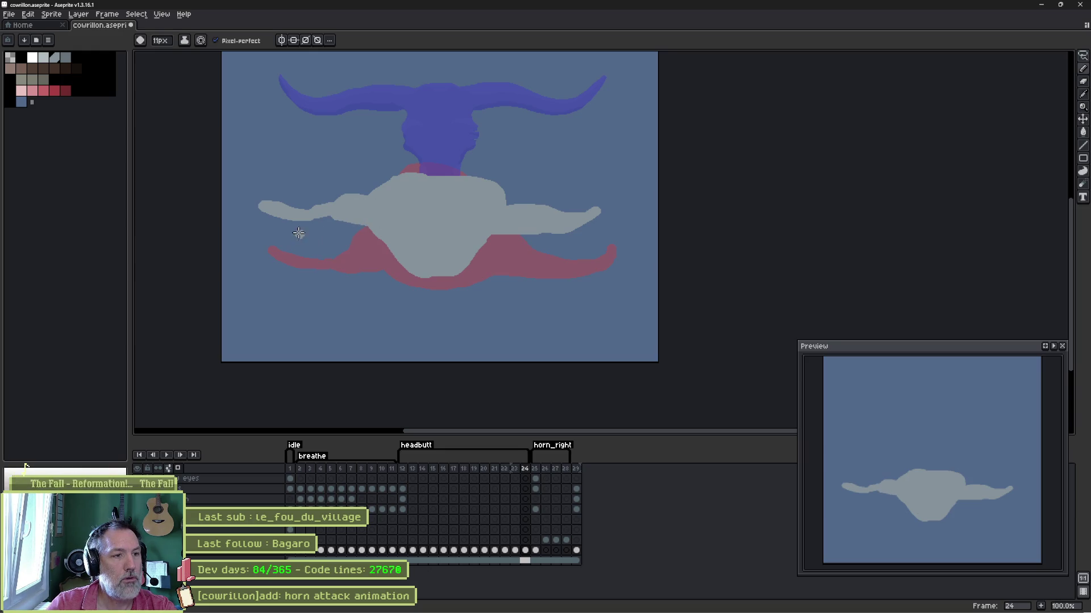
Draw short grey legs on the left and right sides, then add frame 25.
{"action": "left_click_drag", "start_coordinate": [320, 233], "coordinate": [324, 258]}
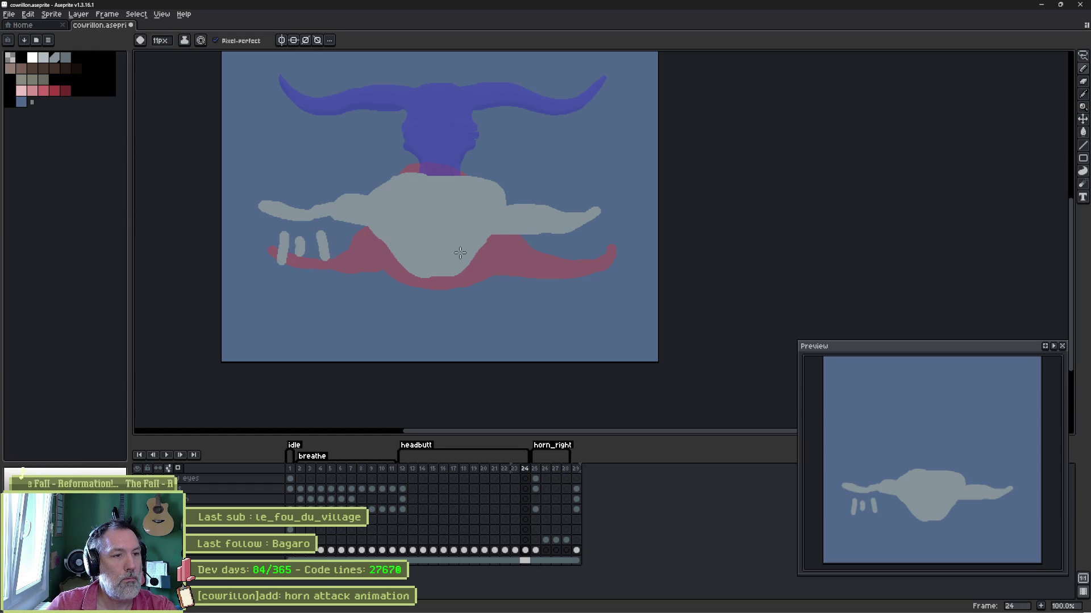
{"action": "left_click_drag", "start_coordinate": [530, 243], "coordinate": [532, 263]}
{"action": "left_click_drag", "start_coordinate": [568, 261], "coordinate": [565, 229]}
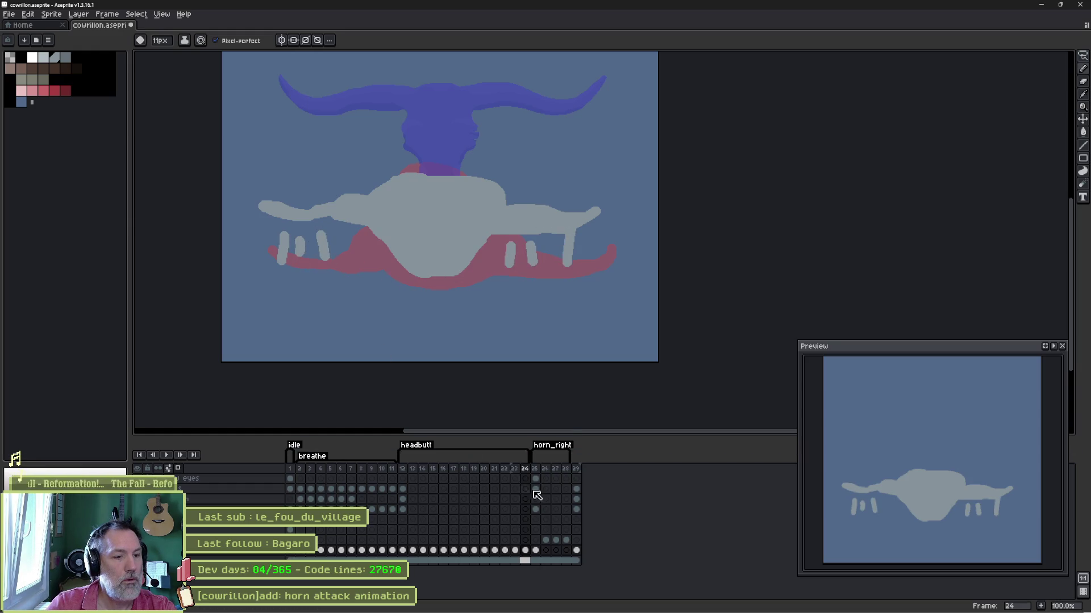
{"action": "key", "text": "alt+n"}
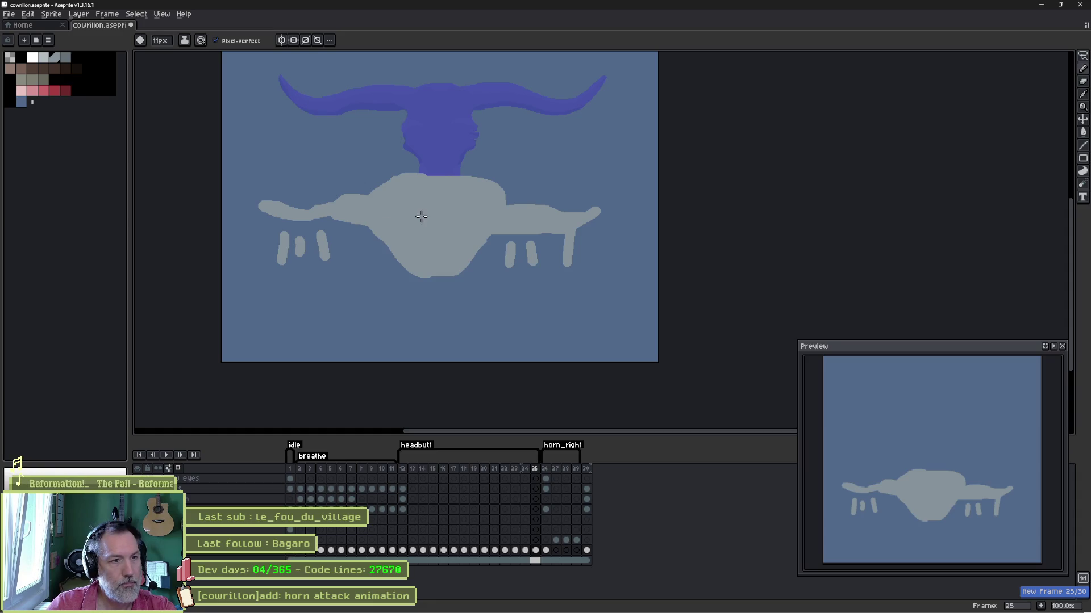
On frame 25, raise the grey body about 100 px, fill a grey arc over the head, and lengthen the legs.
{"action": "key", "text": "v"}
{"action": "left_click_drag", "start_coordinate": [426, 216], "coordinate": [421, 161]}
{"action": "key", "text": "b"}
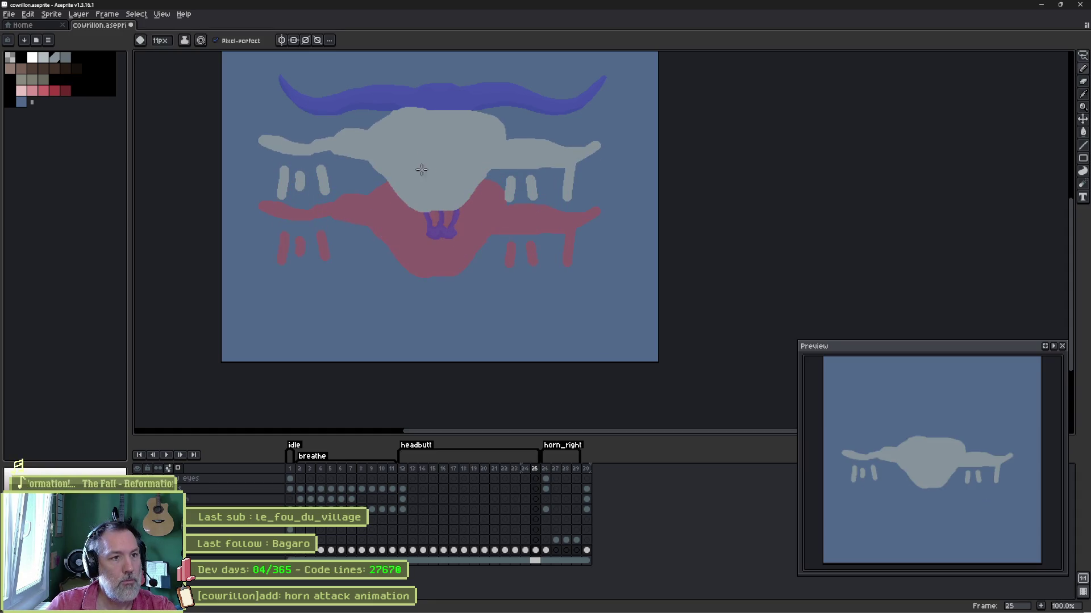
{"action": "mouse_move", "coordinate": [378, 129]}
{"action": "left_mouse_down"}
{"action": "mouse_move", "coordinate": [403, 96]}
{"action": "mouse_move", "coordinate": [494, 94]}
{"action": "mouse_move", "coordinate": [501, 124]}
{"action": "left_mouse_up"}
{"action": "mouse_move", "coordinate": [369, 171]}
{"action": "left_mouse_down"}
{"action": "mouse_move", "coordinate": [448, 193]}
{"action": "mouse_move", "coordinate": [474, 176]}
{"action": "mouse_move", "coordinate": [419, 211]}
{"action": "left_mouse_up"}
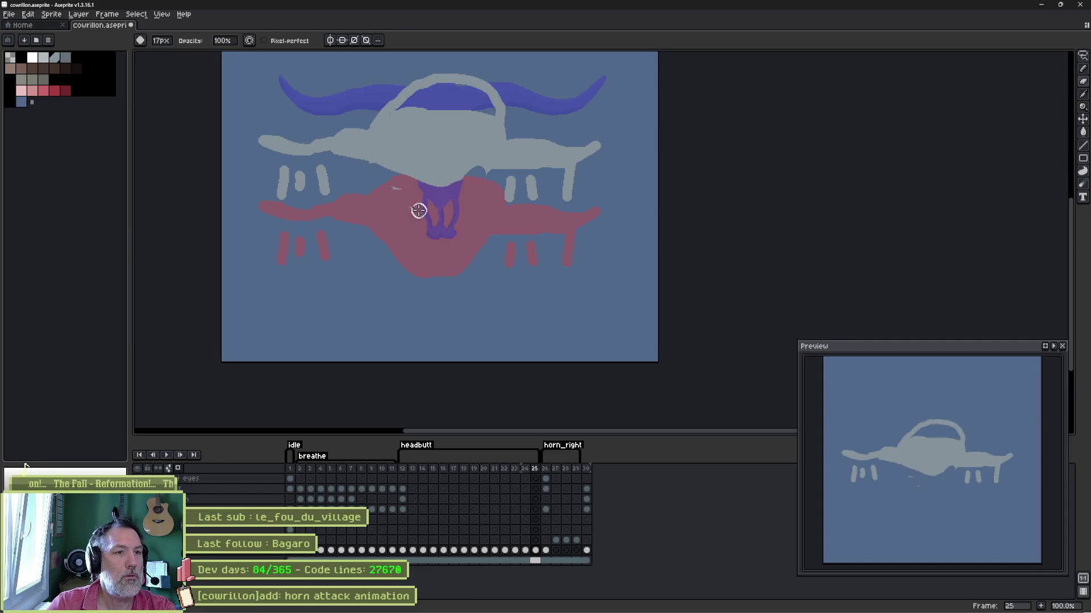
{"action": "key", "text": "e"}
{"action": "left_click_drag", "start_coordinate": [443, 67], "coordinate": [491, 111]}
{"action": "key", "text": "g"}
{"action": "left_click", "coordinate": [446, 102]}
{"action": "key", "text": "b"}
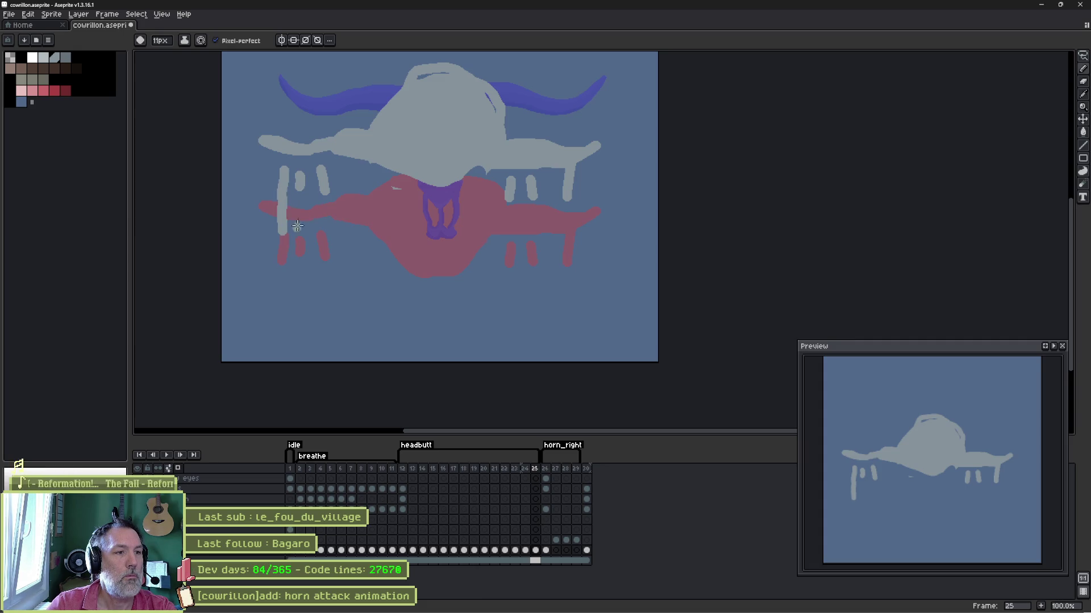
{"action": "left_click_drag", "start_coordinate": [323, 205], "coordinate": [325, 230]}
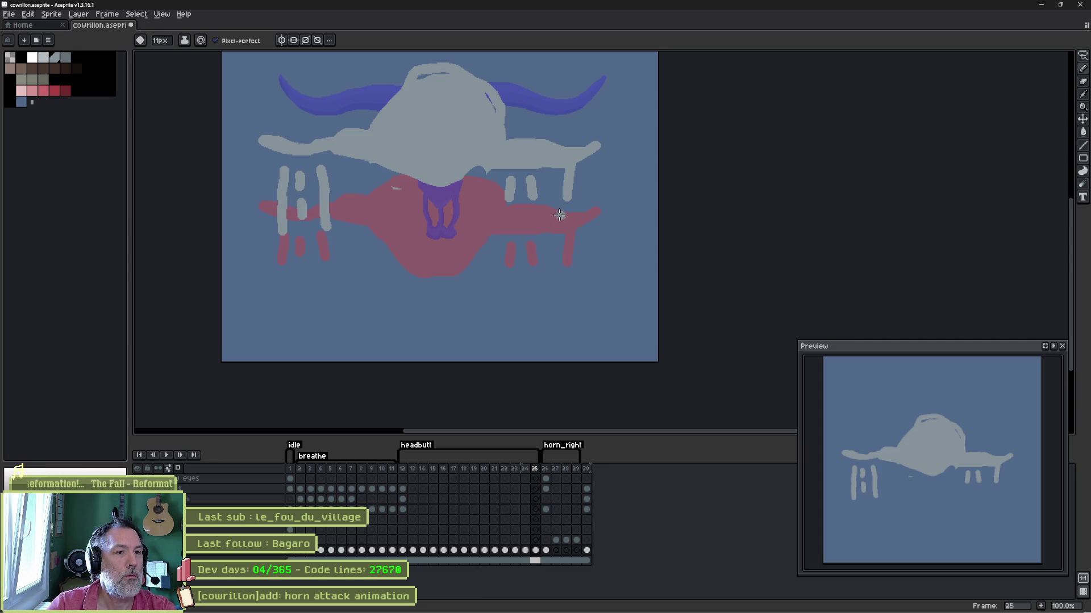
{"action": "mouse_move", "coordinate": [508, 197]}
{"action": "left_mouse_down"}
{"action": "mouse_move", "coordinate": [509, 229]}
{"action": "mouse_move", "coordinate": [543, 247]}
{"action": "left_mouse_up"}
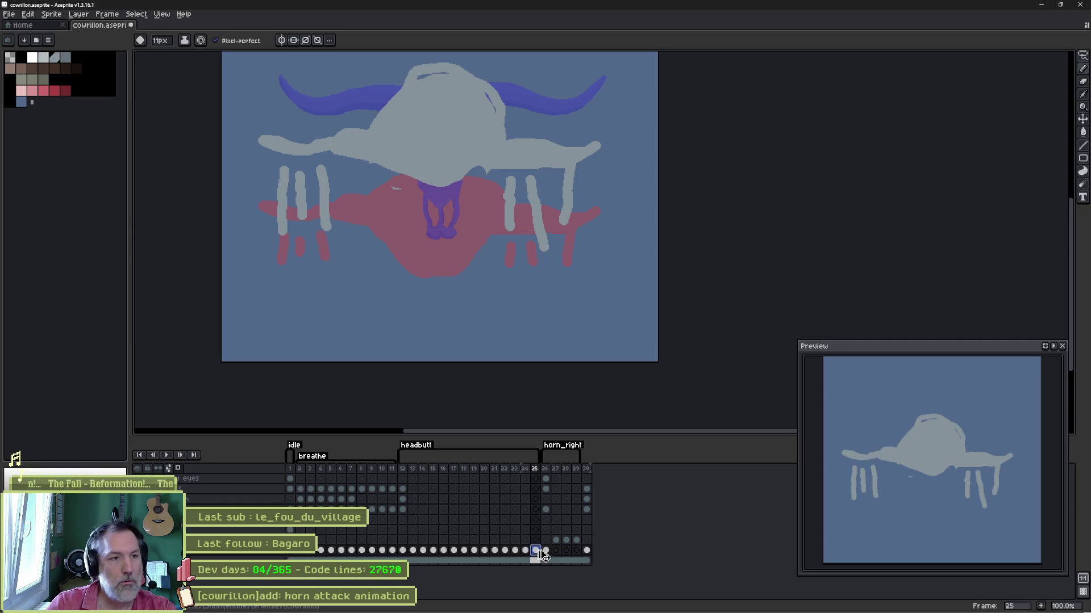
Add frame 26, erase the raised pose, and paint the body dropped low with a rounded underside.
{"action": "key", "text": "alt+n"}
{"action": "key", "text": "e"}
{"action": "mouse_move", "coordinate": [334, 179]}
{"action": "left_mouse_down"}
{"action": "mouse_move", "coordinate": [270, 175]}
{"action": "mouse_move", "coordinate": [236, 231]}
{"action": "left_mouse_up"}
{"action": "mouse_move", "coordinate": [509, 227]}
{"action": "left_mouse_down"}
{"action": "mouse_move", "coordinate": [494, 190]}
{"action": "mouse_move", "coordinate": [596, 175]}
{"action": "mouse_move", "coordinate": [475, 204]}
{"action": "mouse_move", "coordinate": [477, 232]}
{"action": "mouse_move", "coordinate": [533, 229]}
{"action": "mouse_move", "coordinate": [561, 250]}
{"action": "left_mouse_up"}
{"action": "left_click_drag", "start_coordinate": [383, 188], "coordinate": [480, 181]}
{"action": "mouse_move", "coordinate": [450, 80]}
{"action": "left_mouse_down"}
{"action": "mouse_move", "coordinate": [441, 68]}
{"action": "mouse_move", "coordinate": [524, 97]}
{"action": "mouse_move", "coordinate": [365, 117]}
{"action": "mouse_move", "coordinate": [421, 100]}
{"action": "mouse_move", "coordinate": [506, 127]}
{"action": "left_mouse_up"}
{"action": "key", "text": "b"}
{"action": "mouse_move", "coordinate": [375, 158]}
{"action": "left_mouse_down"}
{"action": "mouse_move", "coordinate": [409, 211]}
{"action": "mouse_move", "coordinate": [480, 187]}
{"action": "mouse_move", "coordinate": [454, 217]}
{"action": "mouse_move", "coordinate": [392, 190]}
{"action": "mouse_move", "coordinate": [381, 174]}
{"action": "left_mouse_up"}
{"action": "key", "text": "g"}
{"action": "left_click", "coordinate": [432, 181]}
{"action": "left_click", "coordinate": [452, 206]}
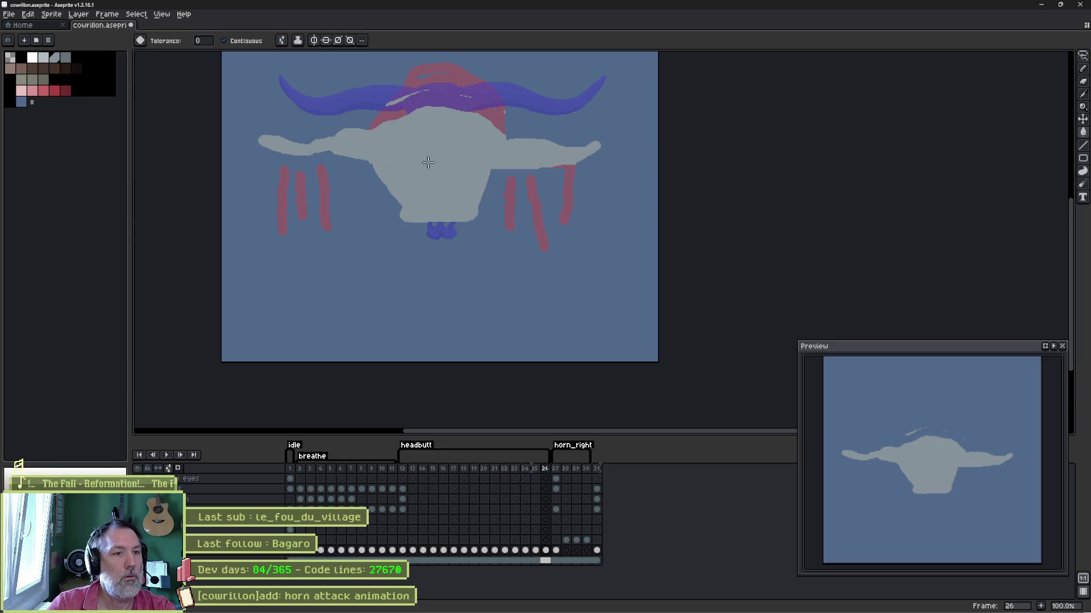
Set the headbutt tag to span frames 12 to 26 and play the animation back for review.
{"action": "mouse_move", "coordinate": [409, 472]}
{"action": "left_mouse_down"}
{"action": "mouse_move", "coordinate": [547, 479]}
{"action": "mouse_move", "coordinate": [452, 481]}
{"action": "left_mouse_up"}
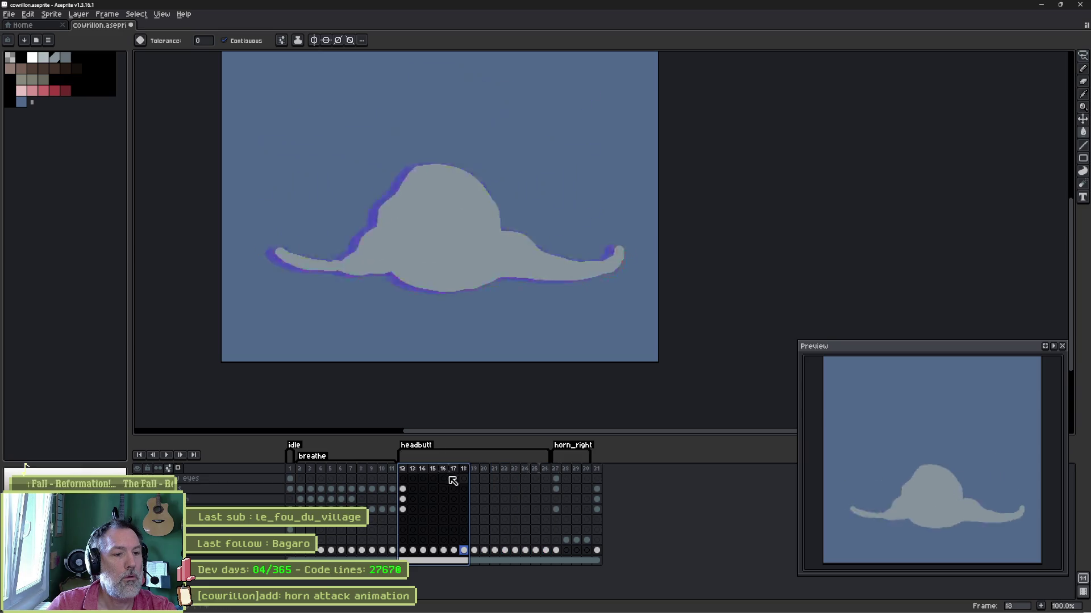
{"action": "left_click", "coordinate": [402, 479]}
{"action": "double_click", "coordinate": [416, 445]}
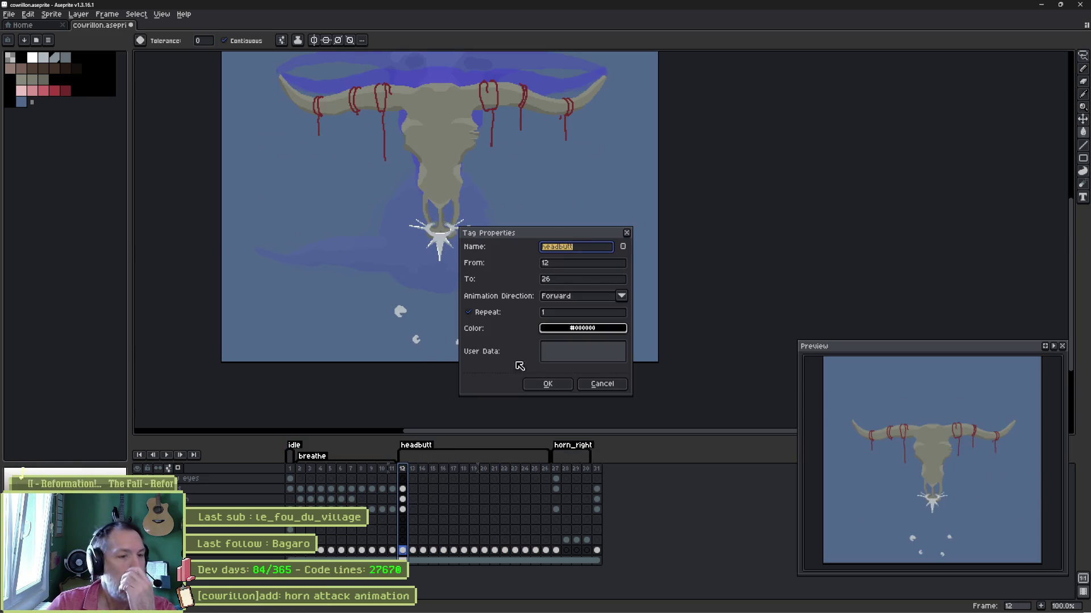
{"action": "left_click", "coordinate": [547, 384]}
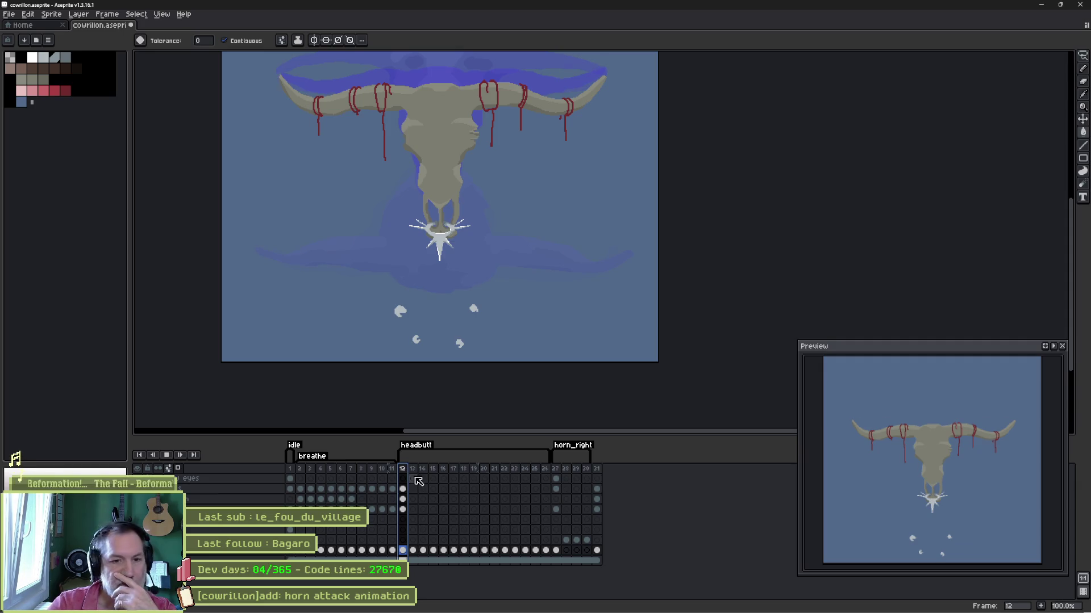
{"action": "key", "text": "Return"}
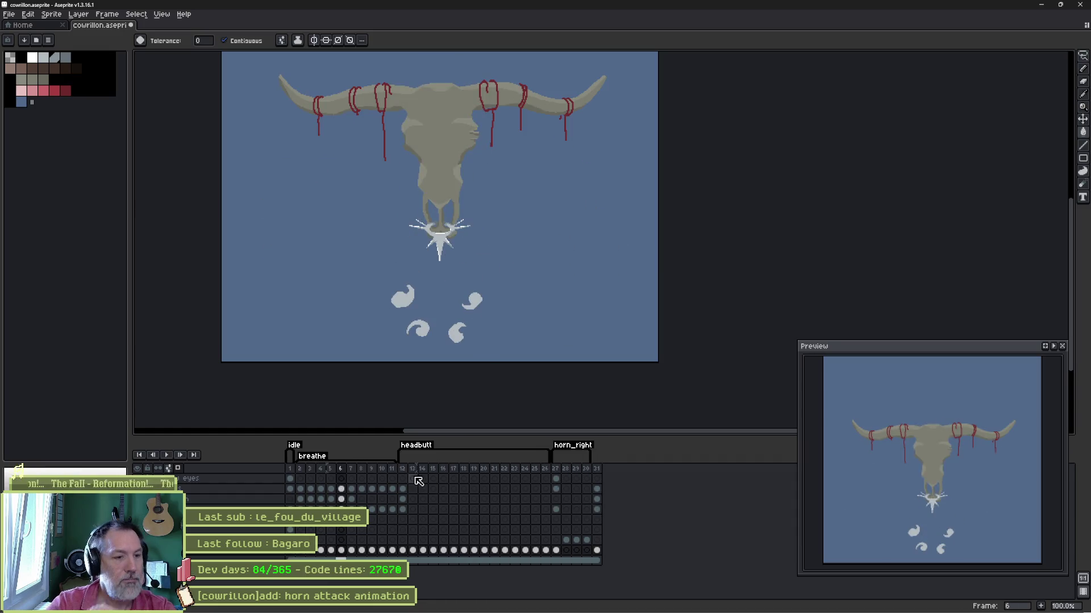
{"action": "left_click_drag", "start_coordinate": [421, 471], "coordinate": [534, 469]}
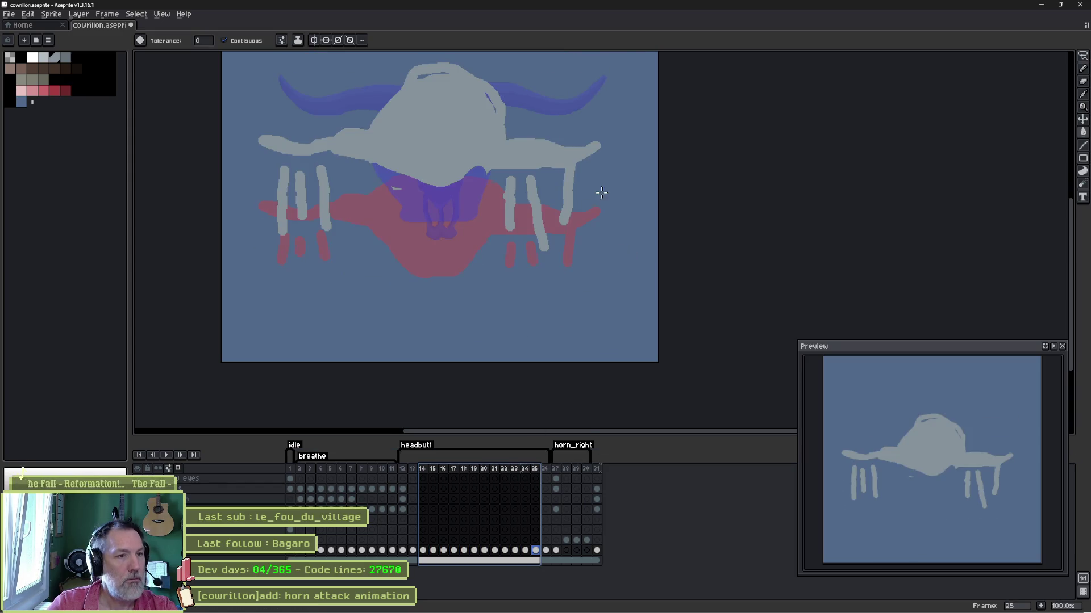
Raise the creature about 50 px in headbutt frames 21–25.
{"action": "scroll", "coordinate": [585, 282], "scroll_direction": "down", "scroll_amount": 2}
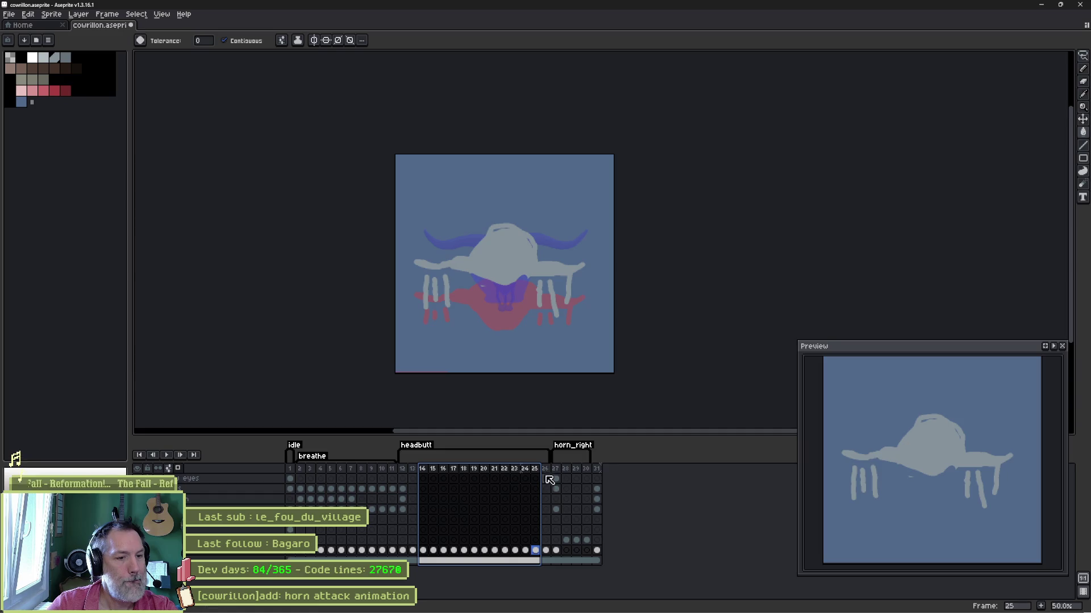
{"action": "mouse_move", "coordinate": [498, 475]}
{"action": "left_mouse_down"}
{"action": "mouse_move", "coordinate": [477, 470]}
{"action": "mouse_move", "coordinate": [538, 478]}
{"action": "left_mouse_up"}
{"action": "key", "text": "v"}
{"action": "left_click_drag", "start_coordinate": [511, 256], "coordinate": [514, 233]}
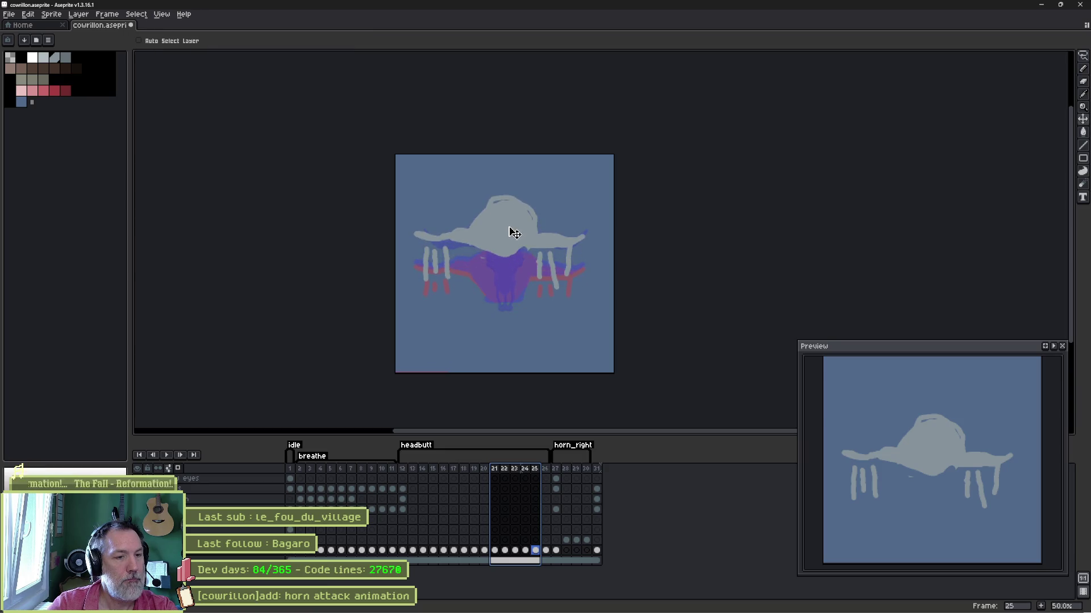
Add a frame 27 after frame 26 and raise frame 26's grey creature about 30 px.
{"action": "left_click", "coordinate": [546, 469]}
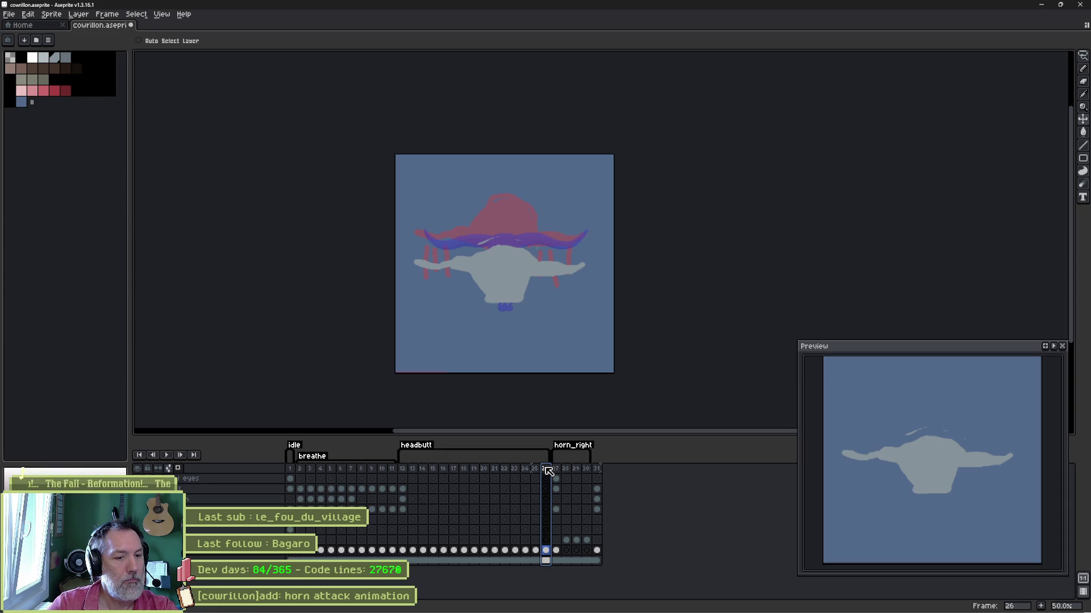
{"action": "key", "text": "alt+n"}
{"action": "left_click", "coordinate": [545, 550]}
{"action": "left_click_drag", "start_coordinate": [514, 294], "coordinate": [509, 276]}
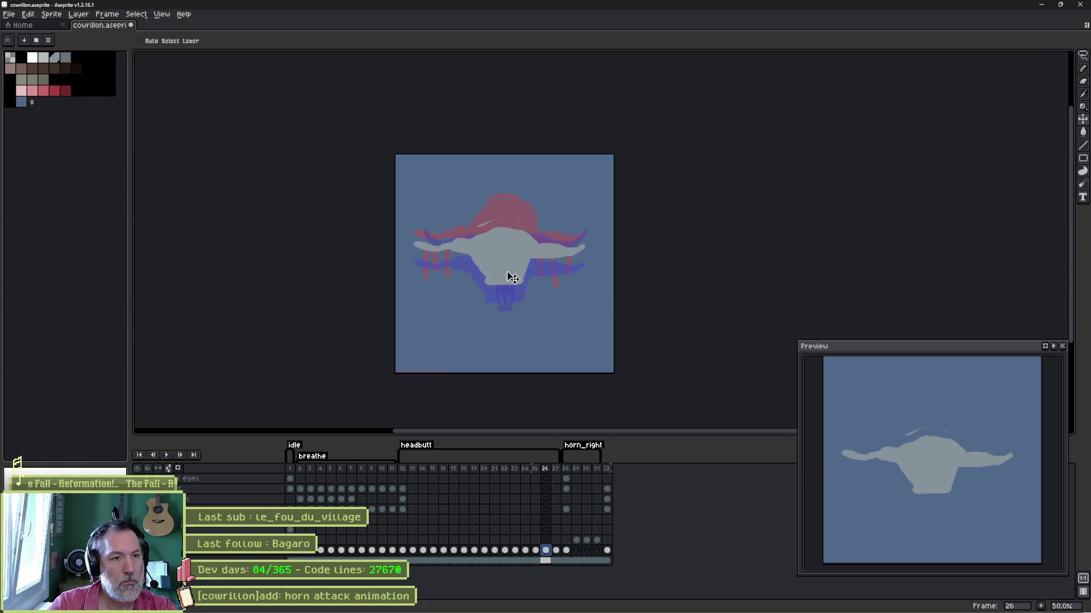
Preview the animation from frame 27, then open the headbutt tag's properties (12–27).
{"action": "left_click", "coordinate": [556, 550]}
{"action": "key", "text": "b"}
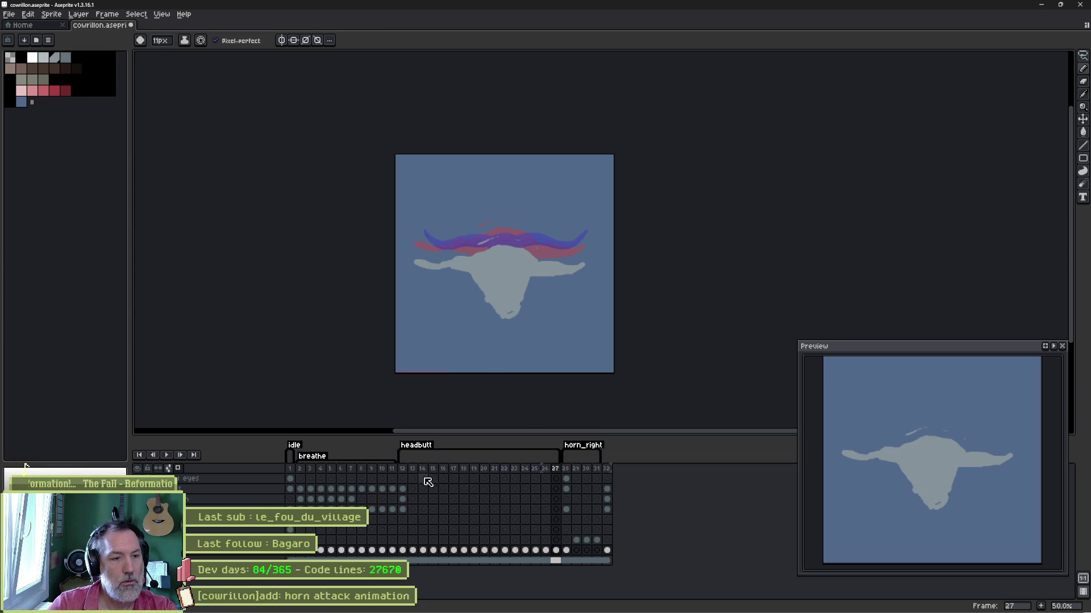
{"action": "key", "text": "Return"}
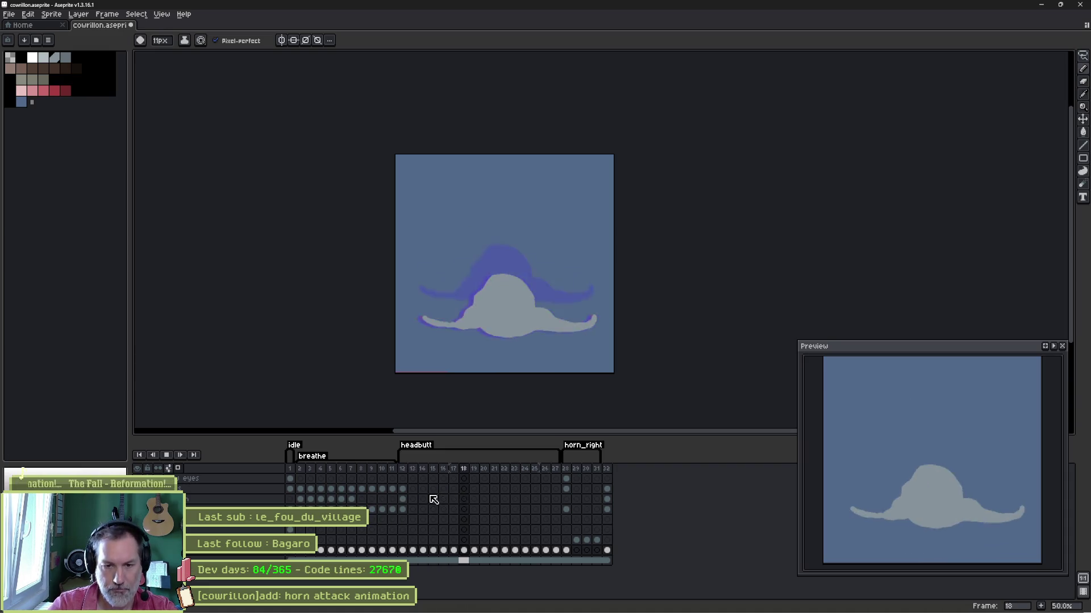
{"action": "key", "text": "Return"}
{"action": "double_click", "coordinate": [415, 445]}
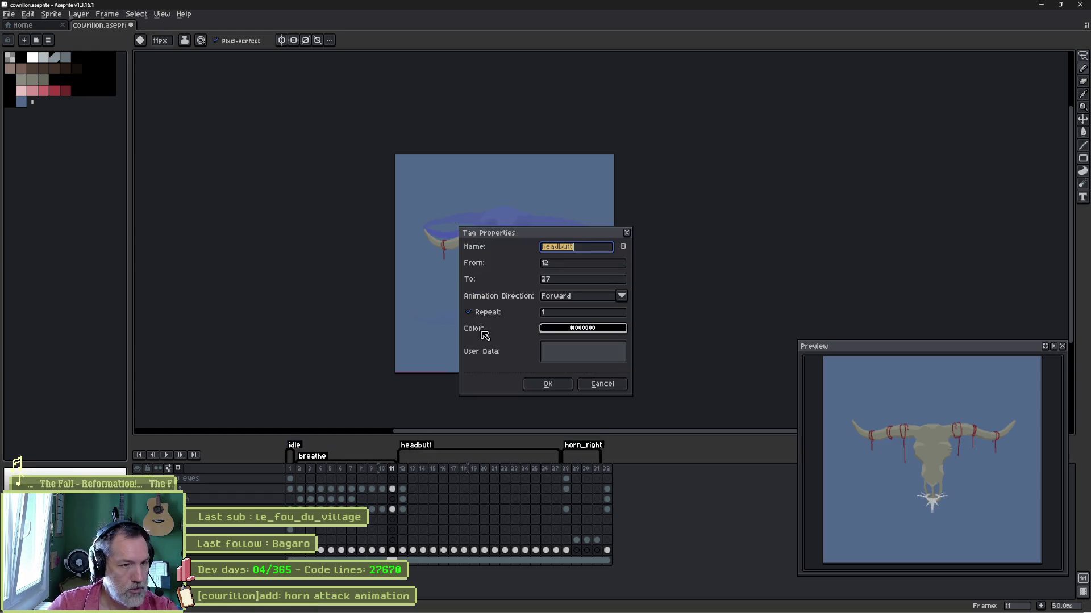
Close the tag settings and play the headbutt animation from frame 12.
{"action": "left_click", "coordinate": [547, 387]}
{"action": "left_click", "coordinate": [406, 472]}
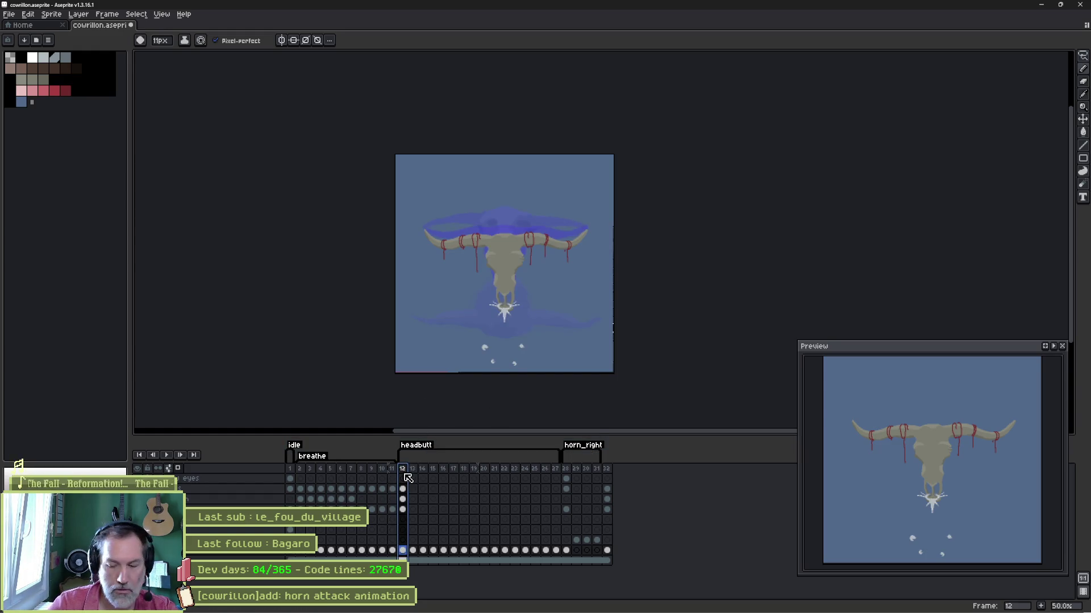
{"action": "key", "text": "Return"}
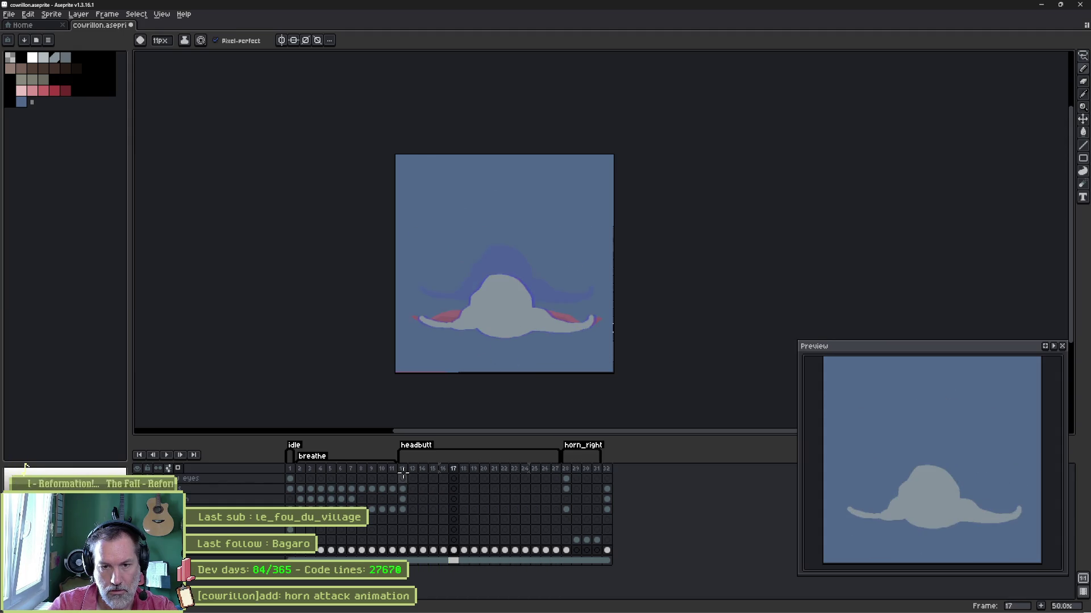
Insert extra frames after frame 16 to lengthen the headbutt, then return to frame 12.
{"action": "left_click", "coordinate": [459, 472]}
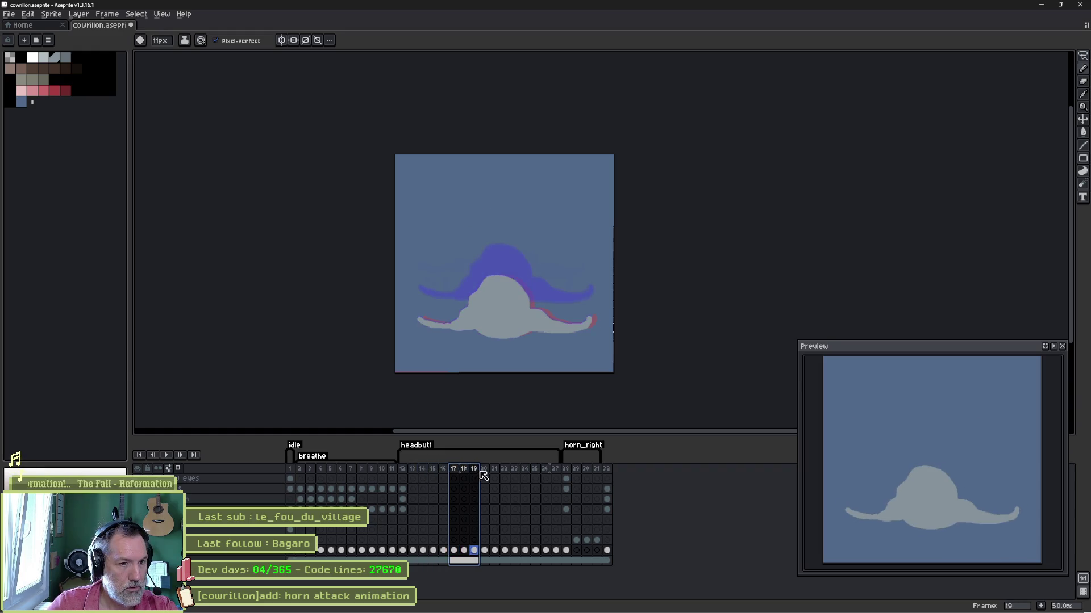
{"action": "left_click", "coordinate": [443, 473]}
{"action": "key", "text": "Right"}
{"action": "key", "text": "Left"}
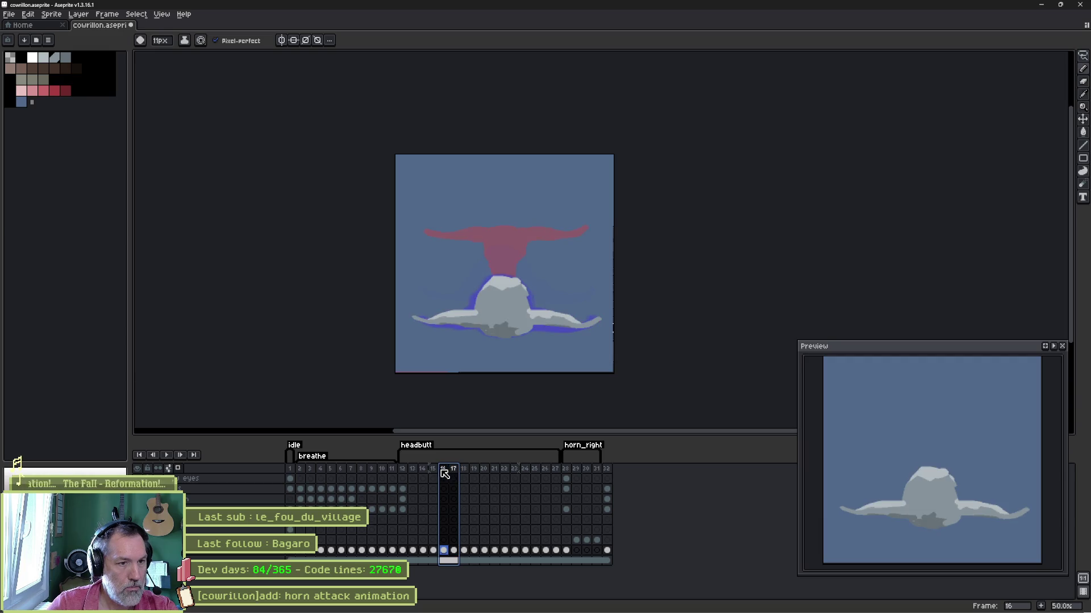
{"action": "left_click", "coordinate": [446, 471]}
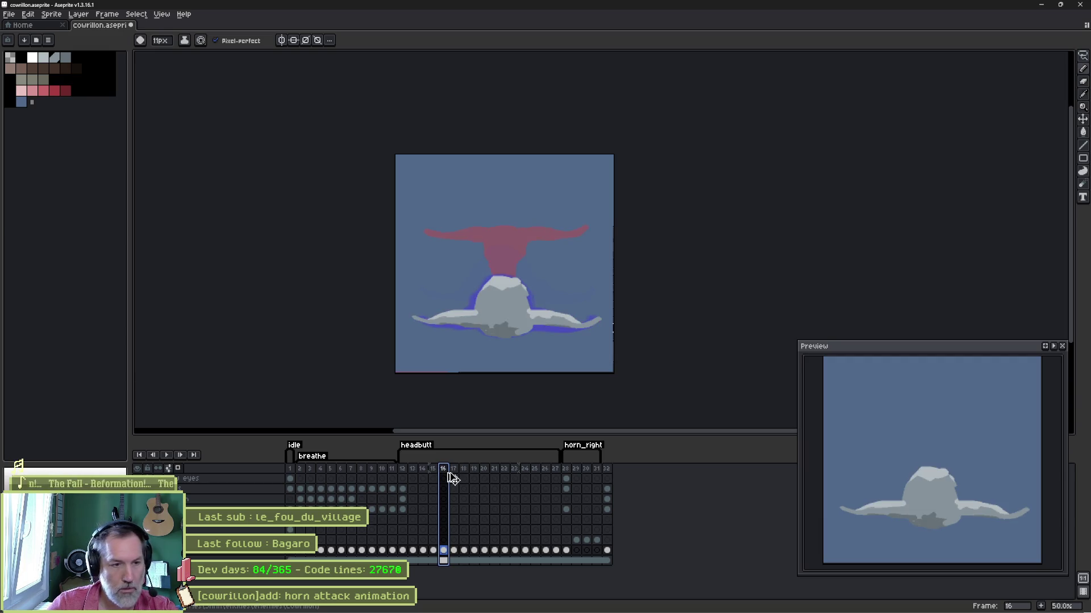
{"action": "key", "text": "alt+n"}
{"action": "key", "text": "alt+n"}
{"action": "key", "text": "alt+n"}
{"action": "key", "text": "alt+n"}
{"action": "left_click", "coordinate": [401, 469]}
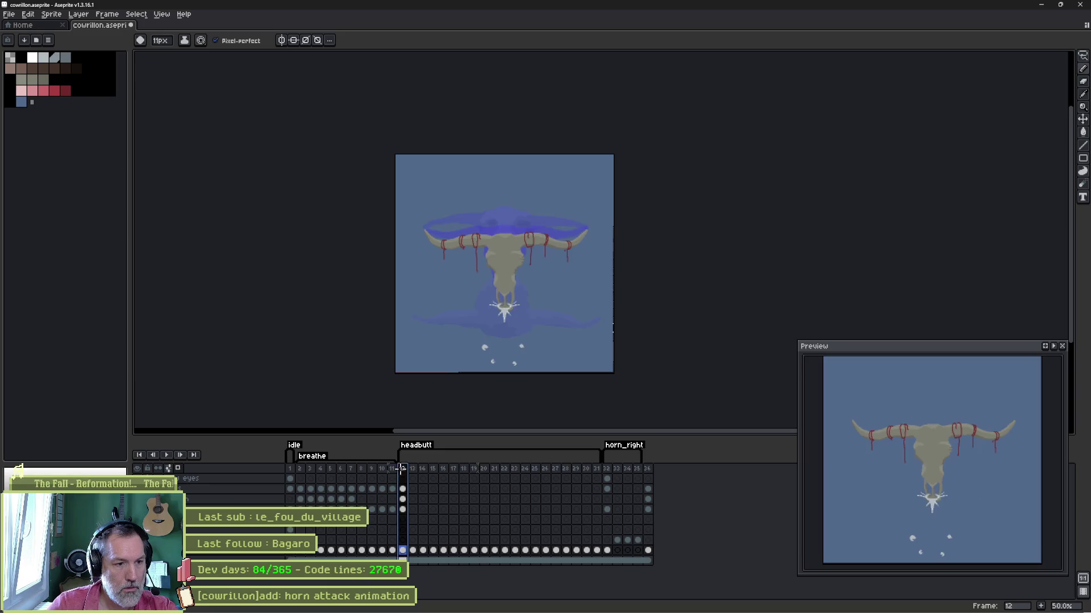
{"action": "key", "text": "Return"}
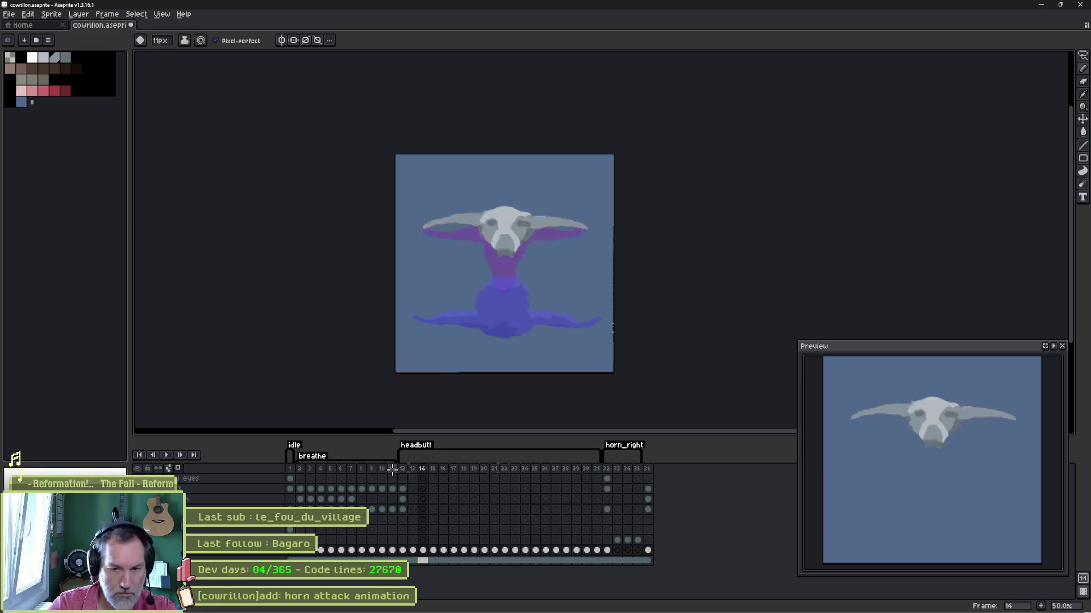
{"action": "key", "text": "Return"}
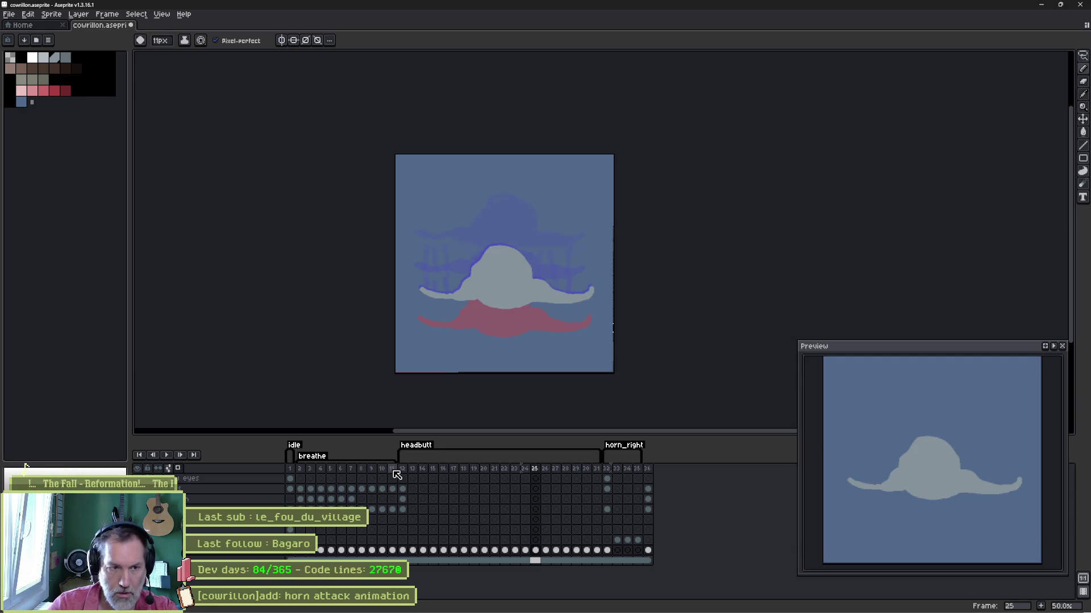
{"action": "key", "text": "v"}
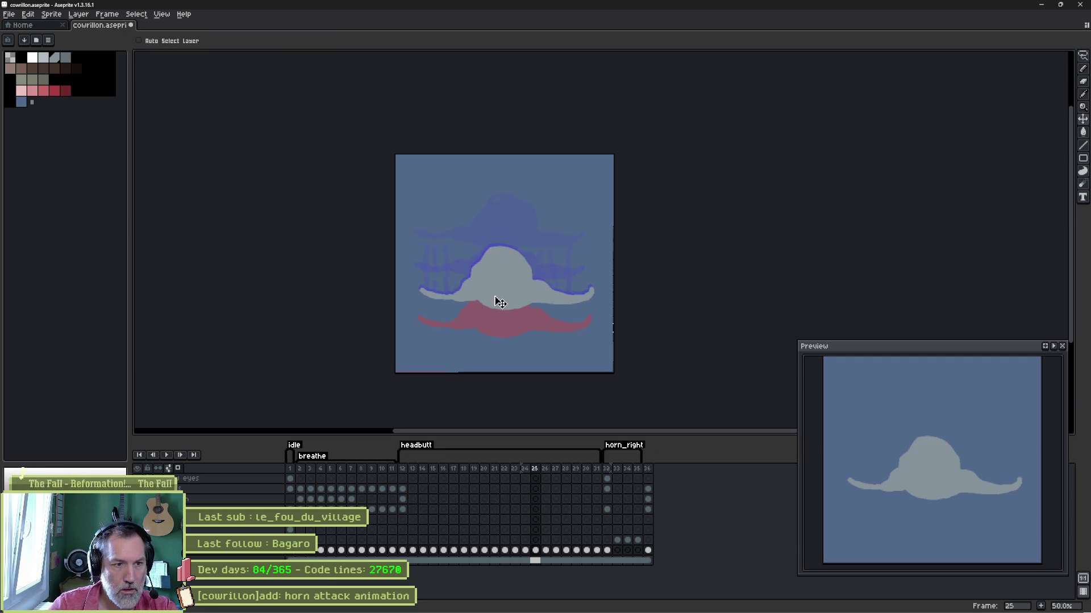
{"action": "key", "text": "Right"}
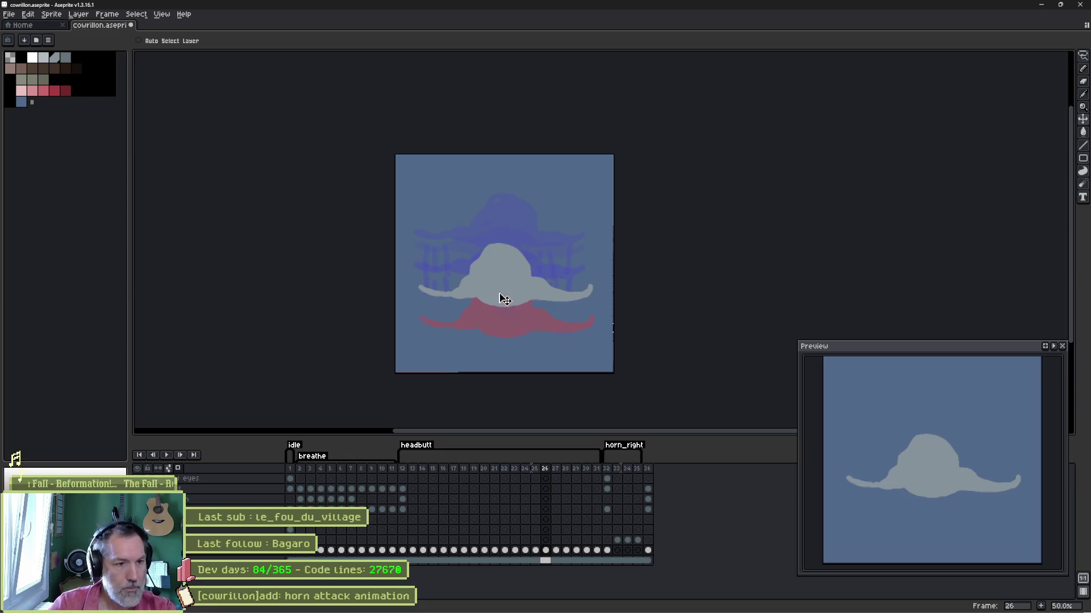
{"action": "key", "text": "Right"}
{"action": "key", "text": "Right"}
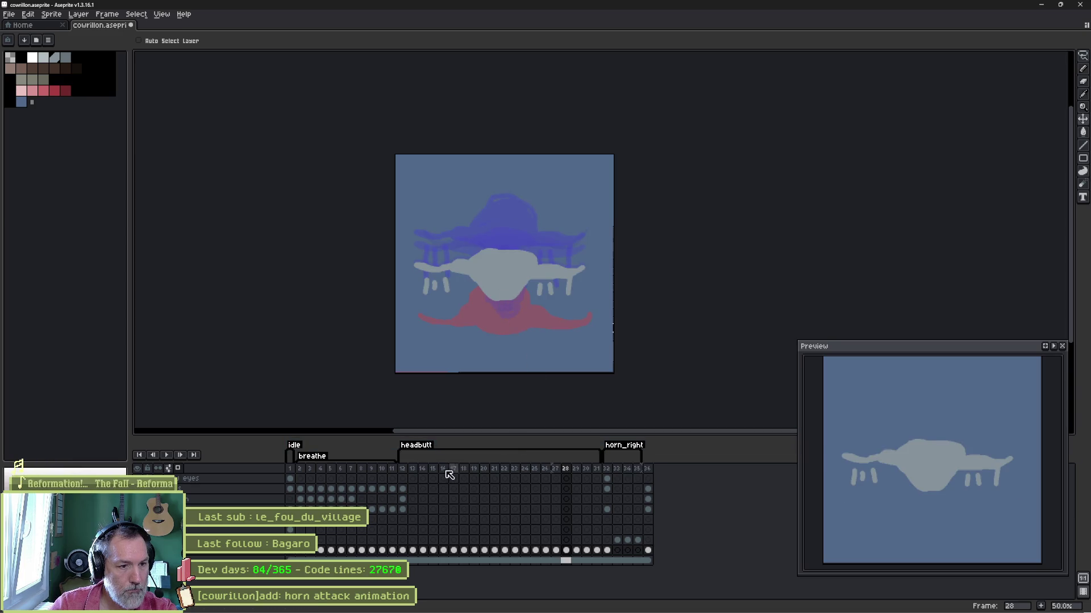
{"action": "key", "text": "Return"}
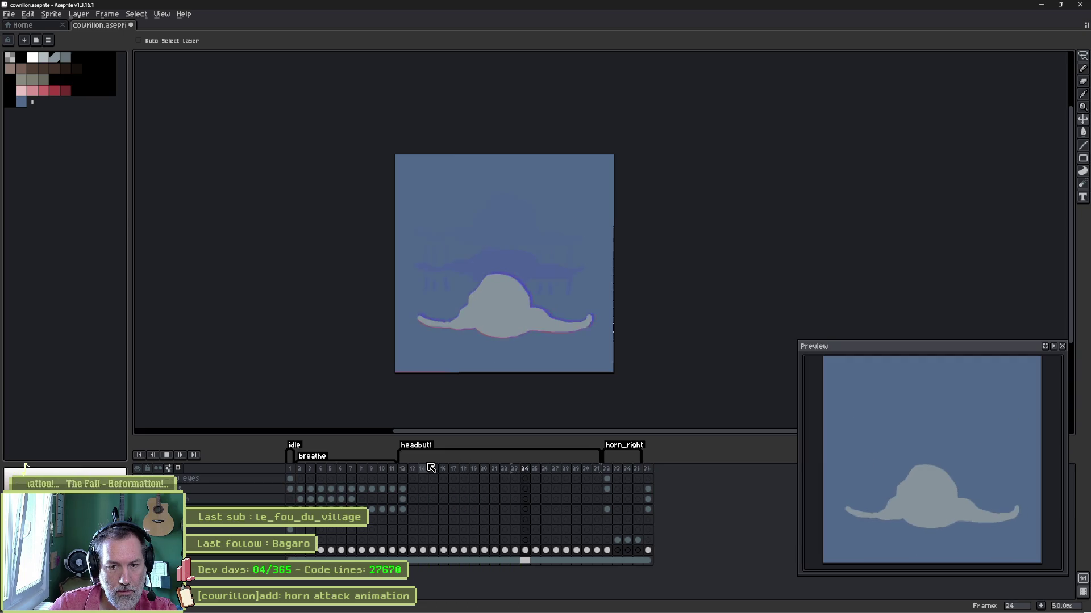
{"action": "key", "text": "Return"}
Adjust the headbutt tag's start and delete the extra frame before it.
{"action": "left_click_drag", "start_coordinate": [435, 470], "coordinate": [405, 475]}
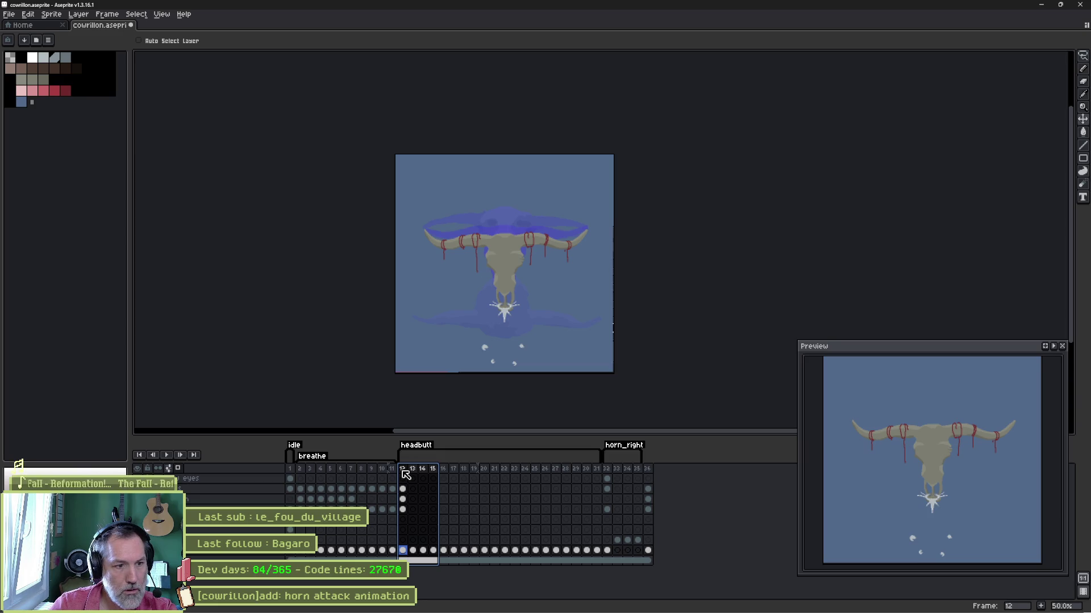
{"action": "mouse_move", "coordinate": [399, 451]}
{"action": "left_mouse_down"}
{"action": "mouse_move", "coordinate": [410, 451]}
{"action": "mouse_move", "coordinate": [384, 475]}
{"action": "mouse_move", "coordinate": [348, 476]}
{"action": "mouse_move", "coordinate": [404, 476]}
{"action": "left_mouse_up"}
{"action": "left_click", "coordinate": [392, 475]}
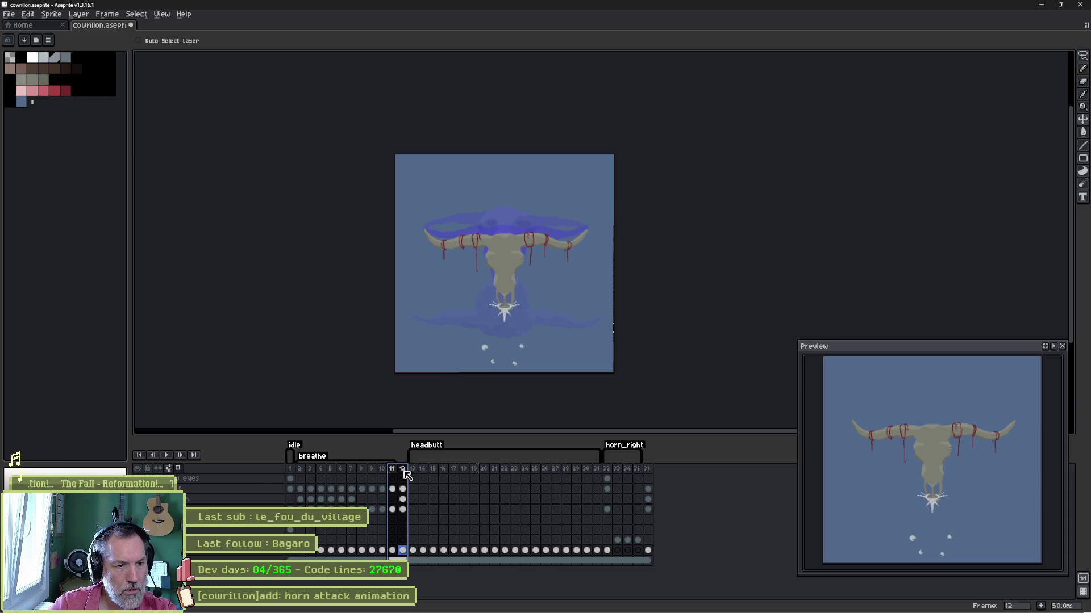
{"action": "left_click", "coordinate": [407, 475]}
{"action": "key", "text": "alt+c"}
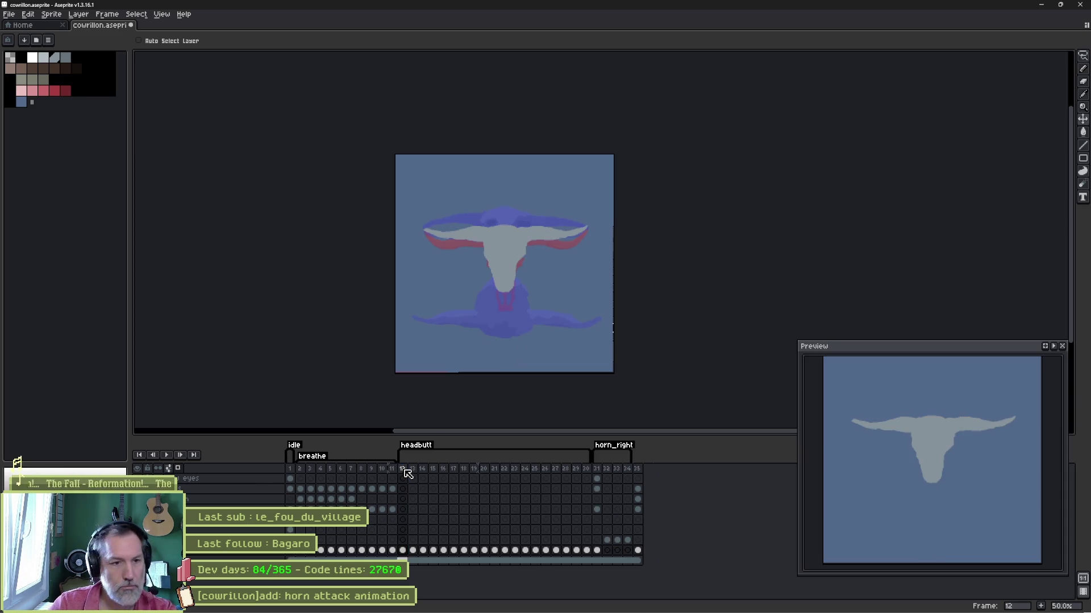
Preview the headbutt animation over frames 12 to 28, stopping on frame 29.
{"action": "left_click_drag", "start_coordinate": [407, 472], "coordinate": [580, 474]}
{"action": "mouse_move", "coordinate": [564, 474]}
{"action": "left_mouse_down"}
{"action": "mouse_move", "coordinate": [547, 471]}
{"action": "mouse_move", "coordinate": [561, 471]}
{"action": "left_mouse_up"}
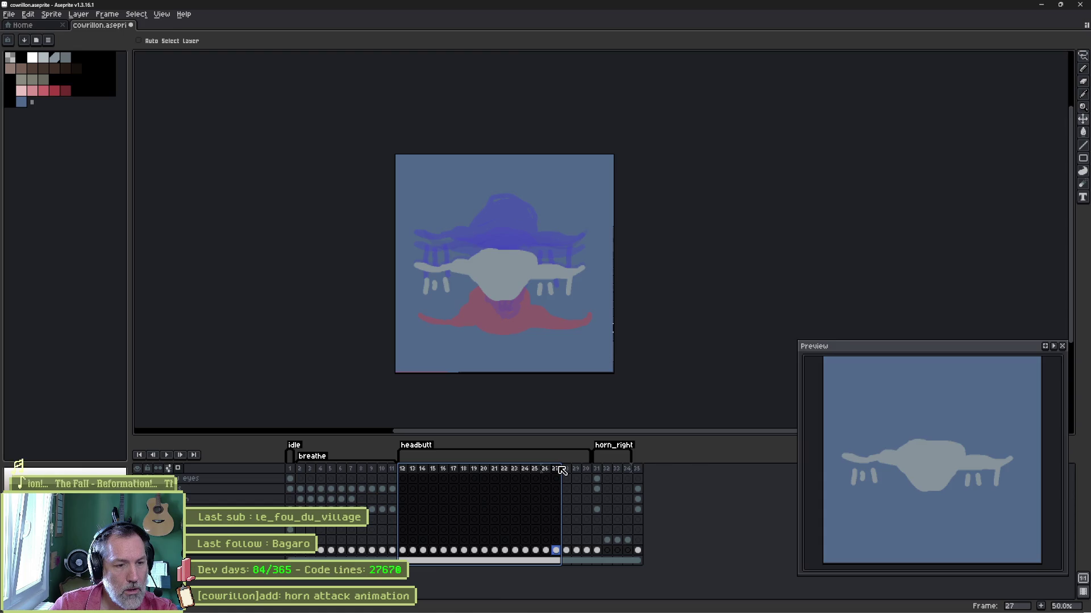
{"action": "key", "text": "Return"}
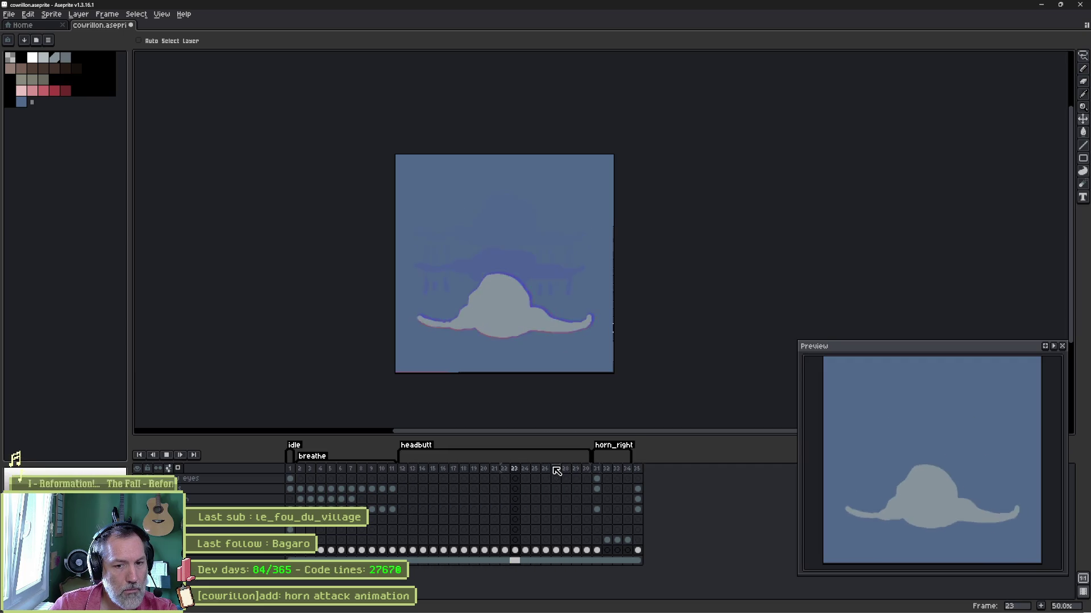
{"action": "key", "text": "Return"}
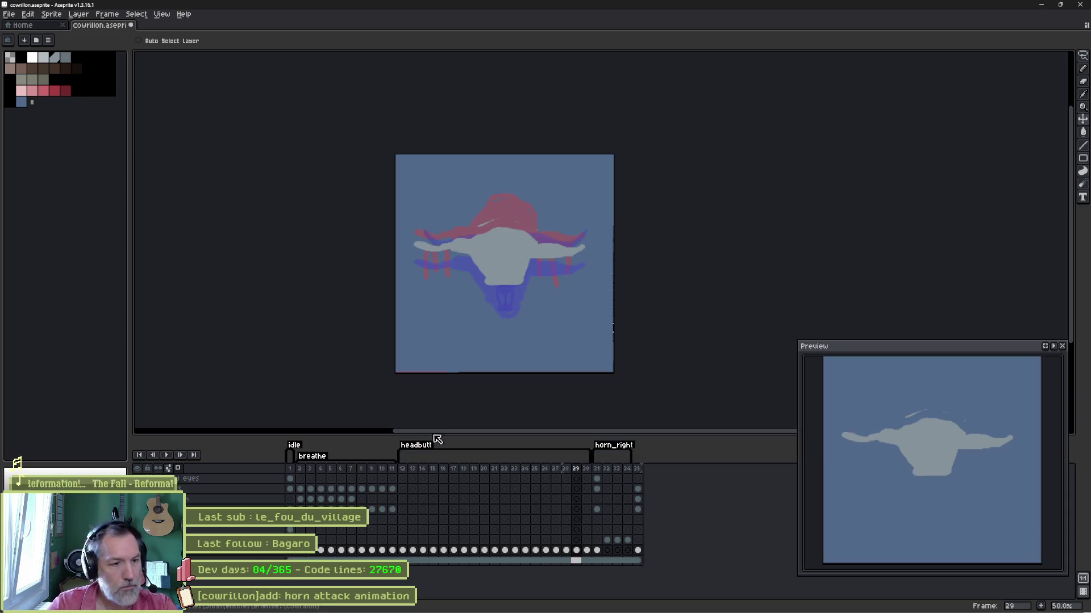
Change the headbutt tag's animation direction to a different playback mode.
{"action": "double_click", "coordinate": [437, 439]}
{"action": "left_click", "coordinate": [575, 292]}
{"action": "left_click", "coordinate": [568, 319]}
{"action": "left_click", "coordinate": [545, 382]}
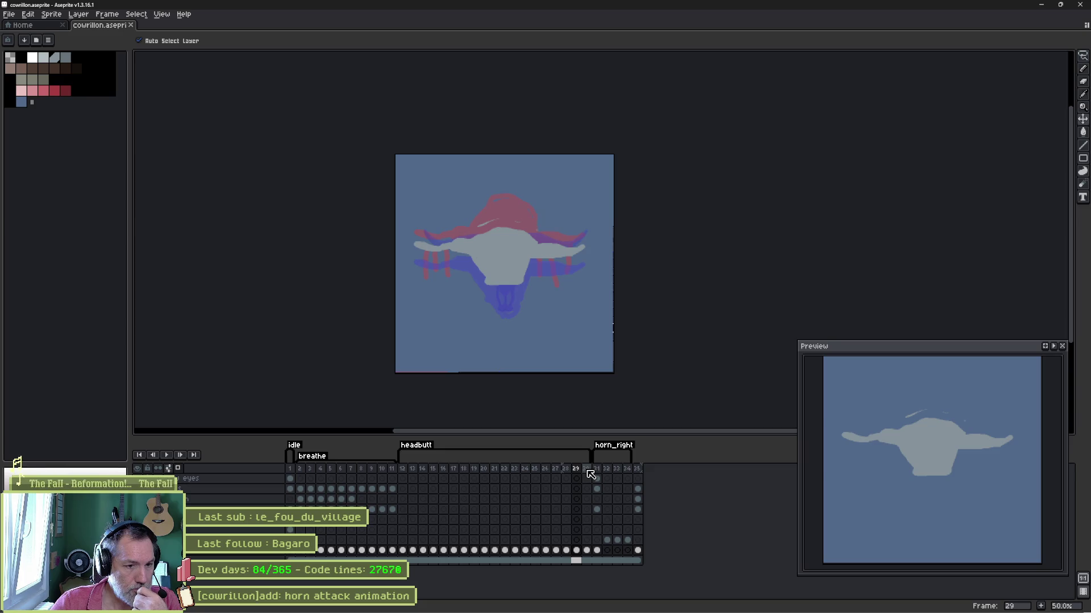
Insert an empty frame 31 after frame 30 and end the headbutt tag at frame 30.
{"action": "left_click", "coordinate": [589, 477]}
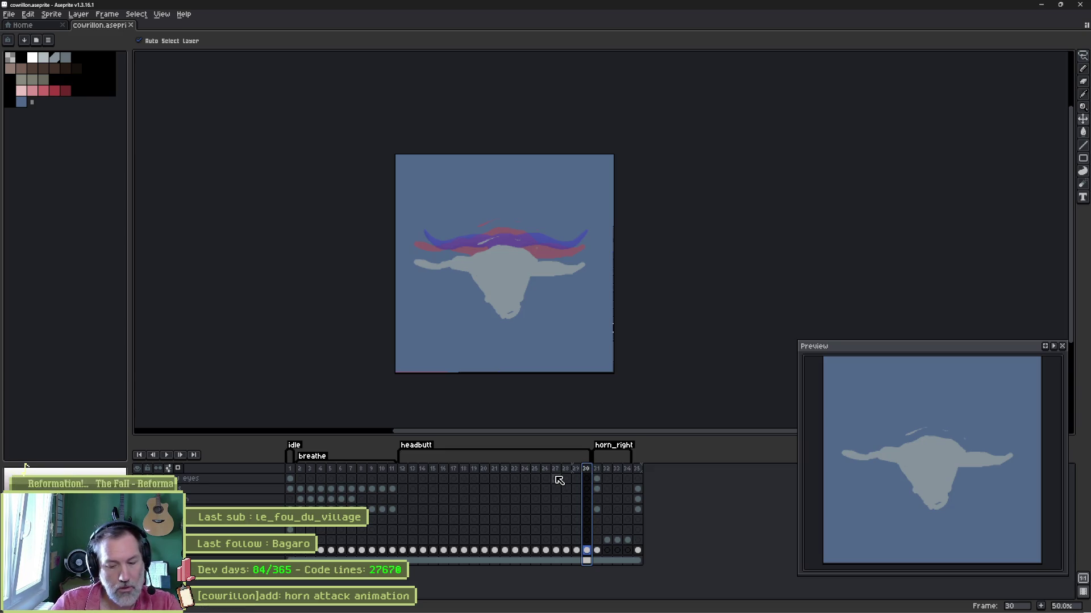
{"action": "key", "text": "alt+b"}
{"action": "left_click_drag", "start_coordinate": [582, 473], "coordinate": [593, 473]}
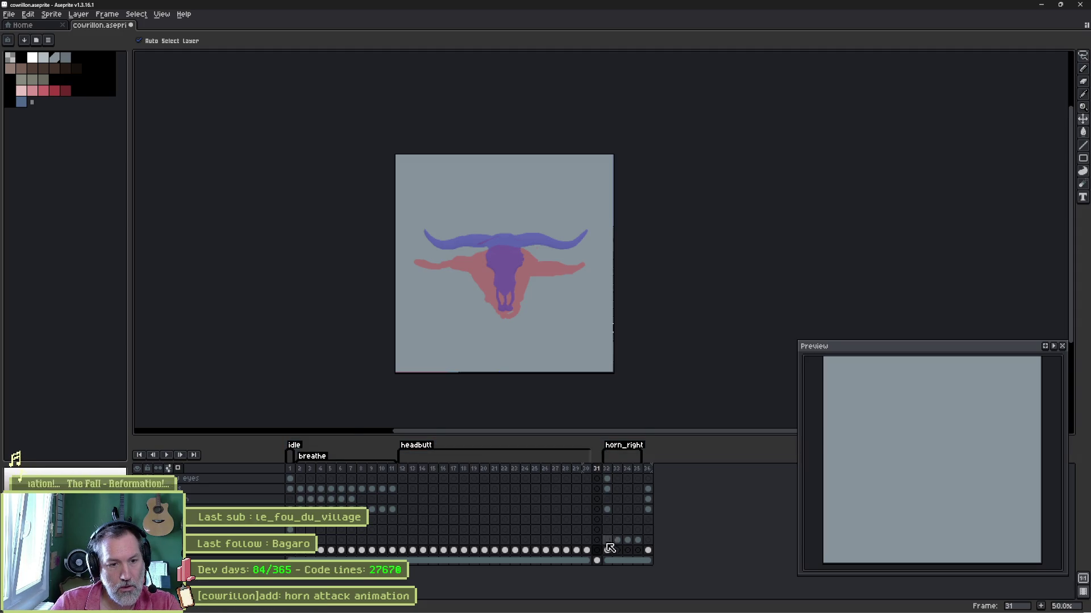
{"action": "left_click", "coordinate": [595, 561]}
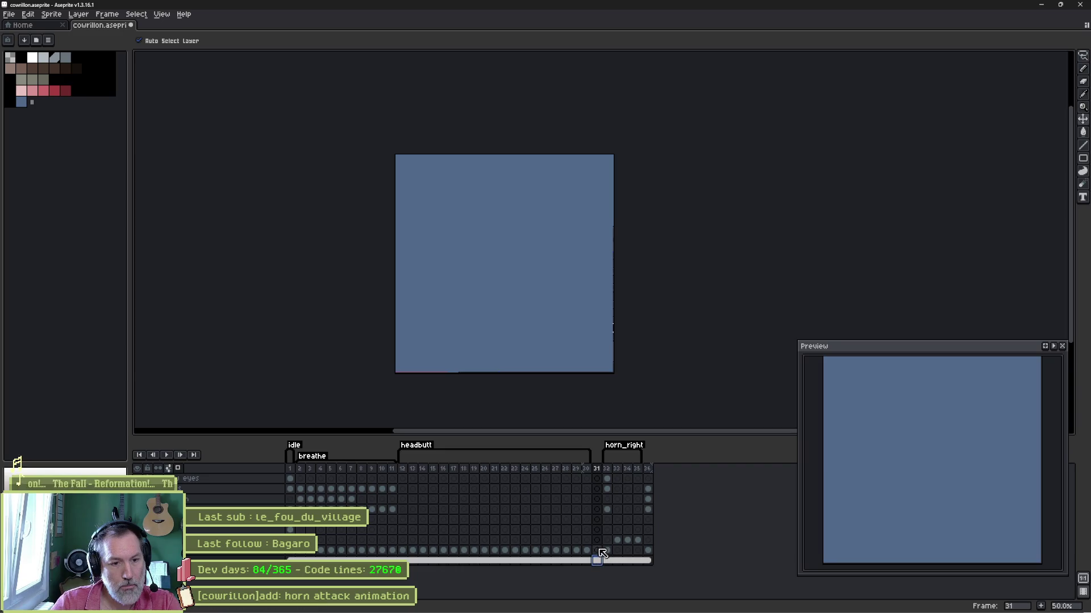
Take the Pencil with pink on frame 31's cel, undoing a misplaced blob.
{"action": "left_click", "coordinate": [597, 543]}
{"action": "key", "text": "b"}
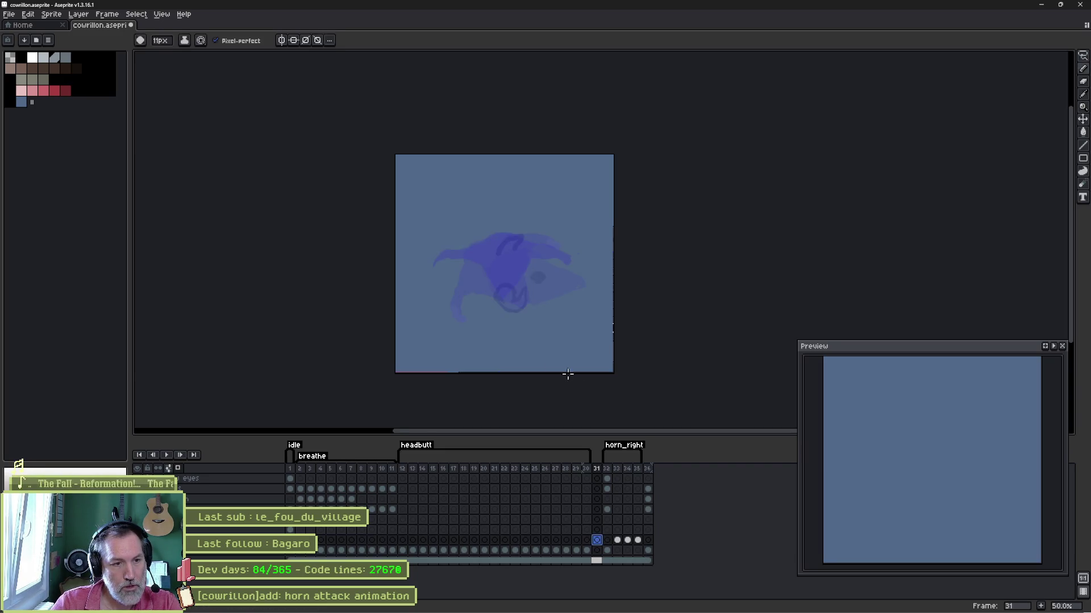
{"action": "left_click", "coordinate": [48, 93]}
{"action": "scroll", "coordinate": [479, 276], "scroll_direction": "up", "scroll_amount": 2}
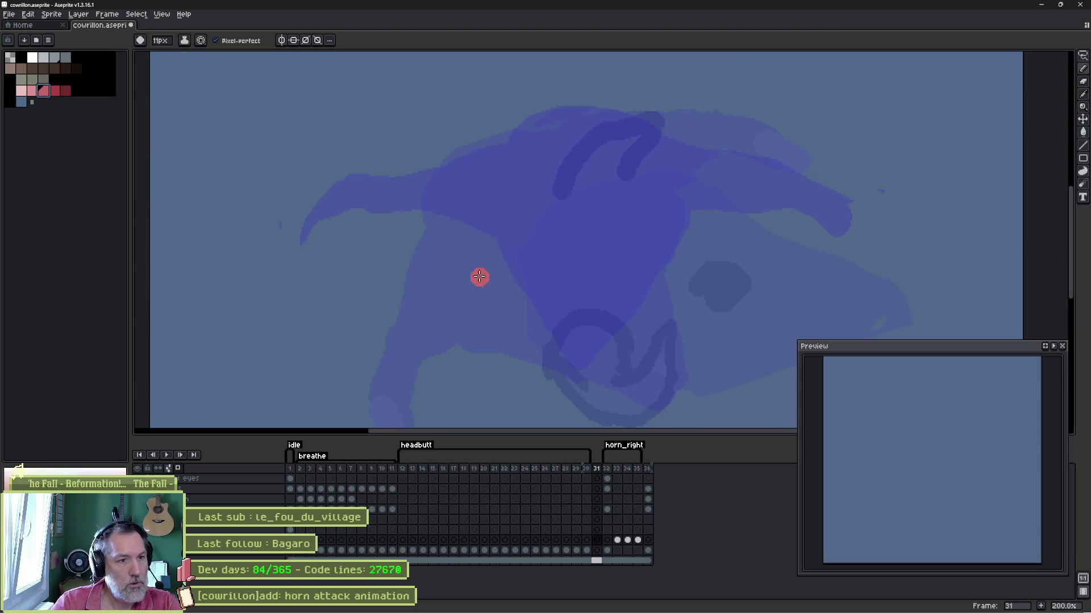
{"action": "left_click_drag", "start_coordinate": [346, 276], "coordinate": [340, 273]}
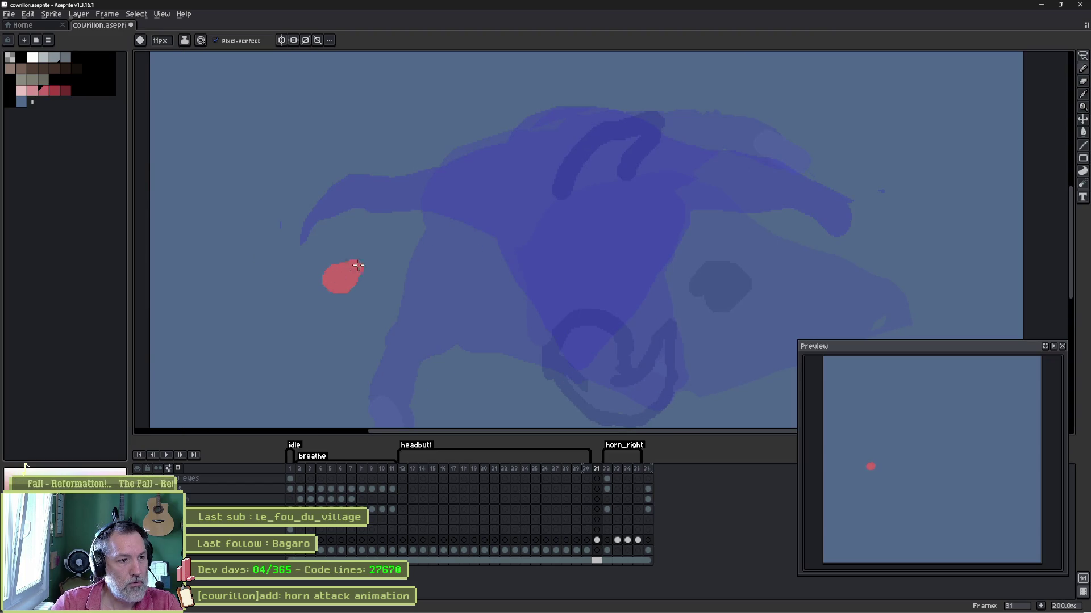
{"action": "key", "text": "ctrl+z"}
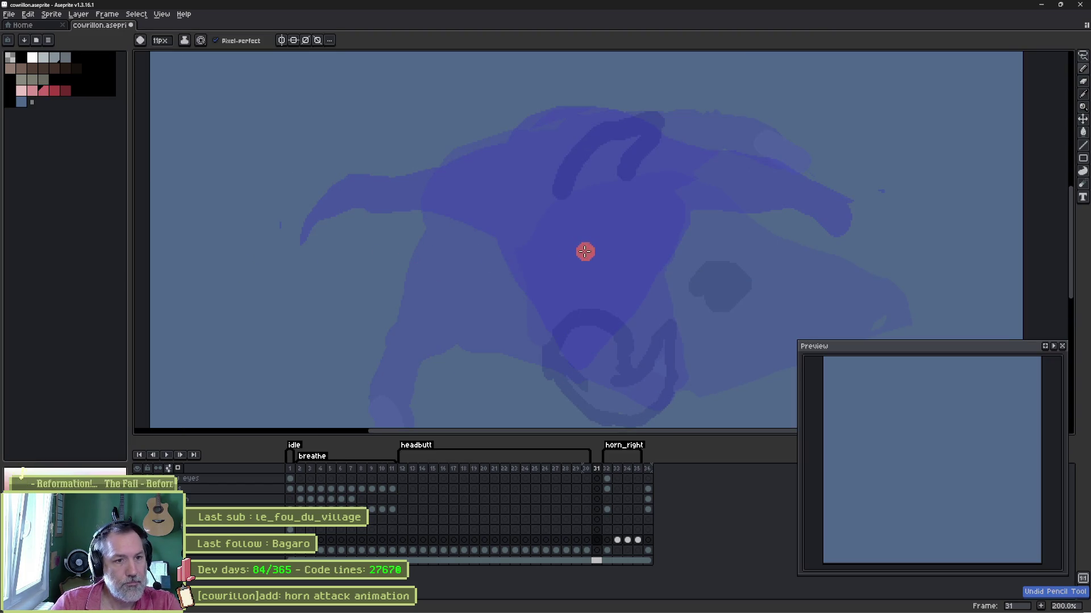
{"action": "scroll", "coordinate": [602, 234], "scroll_direction": "down", "scroll_amount": 2}
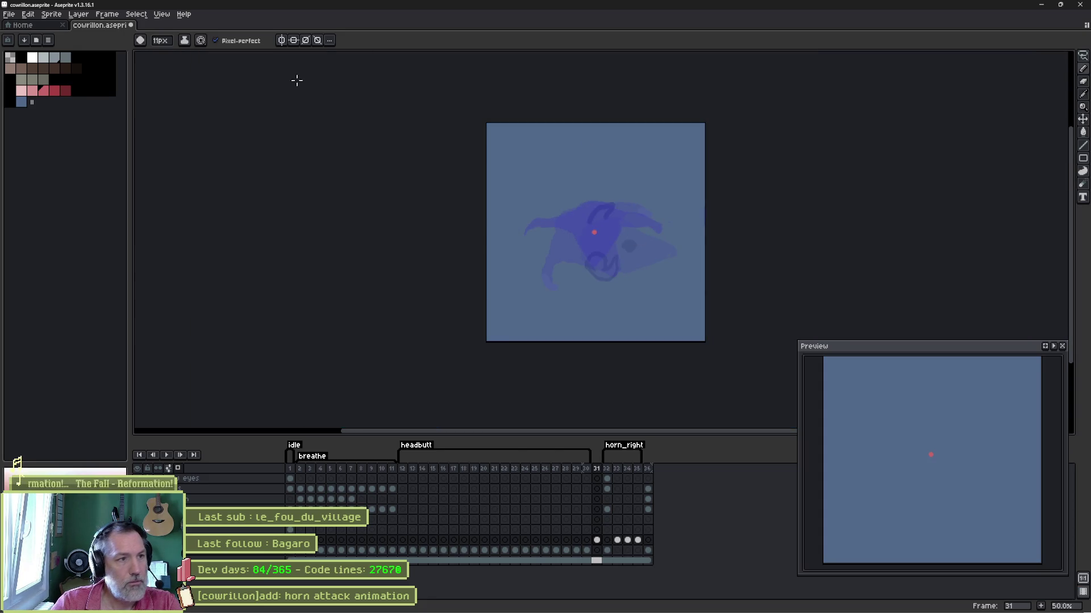
Show the grid and paint a round red dot at the canvas centre.
{"action": "key", "text": "ctrl+'"}
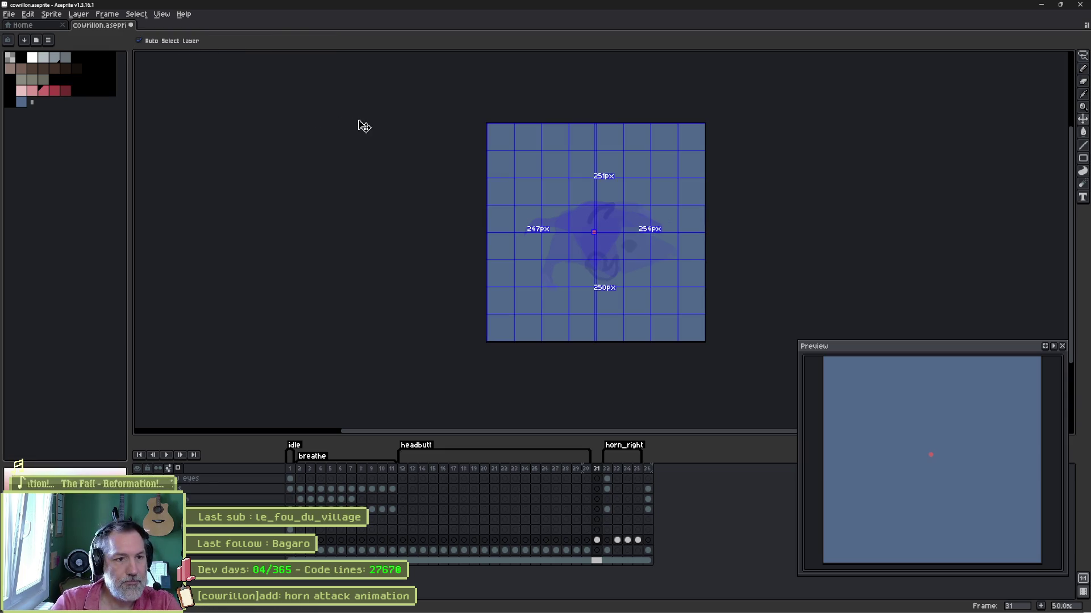
{"action": "scroll", "coordinate": [589, 230], "scroll_direction": "up", "scroll_amount": 7}
{"action": "scroll", "coordinate": [701, 175], "scroll_direction": "up", "scroll_amount": 1}
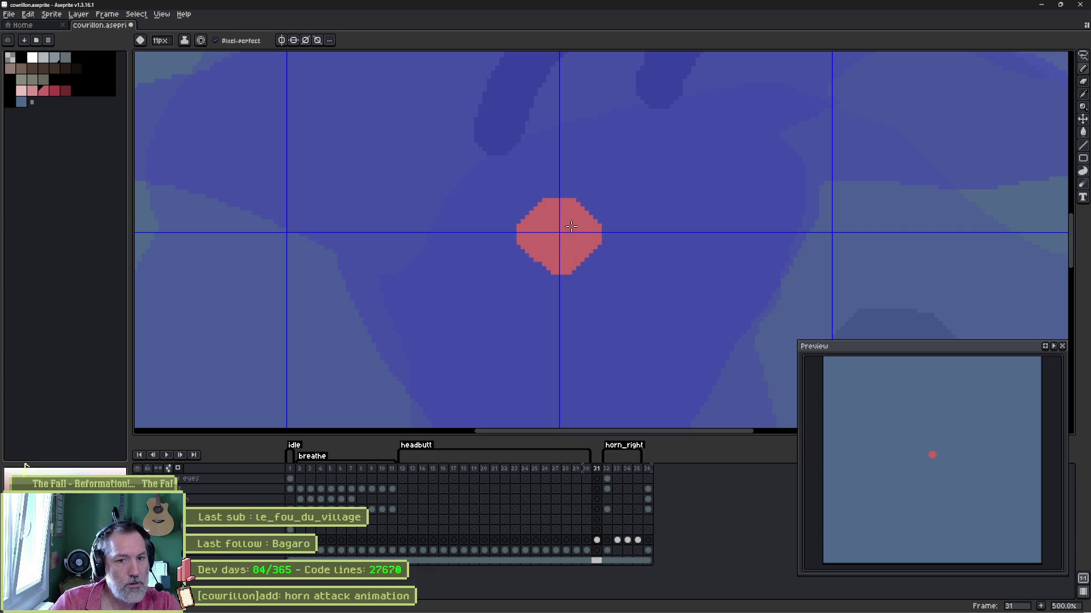
{"action": "mouse_move", "coordinate": [534, 234]}
{"action": "left_mouse_down"}
{"action": "mouse_move", "coordinate": [556, 244]}
{"action": "mouse_move", "coordinate": [578, 212]}
{"action": "left_mouse_up"}
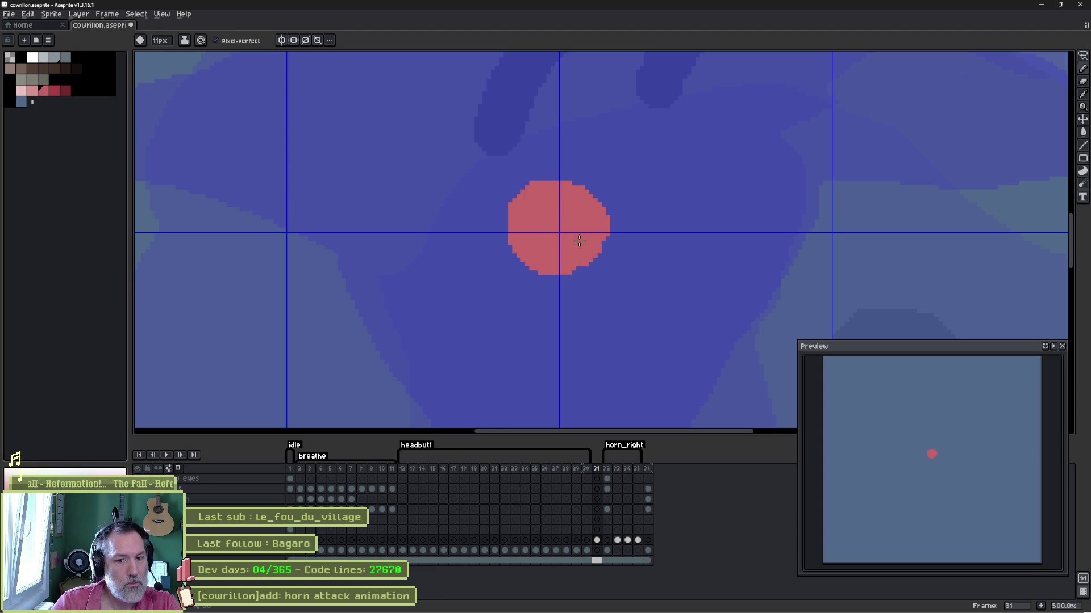
{"action": "left_click_drag", "start_coordinate": [590, 250], "coordinate": [587, 260]}
{"action": "scroll", "coordinate": [585, 249], "scroll_direction": "down", "scroll_amount": 3}
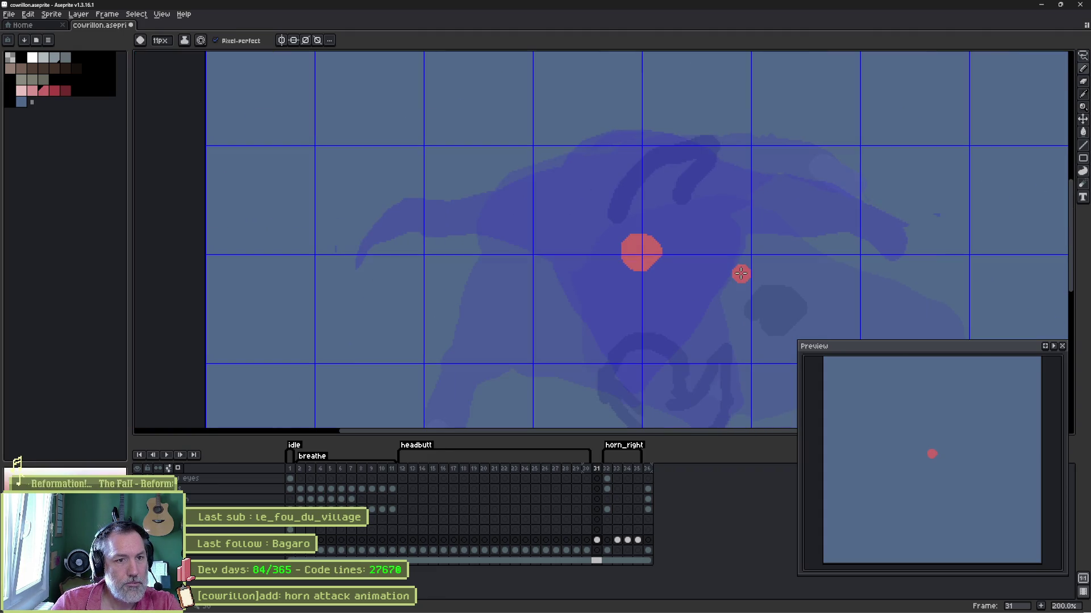
{"action": "mouse_move", "coordinate": [740, 274]}
{"action": "left_mouse_down"}
{"action": "mouse_move", "coordinate": [577, 240]}
{"action": "mouse_move", "coordinate": [579, 214]}
{"action": "left_mouse_up"}
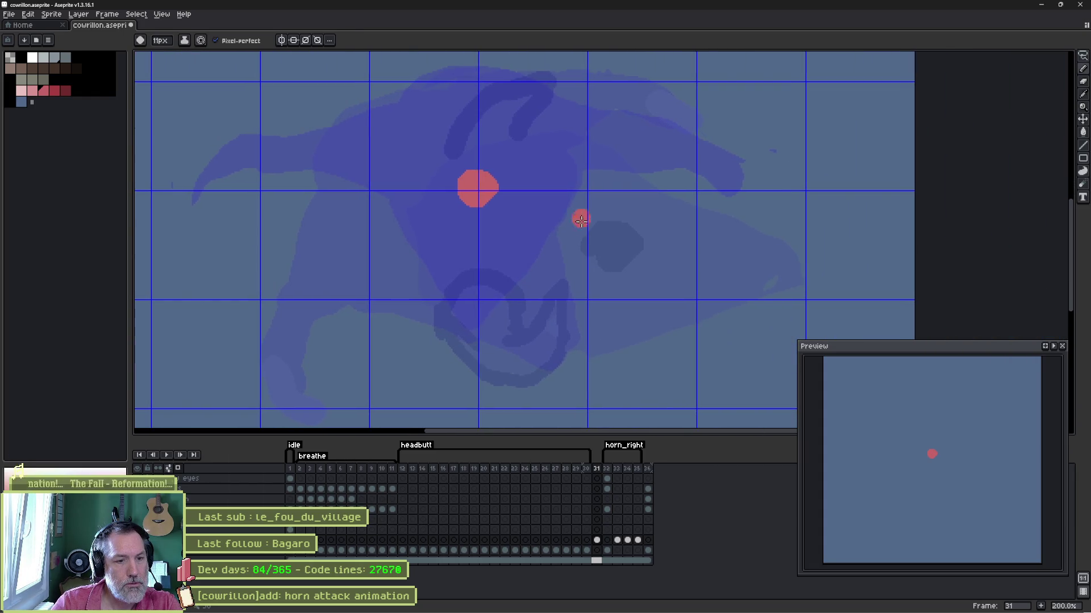
{"action": "right_click", "coordinate": [603, 469]}
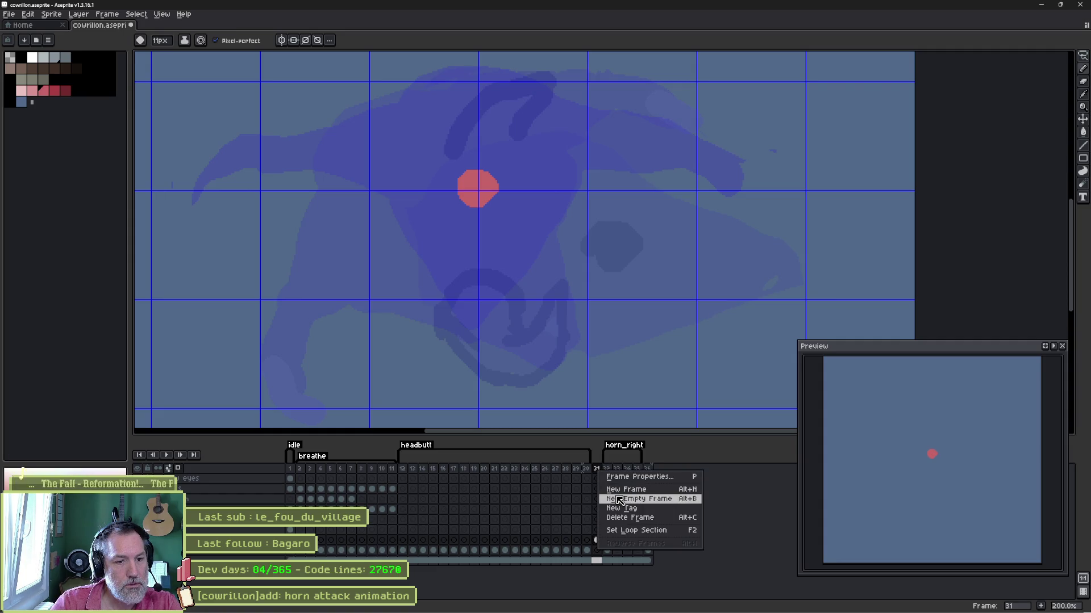
Create a projectile_1 tag on frame 31 and save the sprite.
{"action": "left_click", "coordinate": [622, 508]}
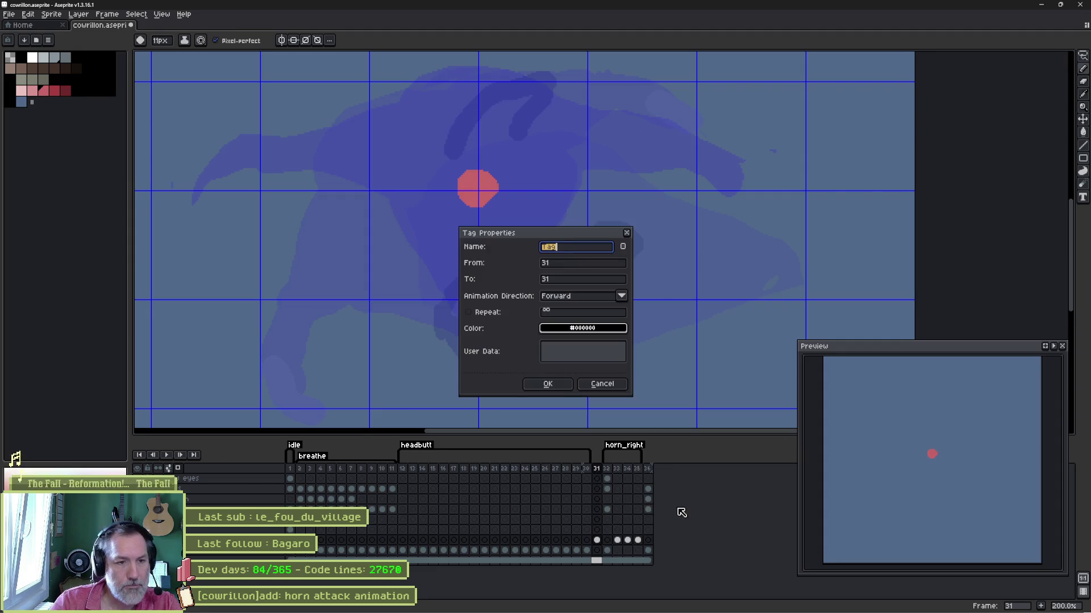
{"action": "type", "text": "projectile_1"}
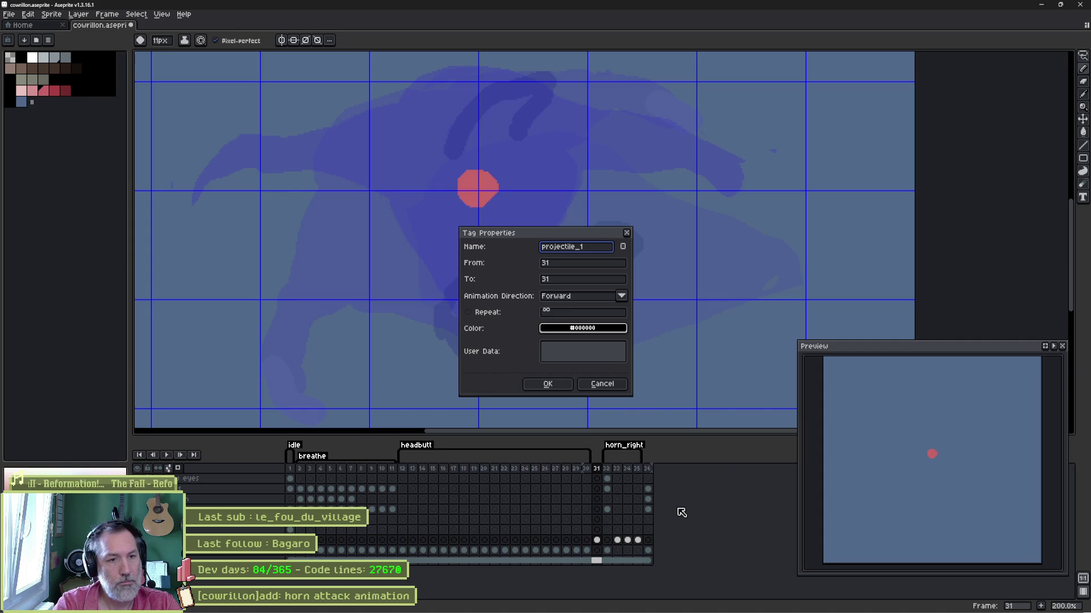
{"action": "key", "text": "Return"}
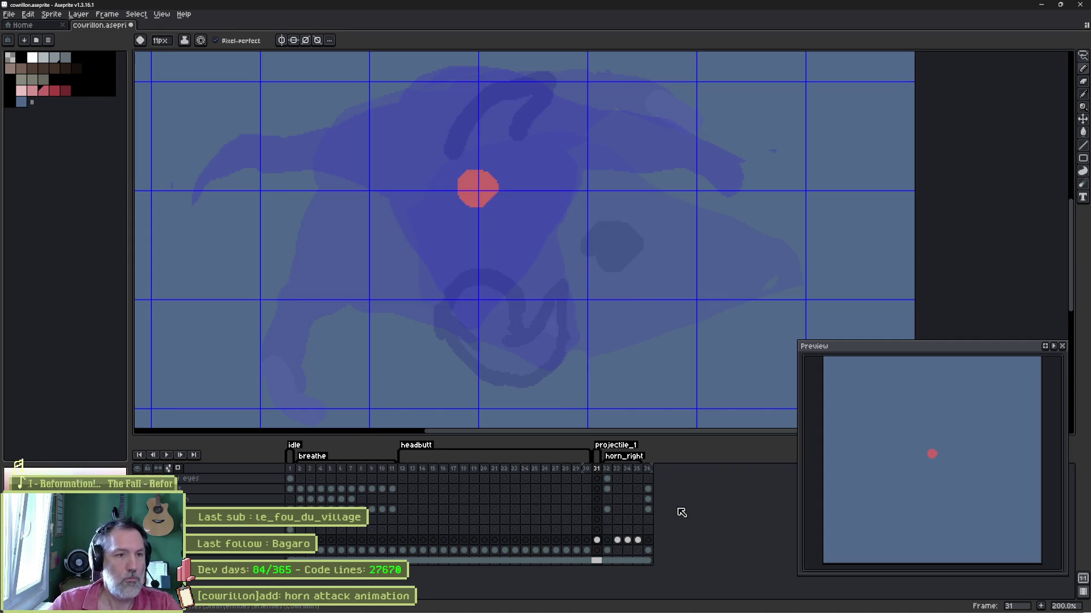
{"action": "key", "text": "ctrl+s"}
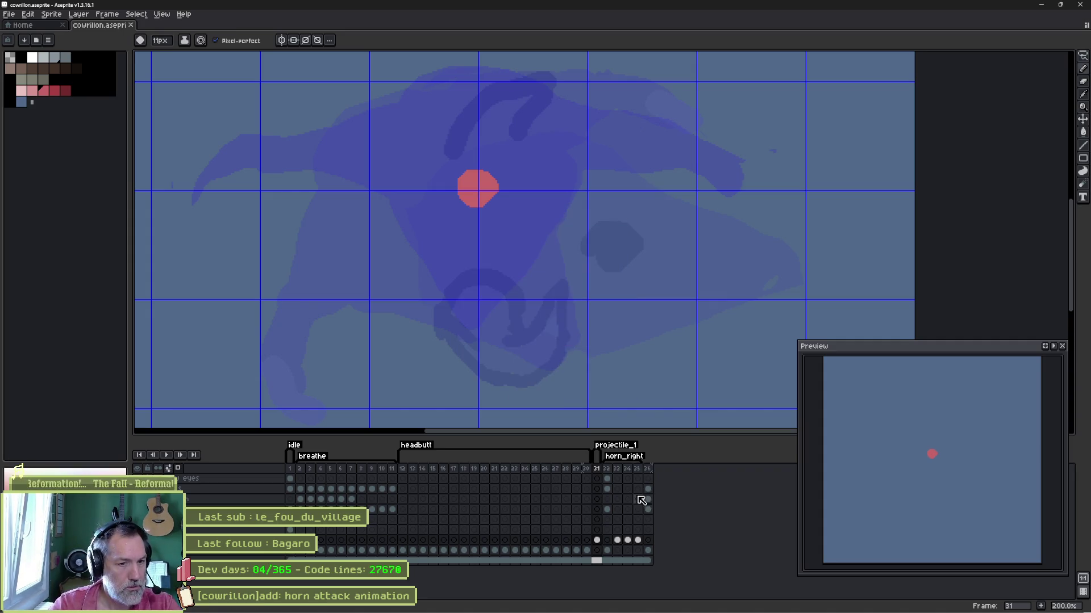
Review the projectile_1 tag properties without changes, then minimize Aseprite.
{"action": "double_click", "coordinate": [619, 446]}
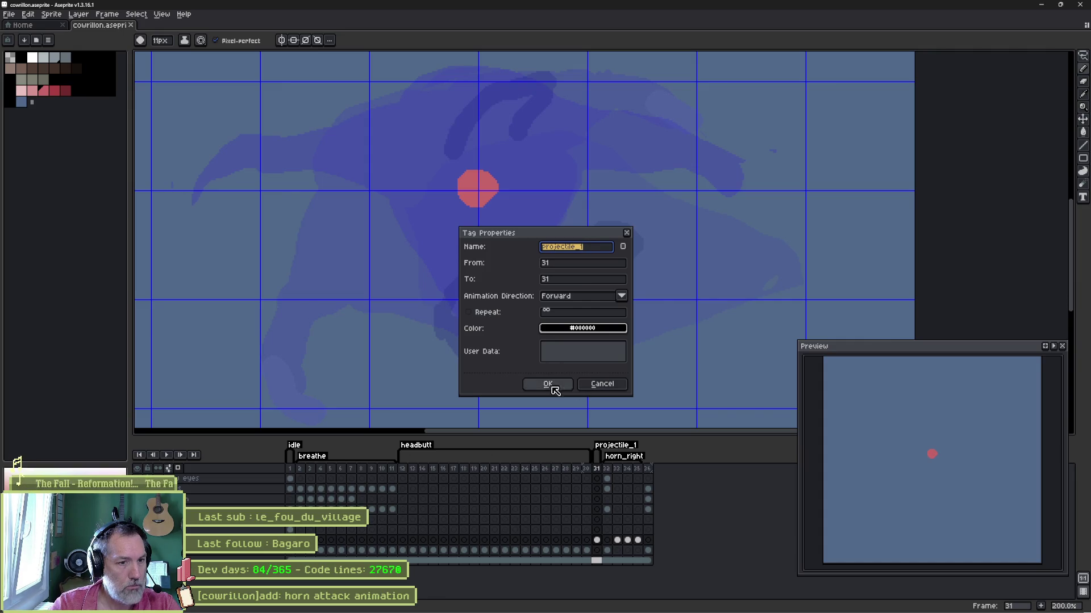
{"action": "left_click", "coordinate": [600, 385]}
{"action": "left_click", "coordinate": [1042, 6]}
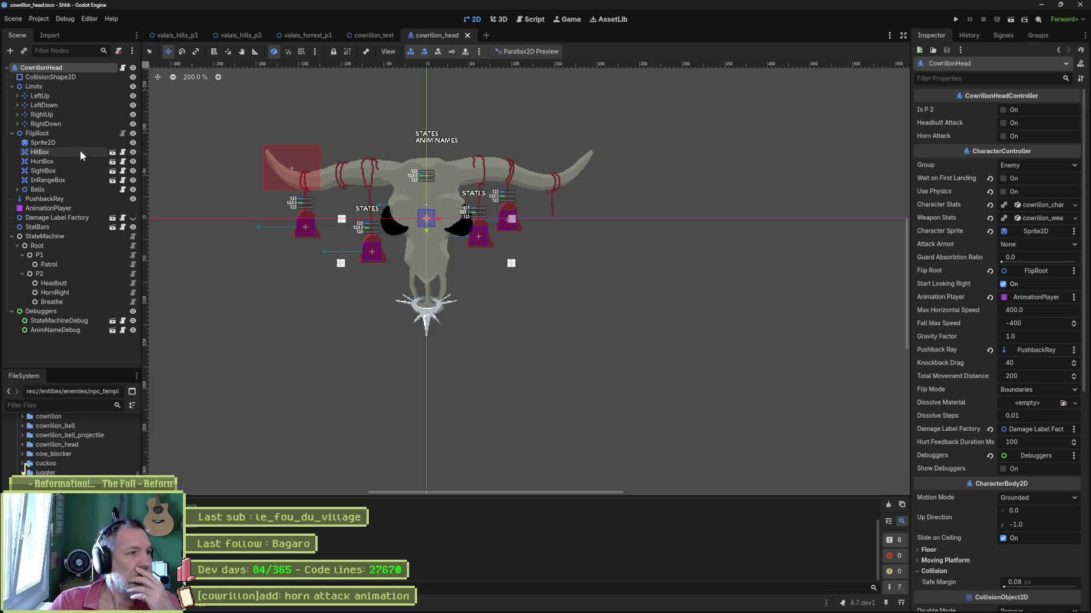
Check Sprite2D's import, then run the cowrillon_test scene with F6.
{"action": "left_click", "coordinate": [74, 142]}
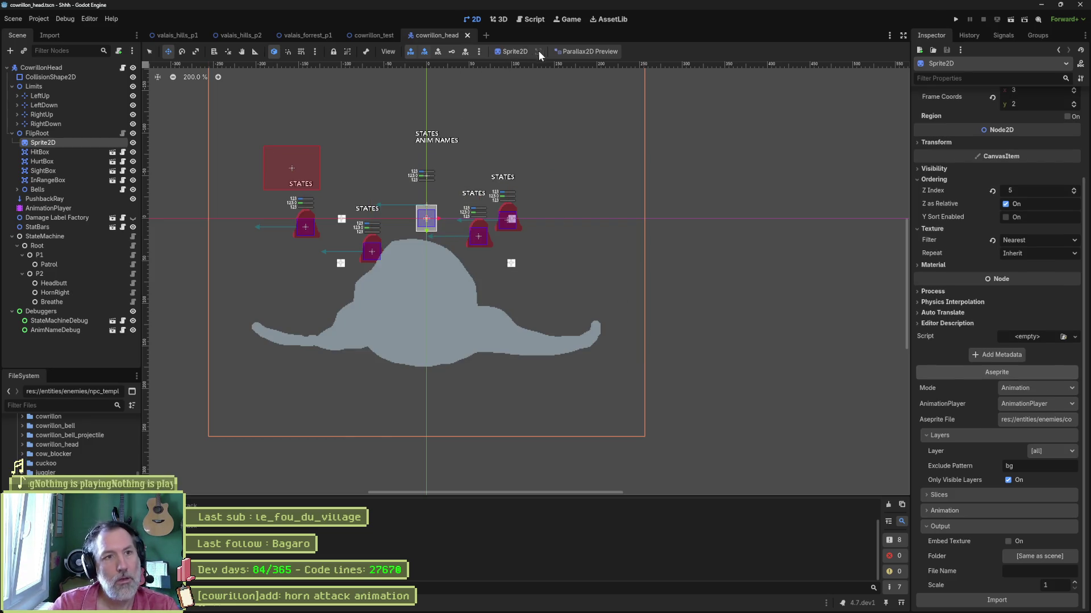
{"action": "left_click", "coordinate": [363, 35]}
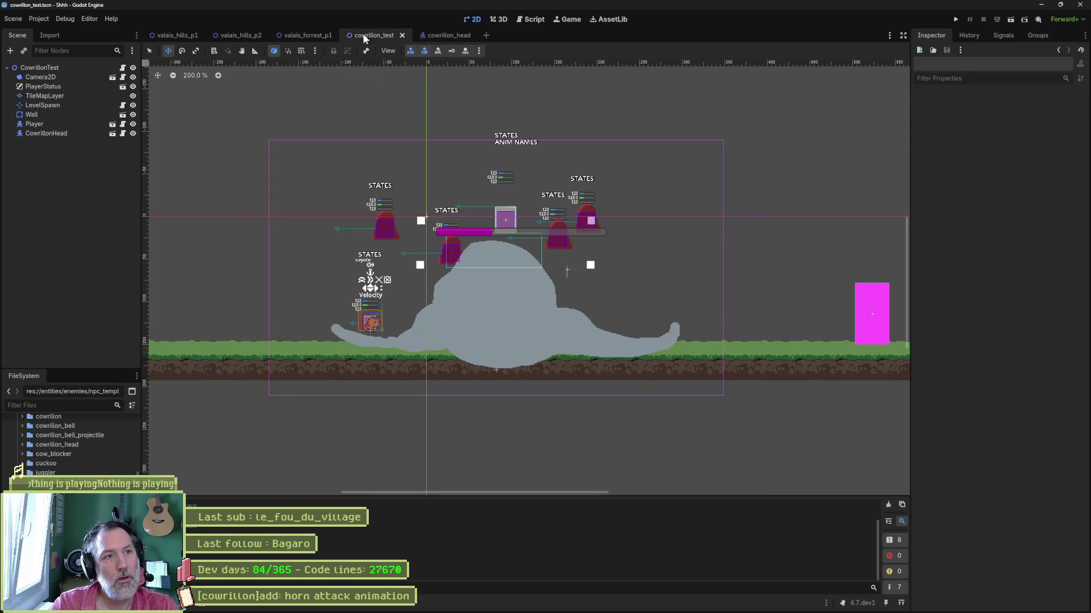
{"action": "key", "text": "F6"}
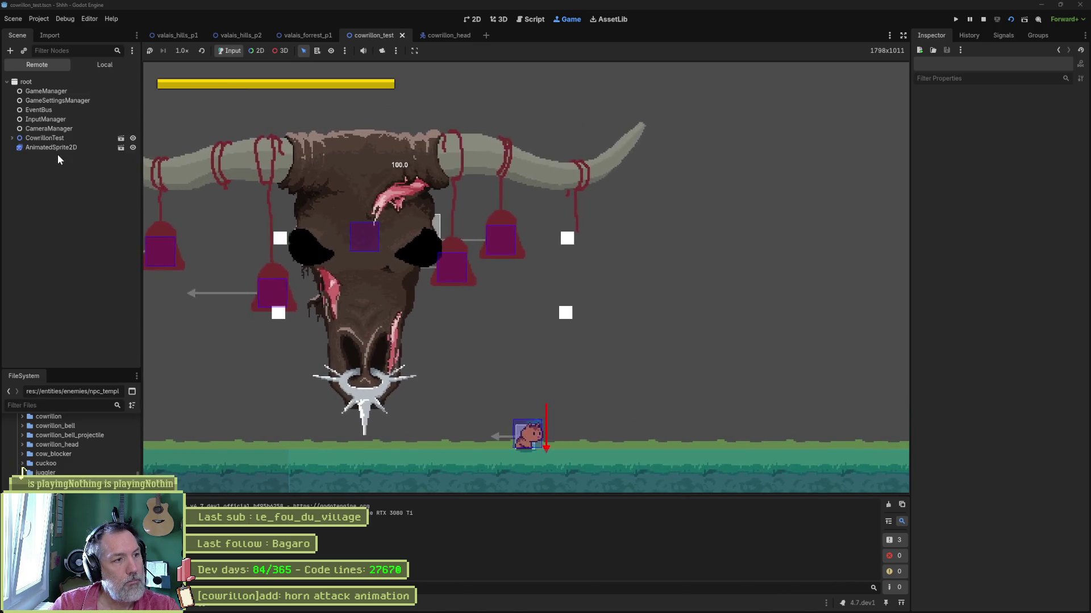
{"action": "left_click", "coordinate": [12, 138]}
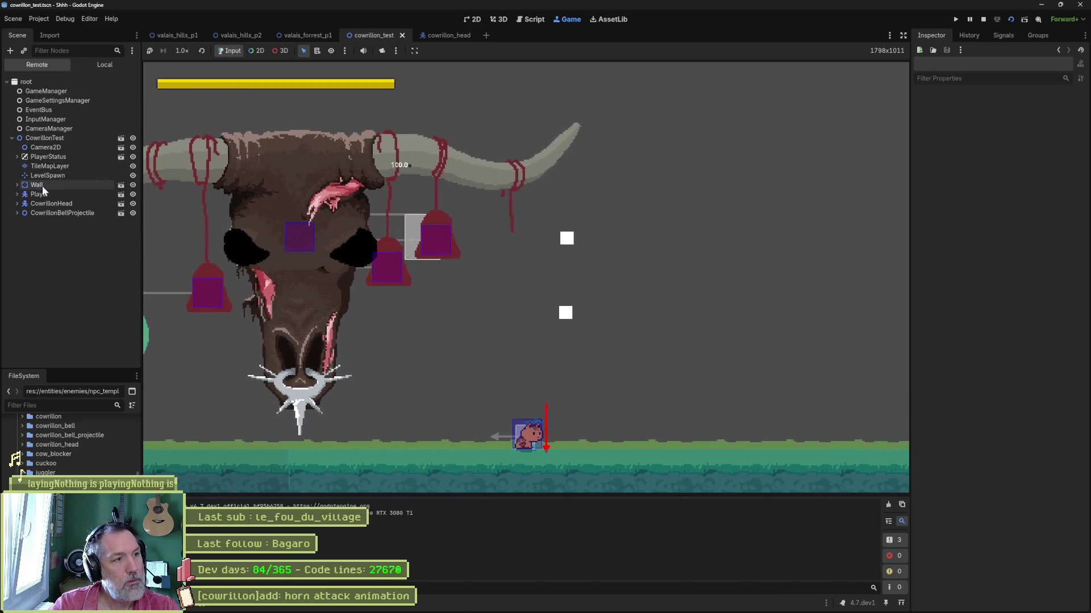
Trigger the horn attack on CowrillonHead in the running game, then stop it.
{"action": "left_click", "coordinate": [50, 202]}
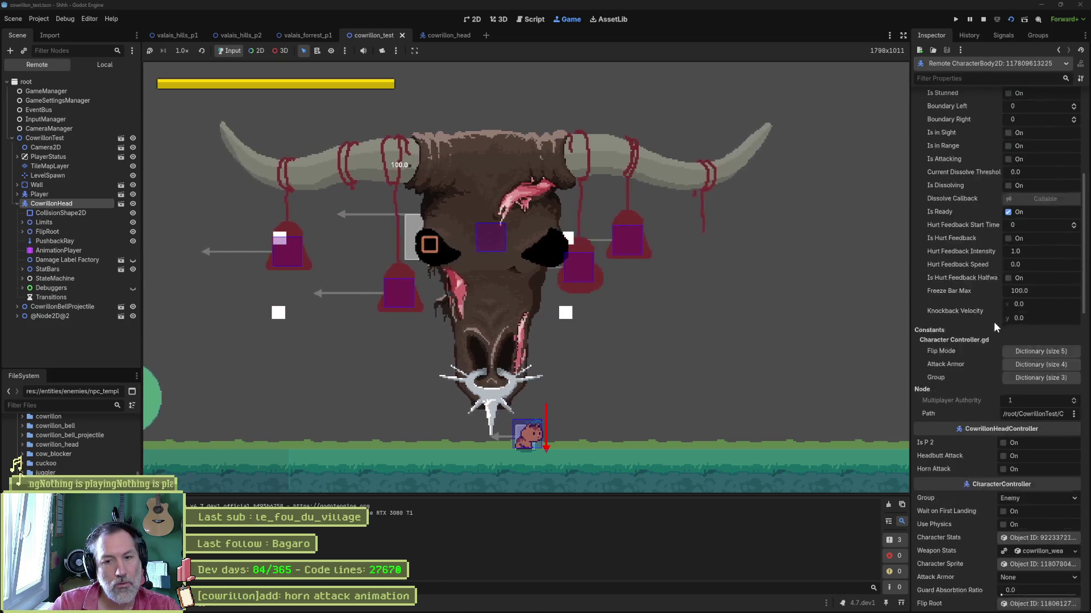
{"action": "scroll", "coordinate": [993, 322], "scroll_direction": "down", "scroll_amount": 5}
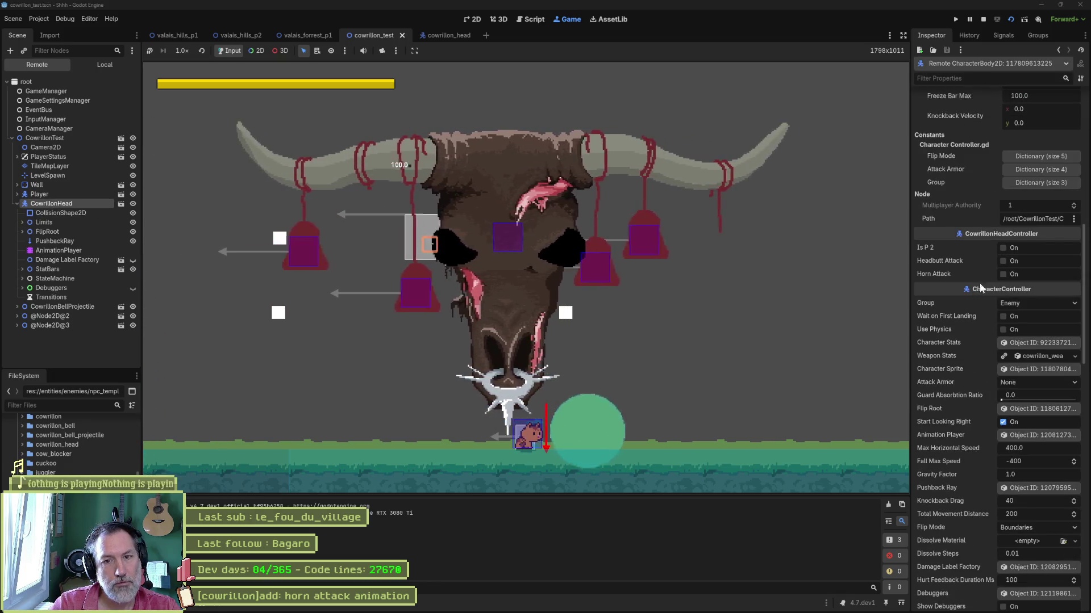
{"action": "left_click", "coordinate": [1003, 274]}
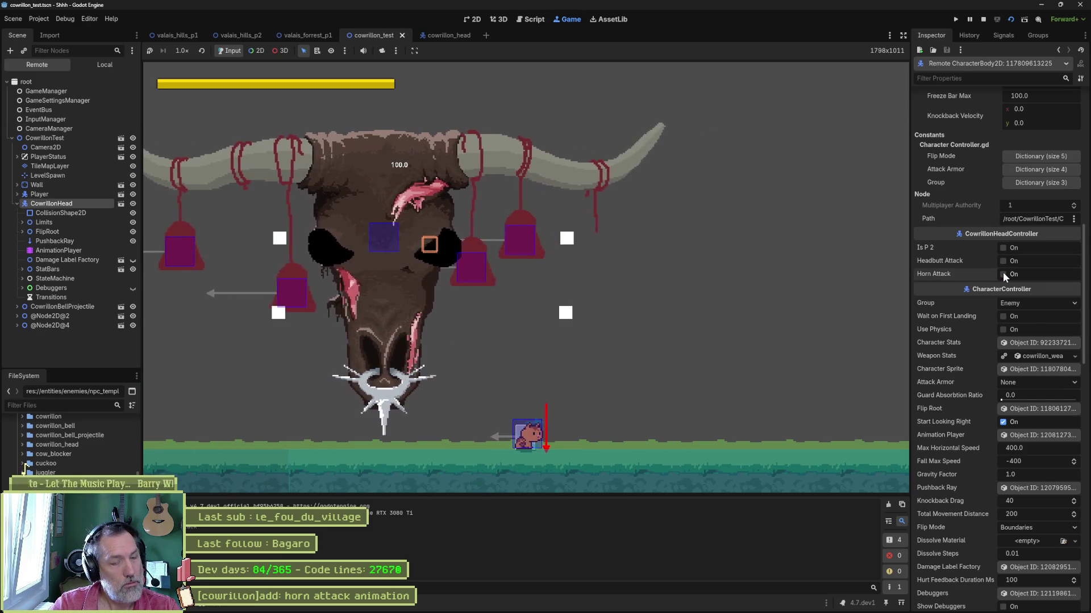
{"action": "key", "text": "F8"}
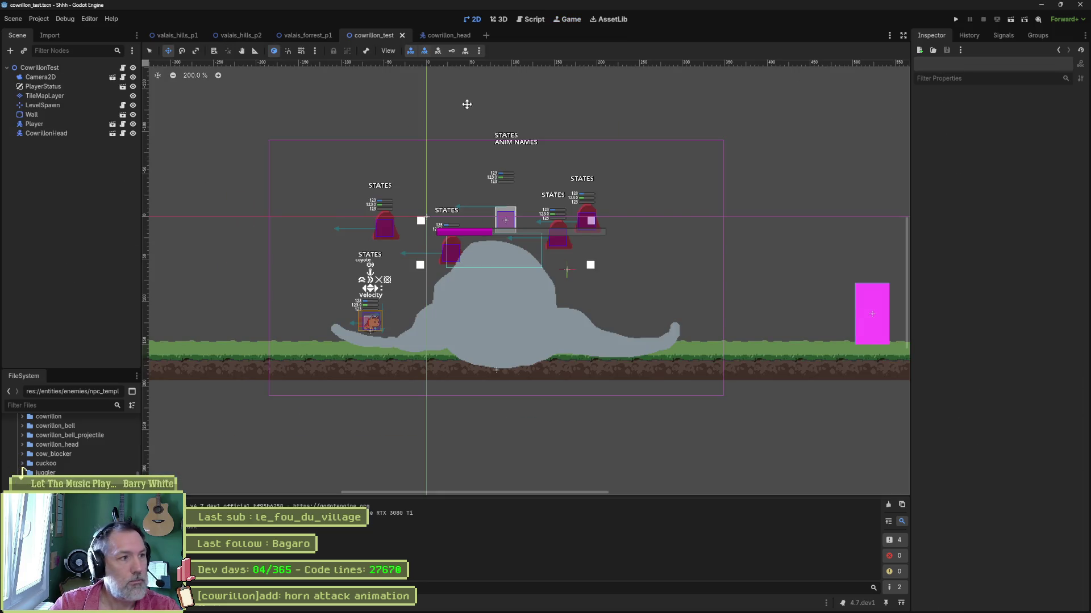
Lengthen cowrillon_head's horn_right animation to 1.6 seconds.
{"action": "left_click", "coordinate": [443, 35]}
{"action": "left_click", "coordinate": [48, 208]}
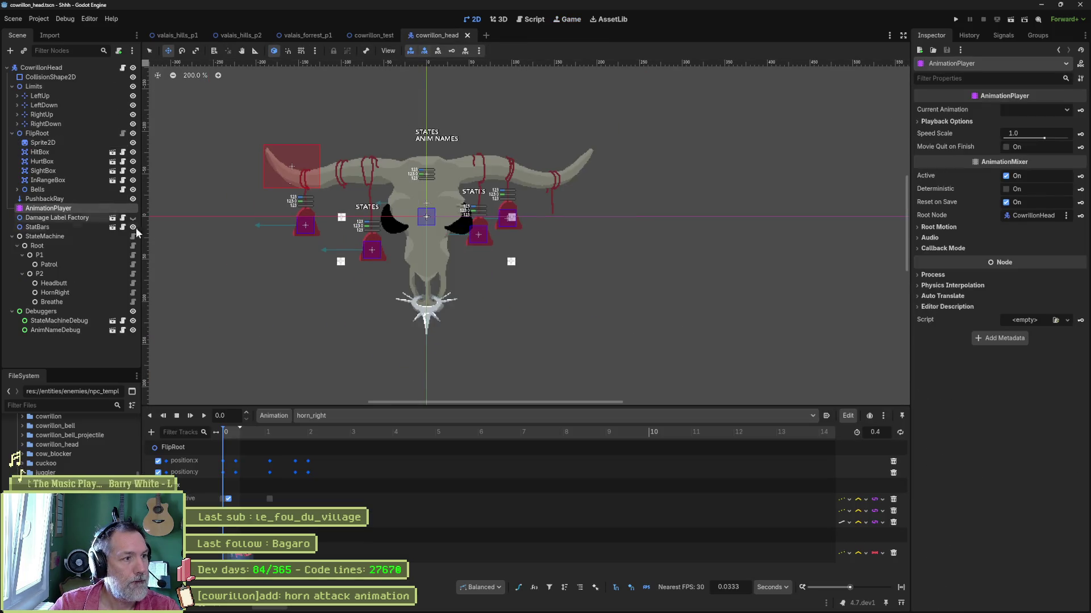
{"action": "left_click", "coordinate": [483, 416]}
{"action": "left_click", "coordinate": [432, 436]}
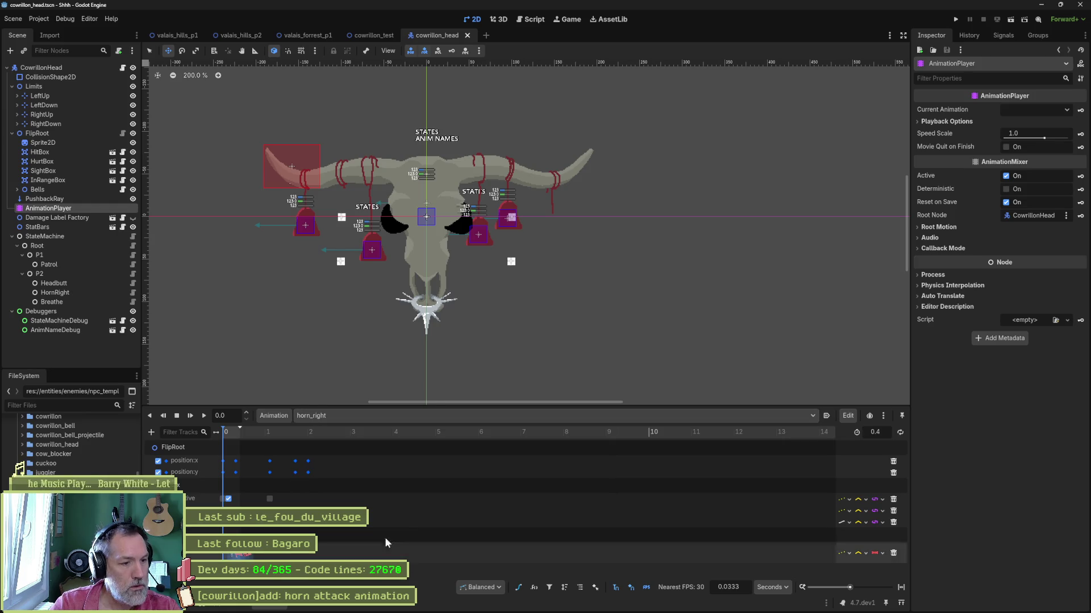
{"action": "left_click", "coordinate": [240, 432]}
{"action": "left_click_drag", "start_coordinate": [239, 430], "coordinate": [310, 430]}
Save and relaunch cowrillon_test, then inspect the Player node.
{"action": "left_click", "coordinate": [391, 40]}
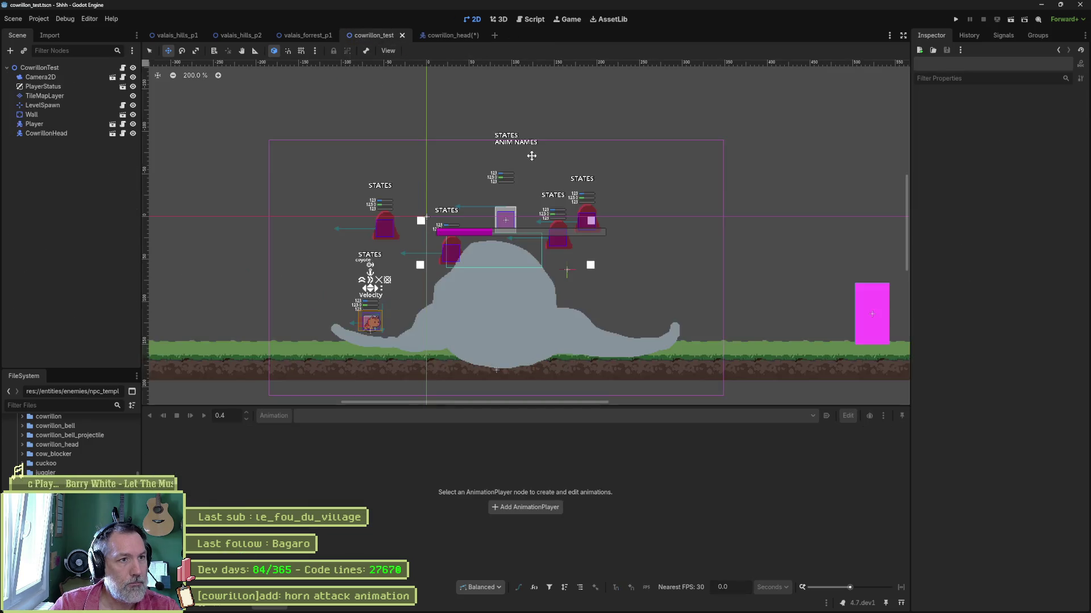
{"action": "key", "text": "F6"}
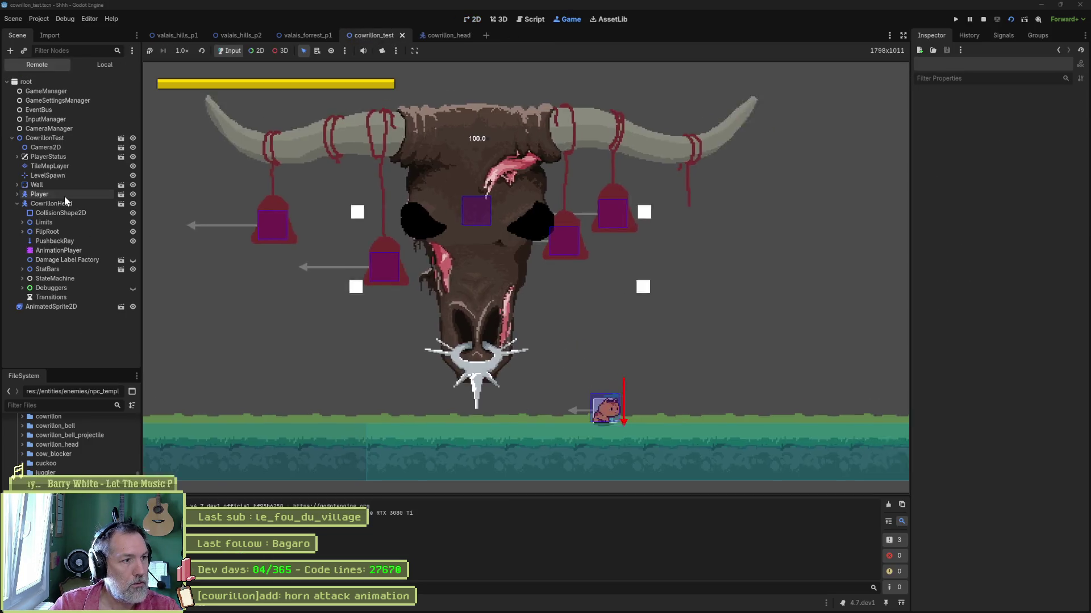
{"action": "left_click", "coordinate": [64, 195]}
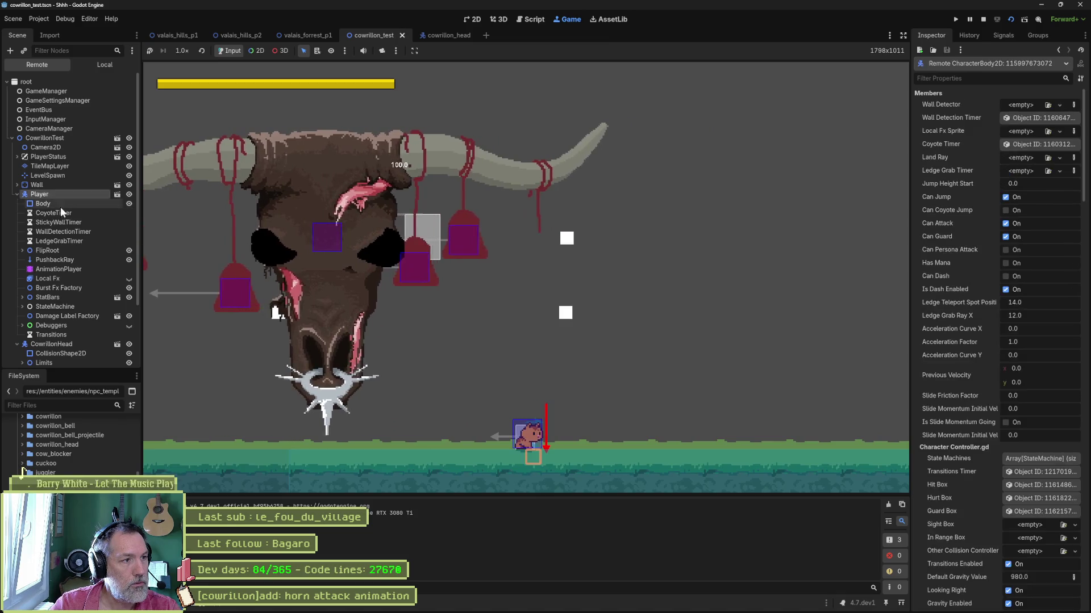
Toggle CowrillonHead's Horn Attack and Headbutt Attack in the running game, then stop it and open Asana.
{"action": "left_click", "coordinate": [17, 194]}
{"action": "left_click", "coordinate": [51, 204]}
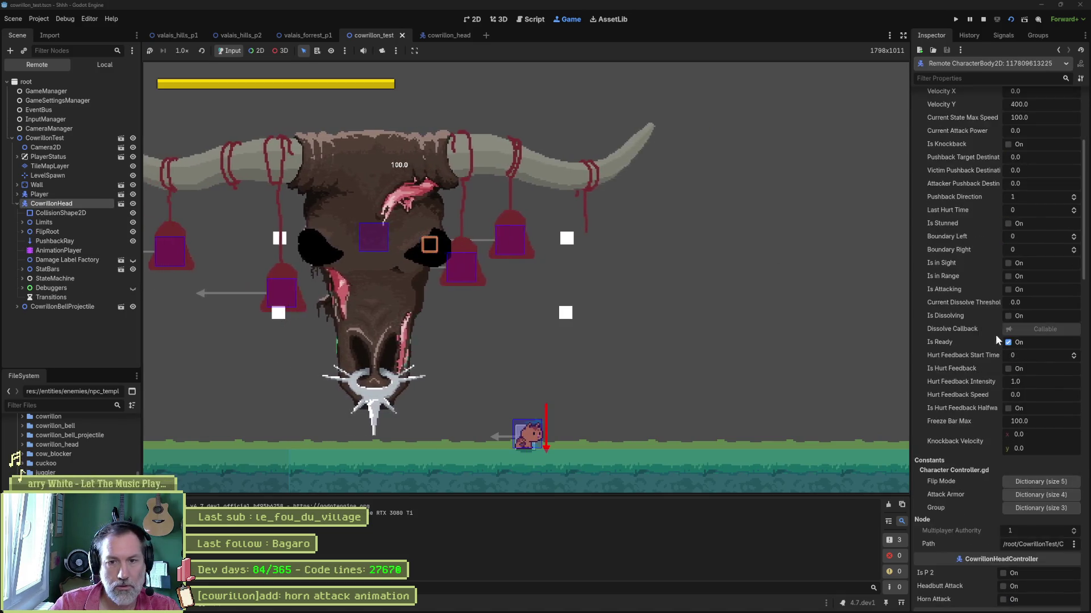
{"action": "scroll", "coordinate": [977, 420], "scroll_direction": "down", "scroll_amount": 3}
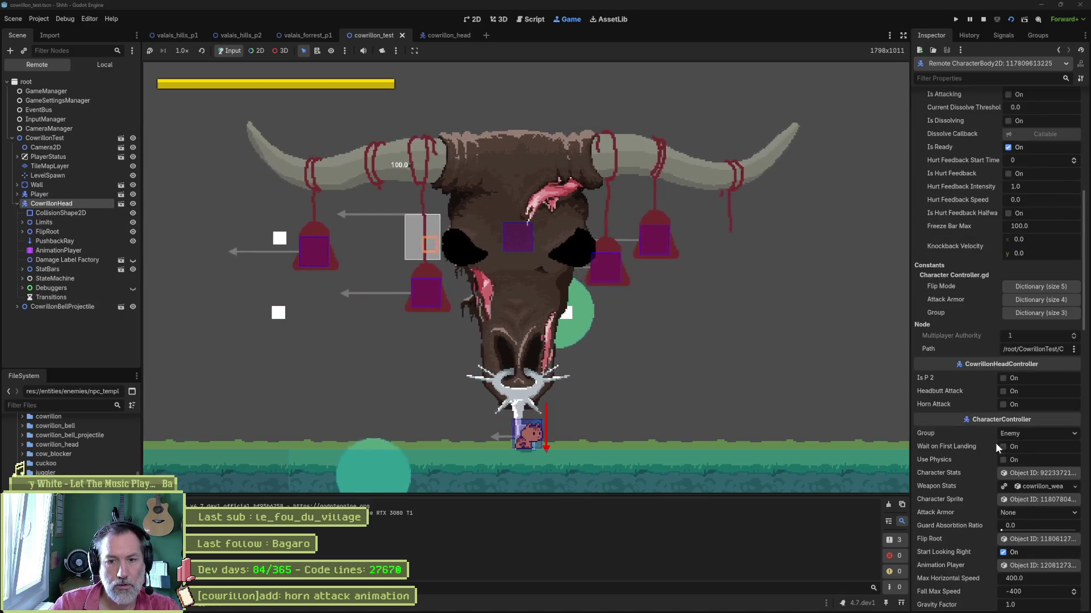
{"action": "left_click", "coordinate": [1003, 404]}
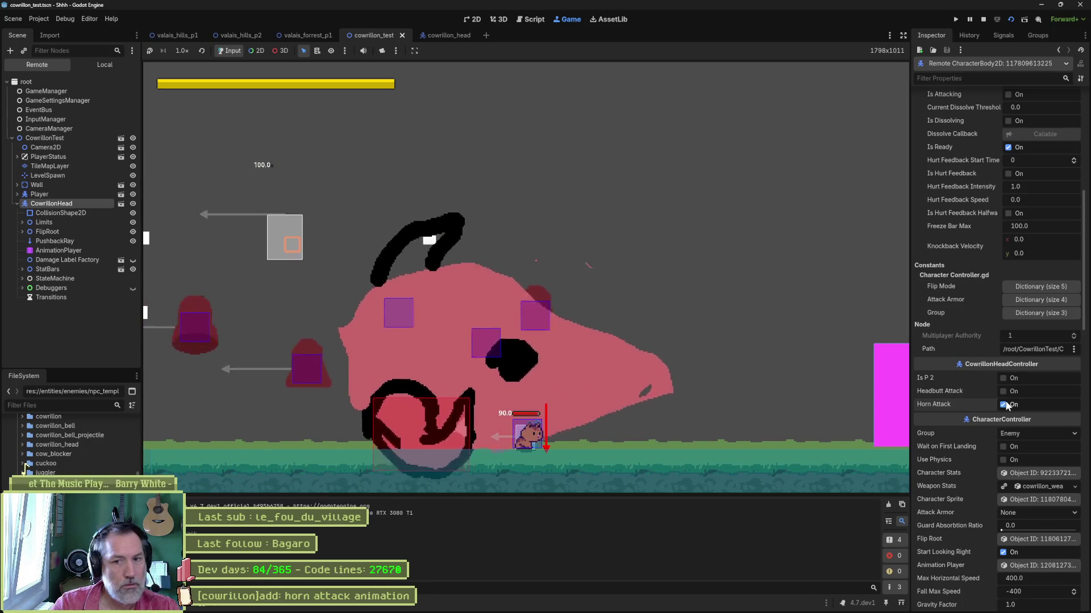
{"action": "left_click", "coordinate": [1003, 404]}
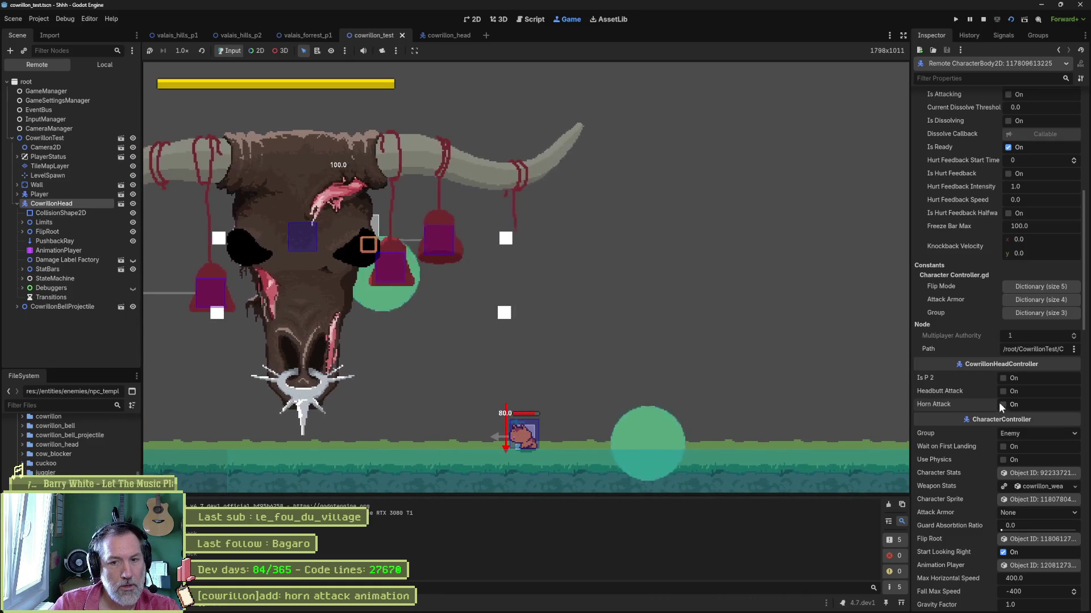
{"action": "left_click", "coordinate": [1003, 391]}
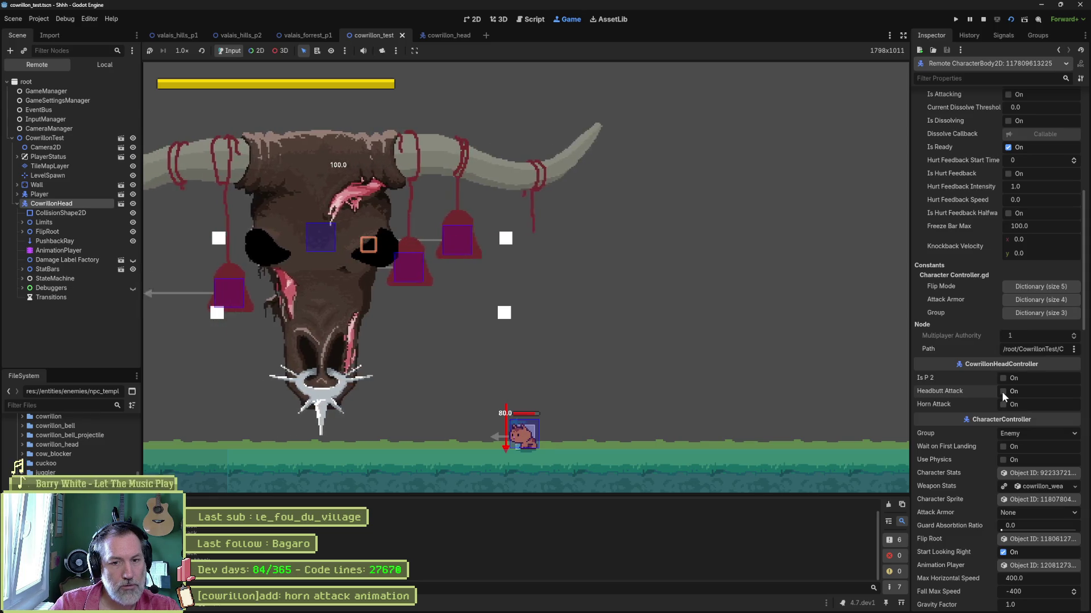
{"action": "left_click", "coordinate": [1004, 404]}
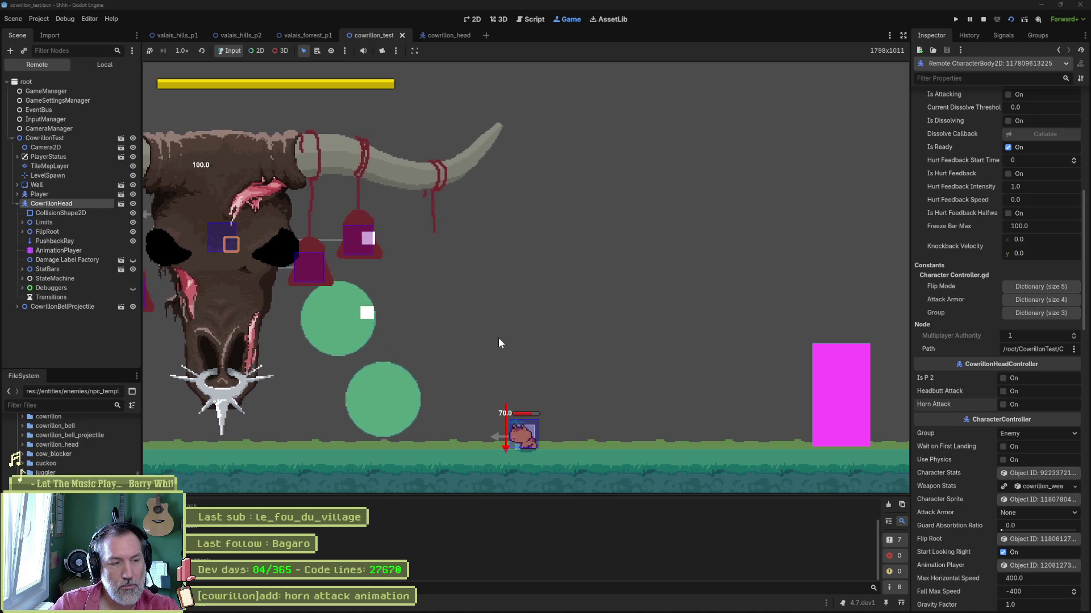
{"action": "key", "text": "F8"}
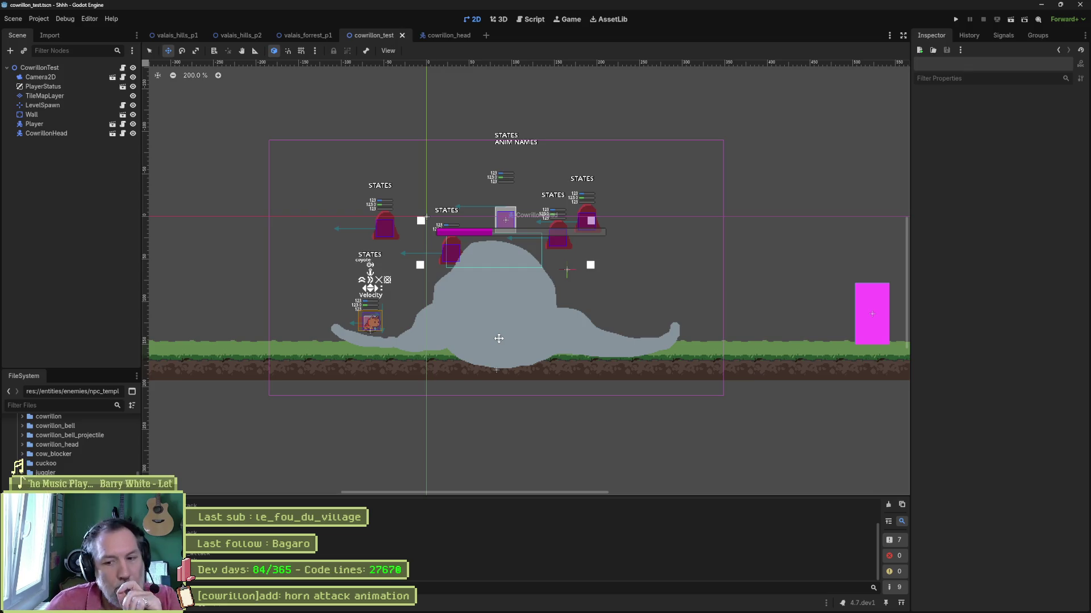
{"action": "left_click", "coordinate": [594, 603]}
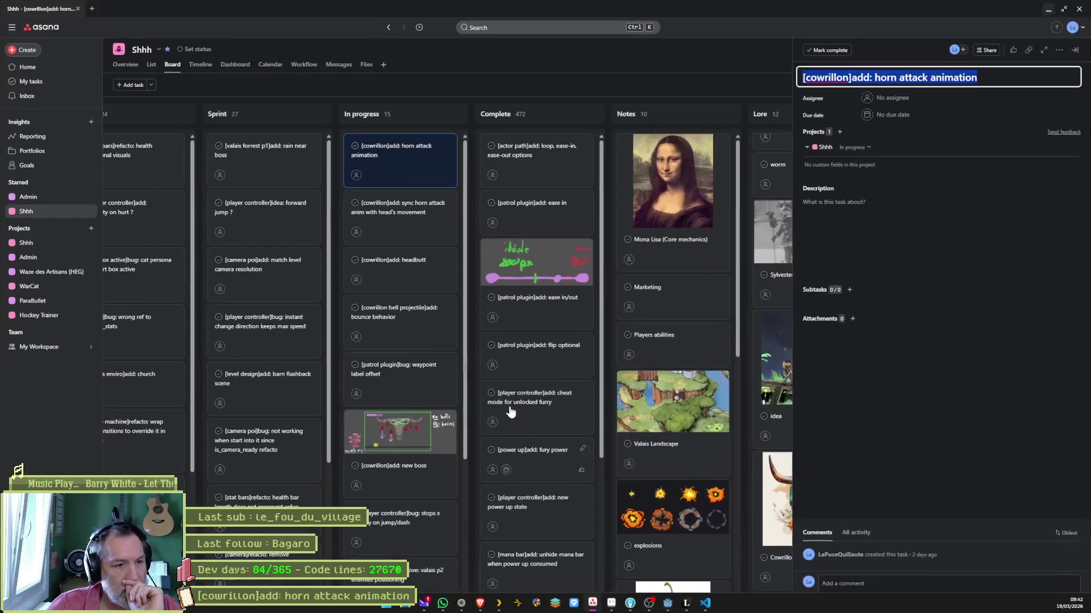
Add '[cowrillon]add: hearth projectiles after headbutt' atop In progress, then minimize the browser.
{"action": "scroll", "coordinate": [371, 284], "scroll_direction": "down", "scroll_amount": 3}
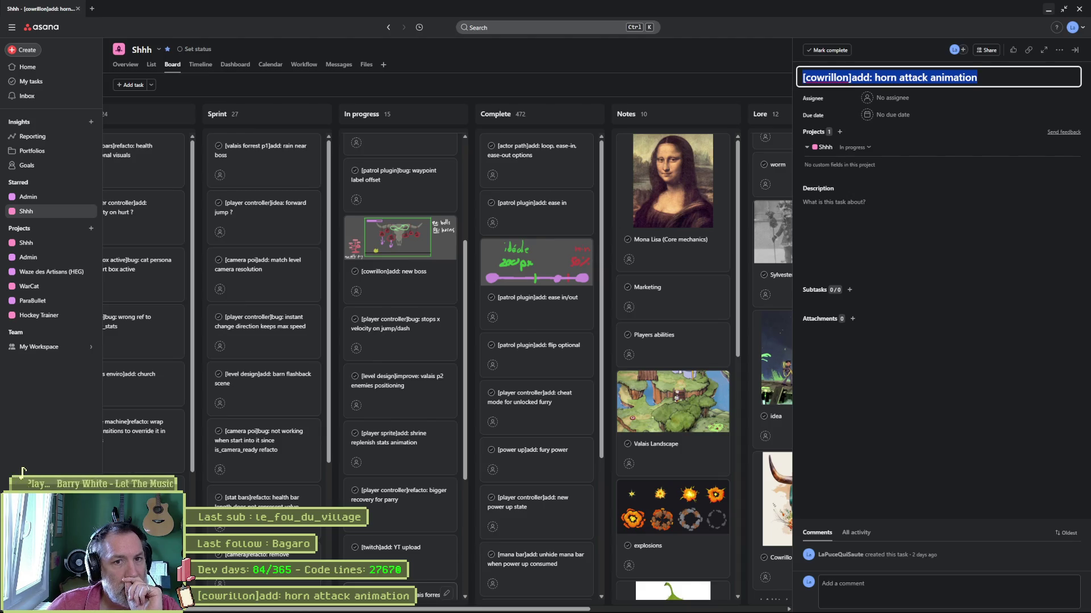
{"action": "left_click", "coordinate": [432, 593]}
{"action": "key", "text": "Return"}
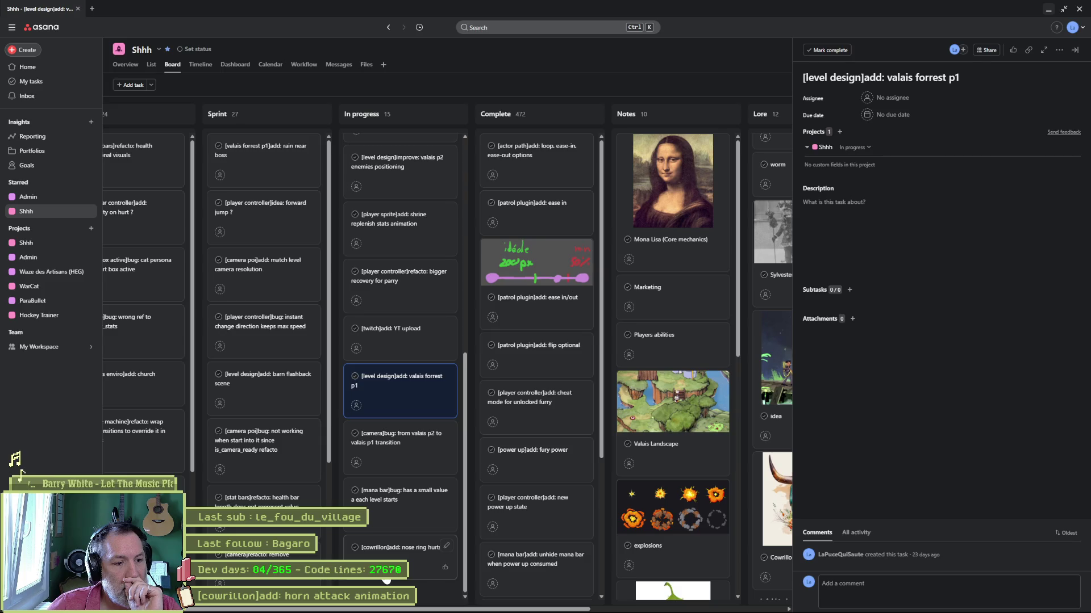
{"action": "left_click", "coordinate": [852, 79]}
{"action": "type", "text": "[]cowrillon"}
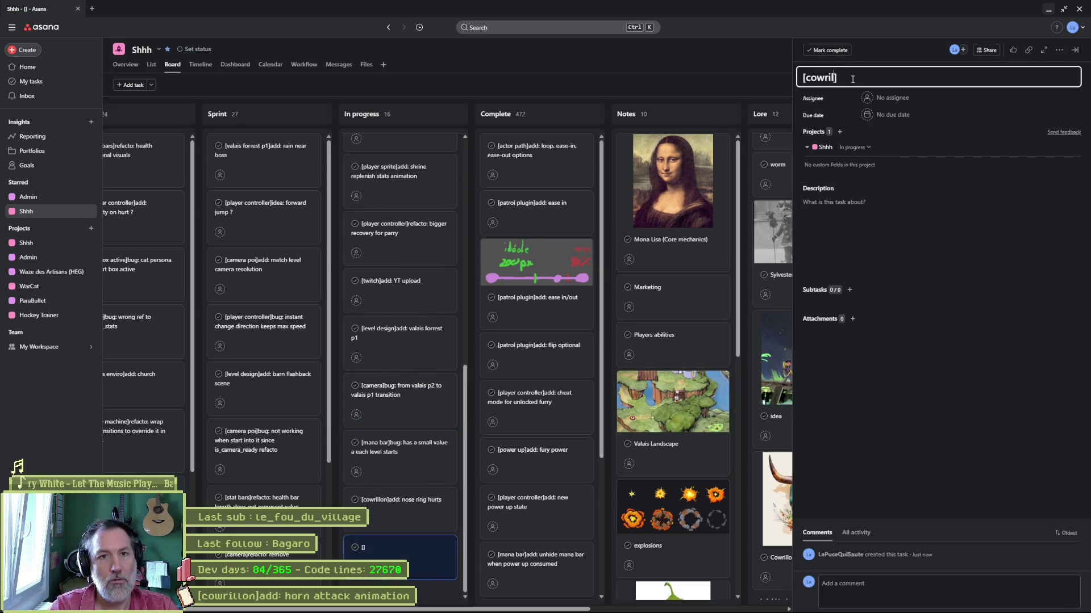
{"action": "type", "text": "add: hearth projectiles after headbutt"}
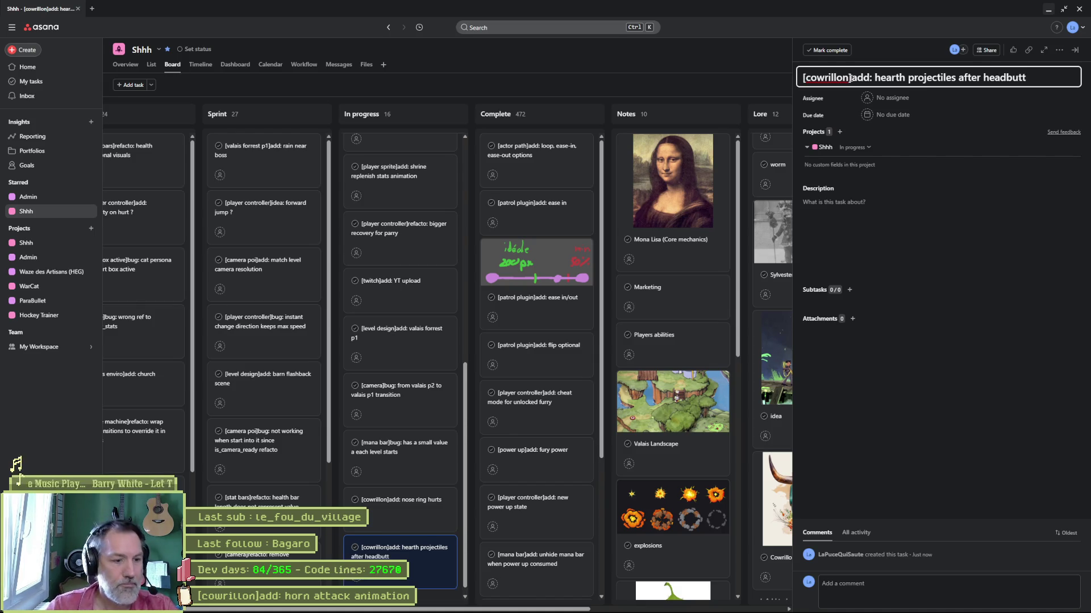
{"action": "mouse_move", "coordinate": [387, 551]}
{"action": "left_mouse_down"}
{"action": "mouse_move", "coordinate": [416, 216]}
{"action": "mouse_move", "coordinate": [393, 147]}
{"action": "left_mouse_up"}
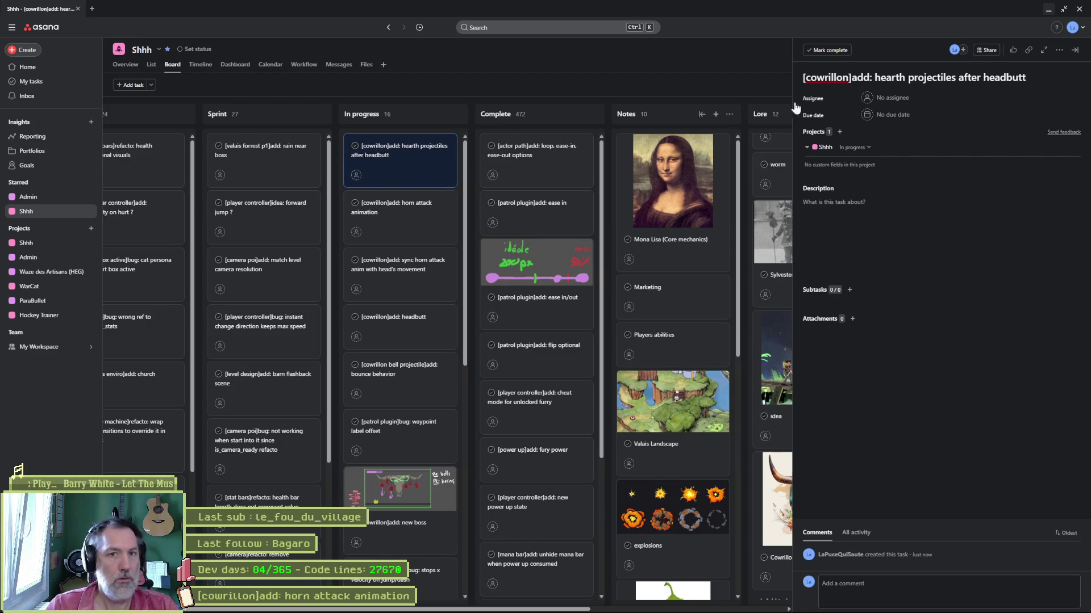
{"action": "left_click", "coordinate": [1048, 9]}
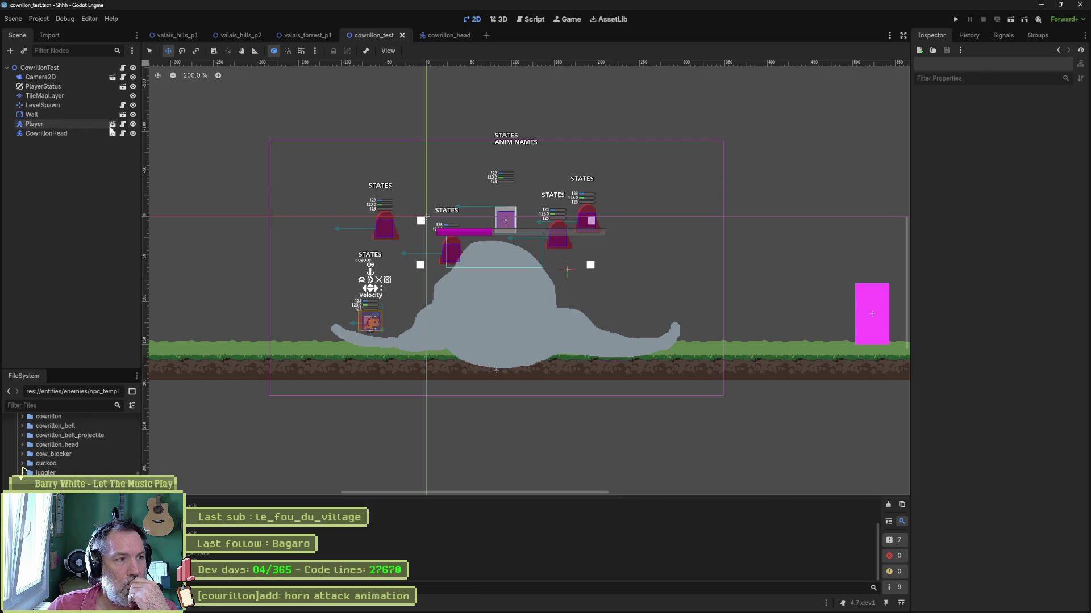
Preview the head's idle animation while comparing the cowrillon_head and cowrillon_test scenes.
{"action": "left_click", "coordinate": [447, 35]}
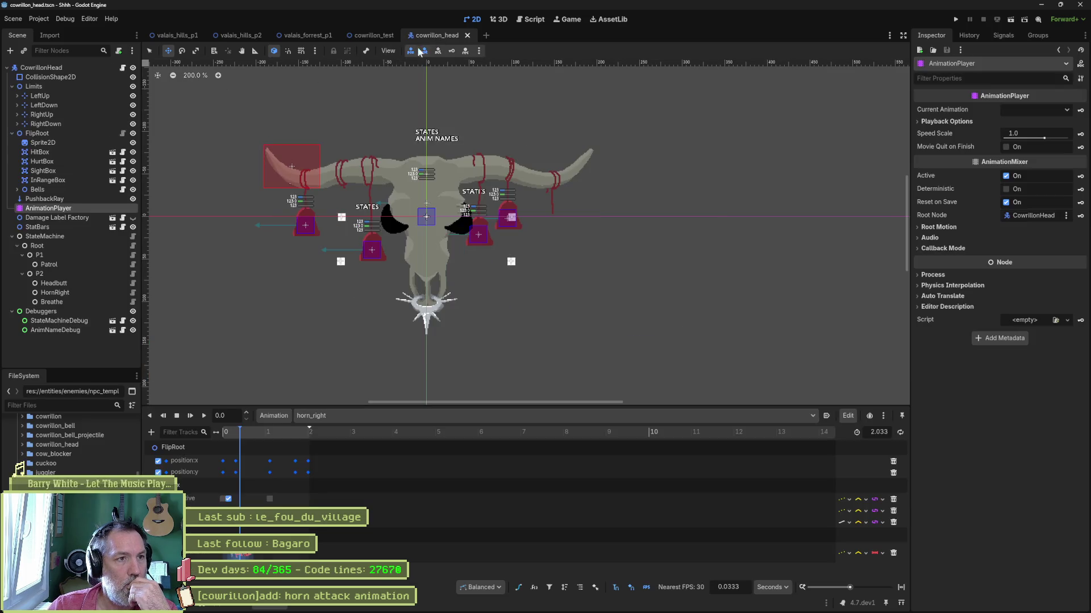
{"action": "left_click", "coordinate": [386, 415]}
{"action": "left_click", "coordinate": [374, 479]}
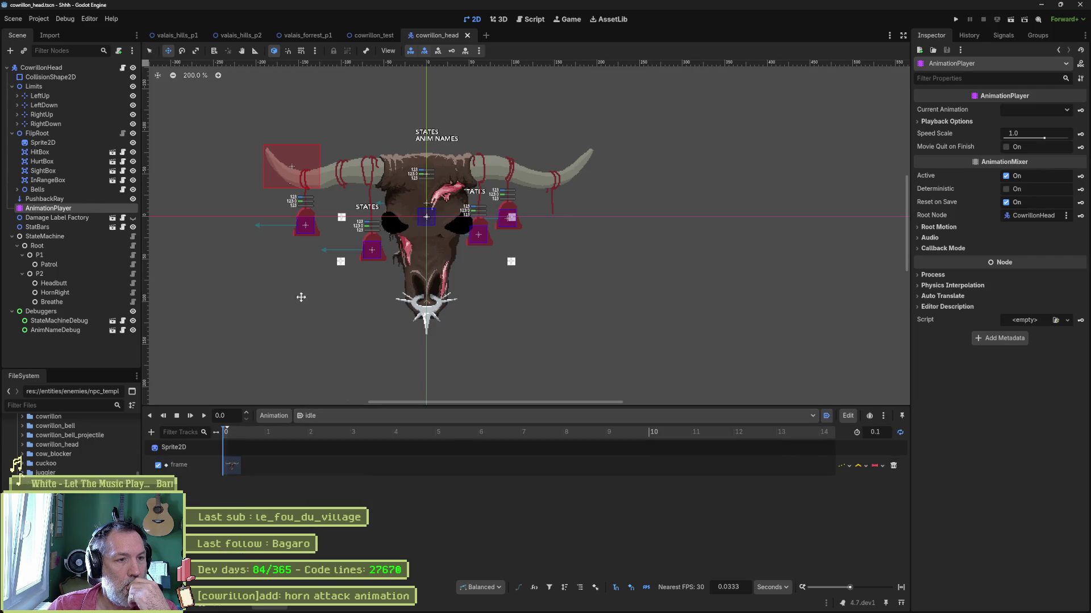
{"action": "left_click", "coordinate": [369, 33]}
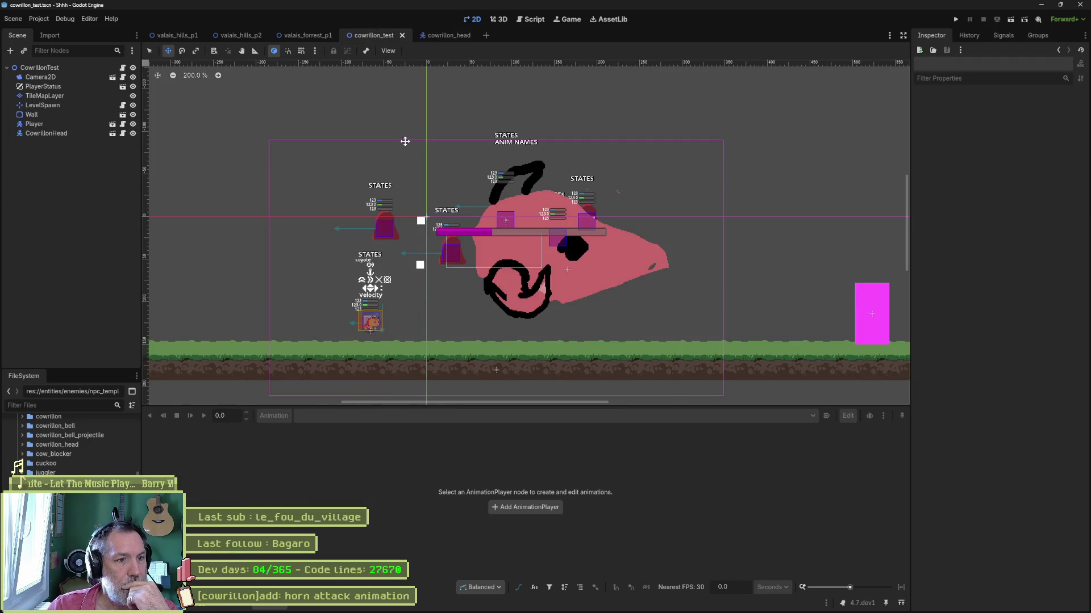
{"action": "left_click", "coordinate": [436, 35]}
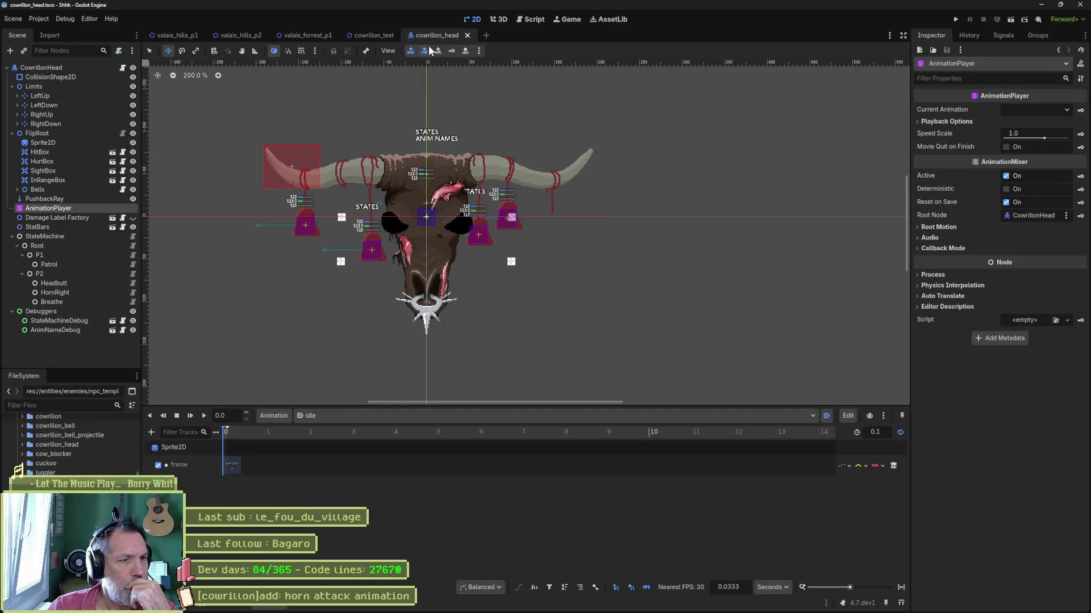
{"action": "left_click", "coordinate": [373, 38]}
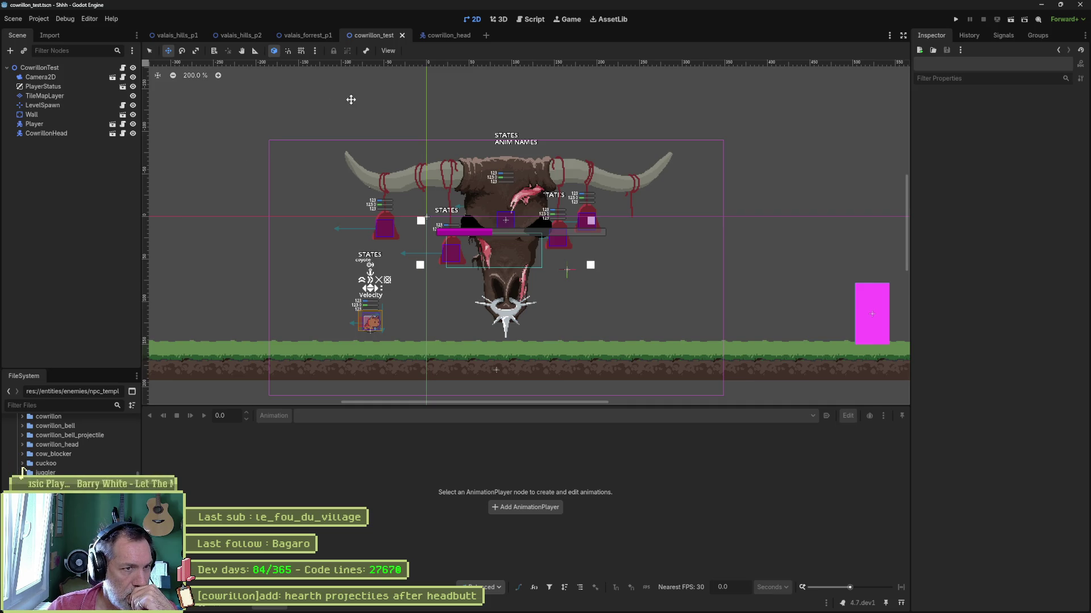
In cowrillon_head, select the Headbutt state node and open its attached script.
{"action": "left_click", "coordinate": [441, 36]}
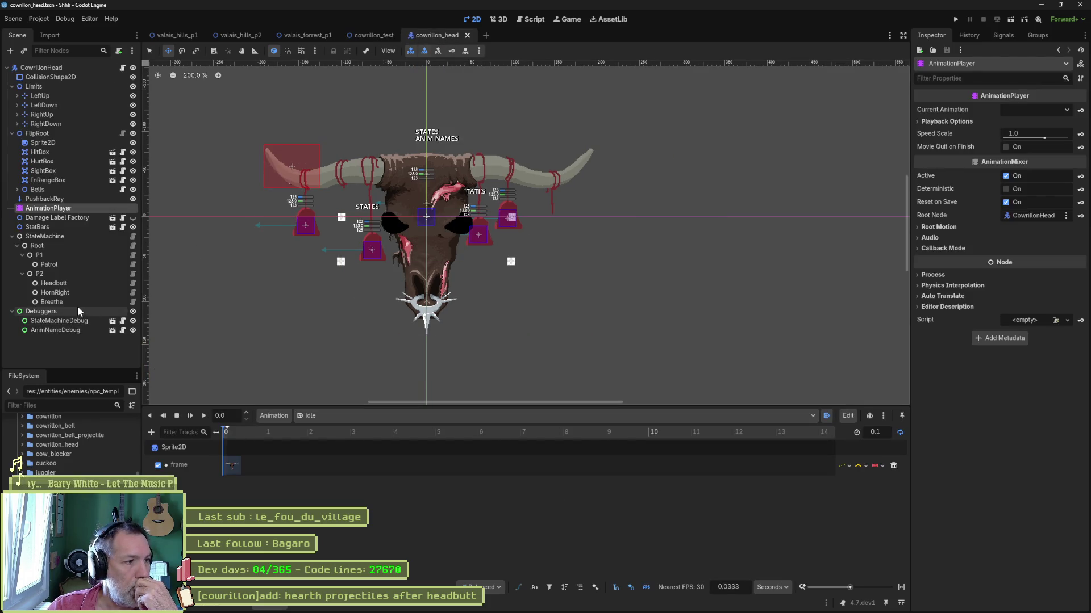
{"action": "left_click", "coordinate": [78, 281]}
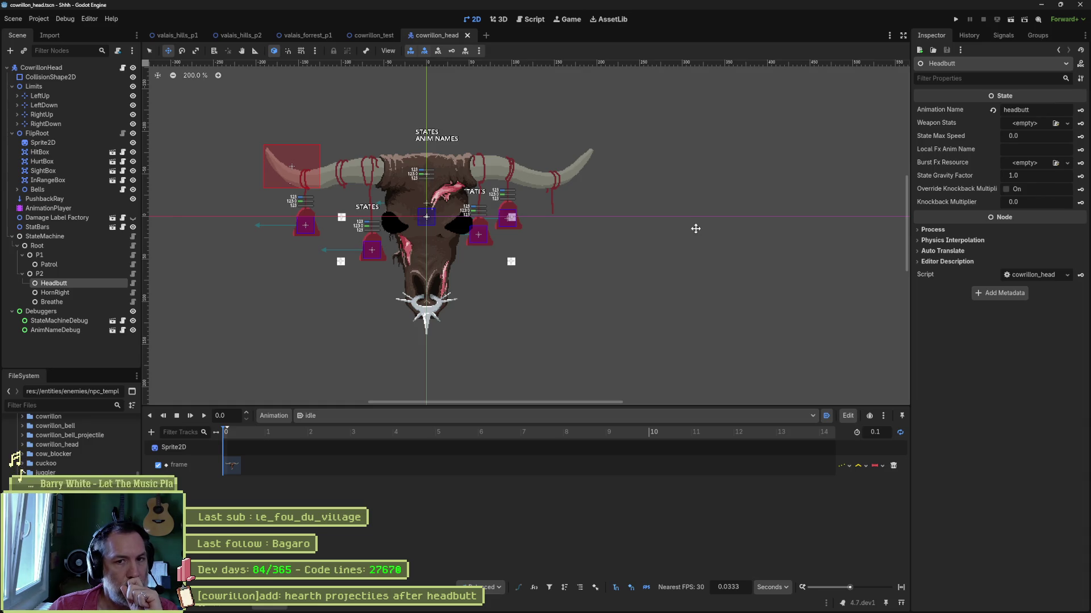
{"action": "left_click", "coordinate": [133, 283]}
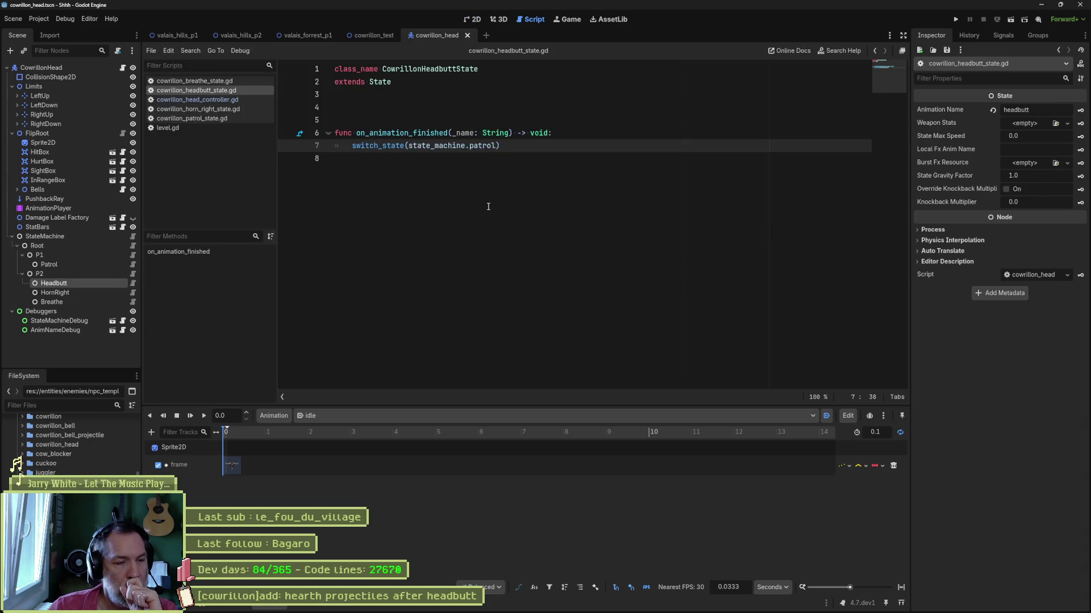
Search 'proje' in Quick Open and open cowrillon_bell_projectile.gd.
{"action": "left_click", "coordinate": [460, 117]}
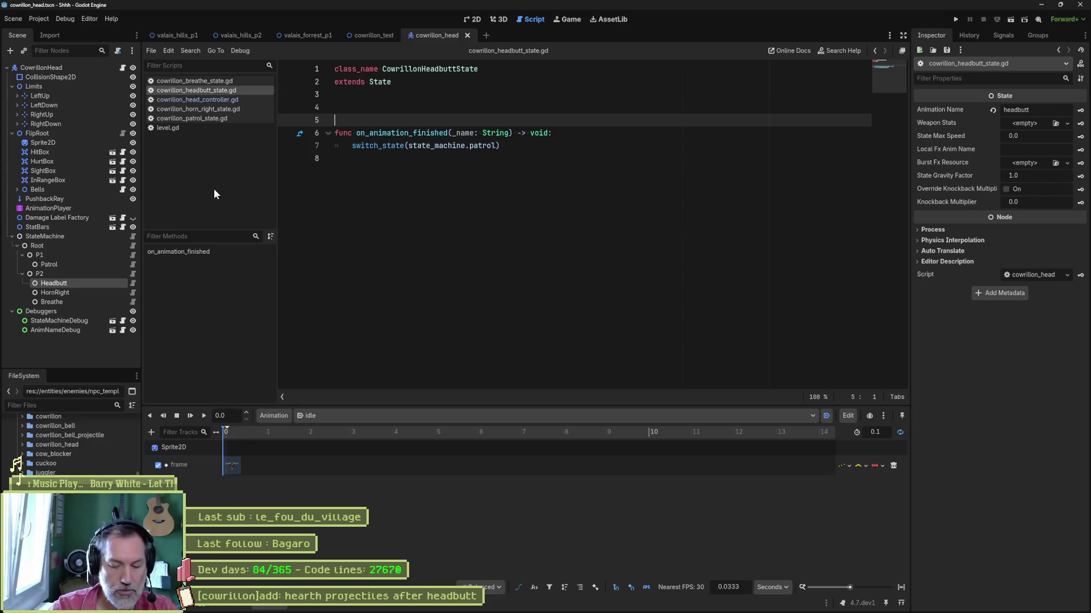
{"action": "key", "text": "shift+alt+o"}
{"action": "type", "text": "proje"}
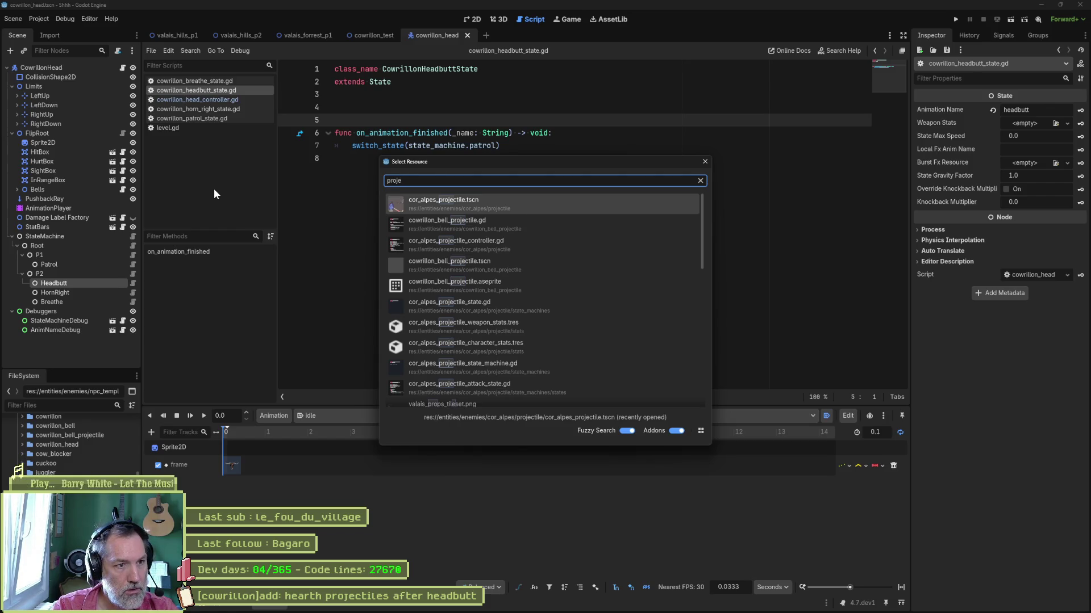
{"action": "key", "text": "Down"}
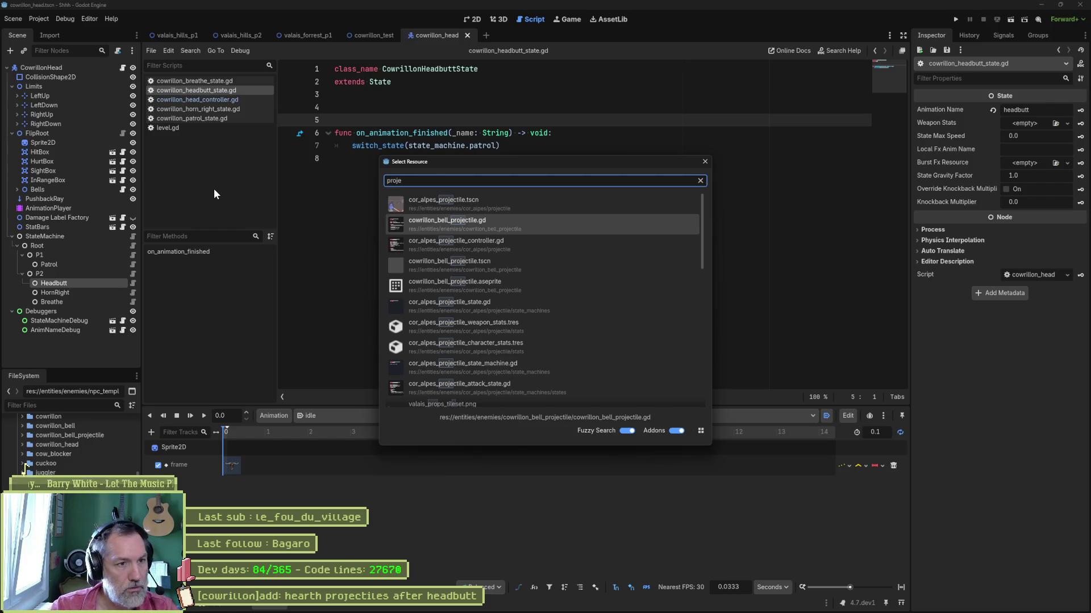
{"action": "key", "text": "Return"}
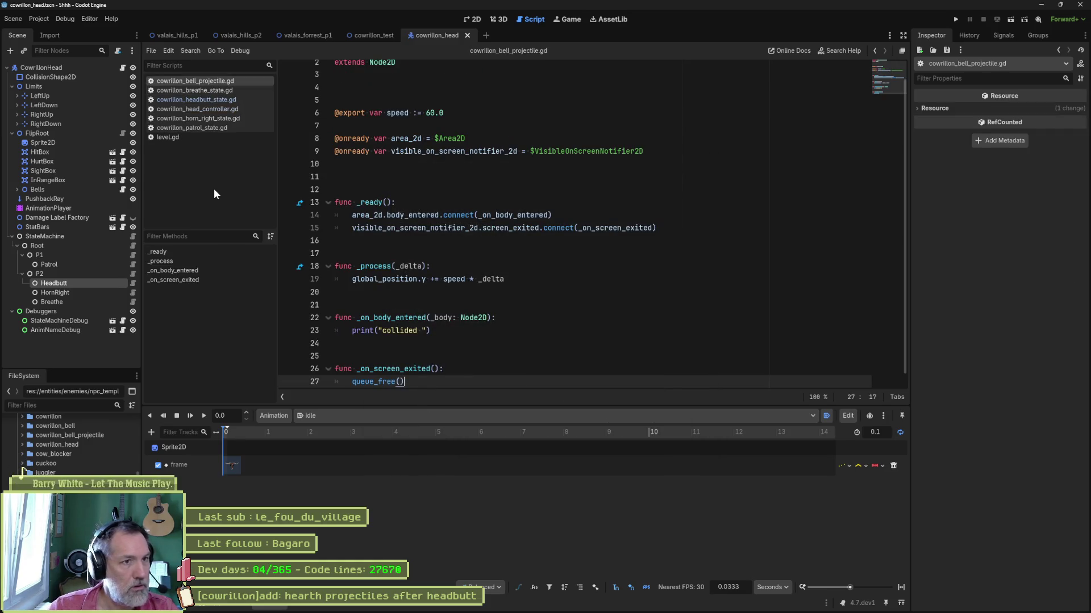
Quick-open the cor_alpes_projectile scene for reference by searching 'proje'.
{"action": "key", "text": "shift+alt+o"}
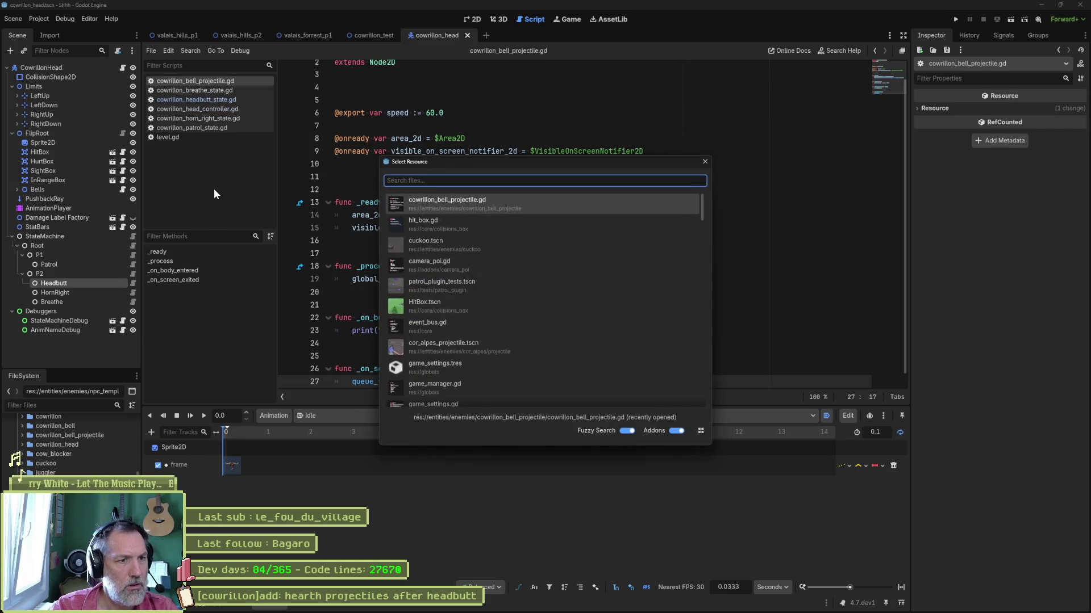
{"action": "type", "text": "proje"}
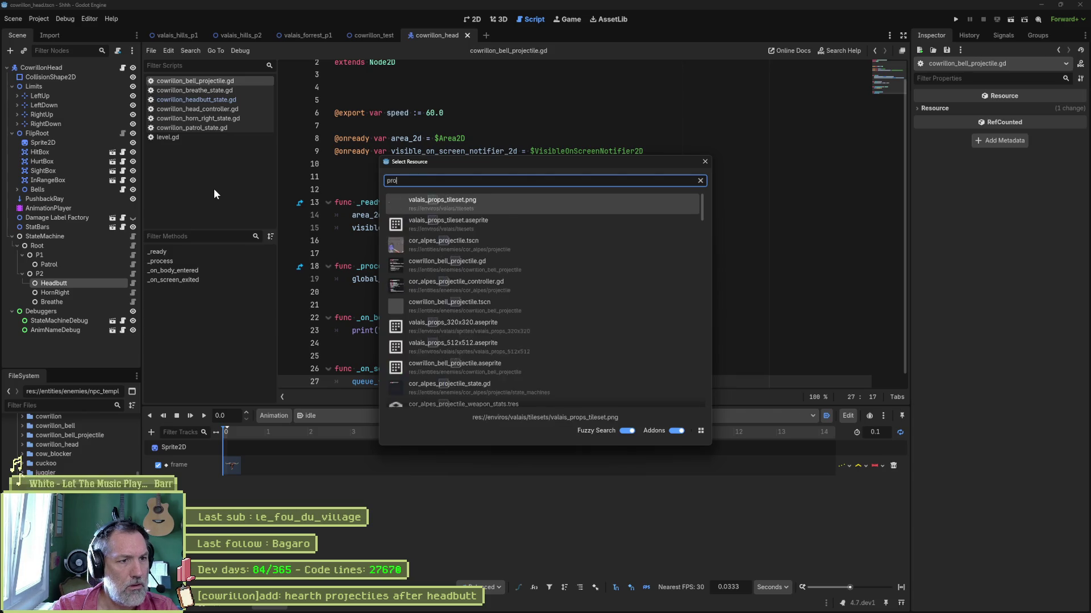
{"action": "key", "text": "Return"}
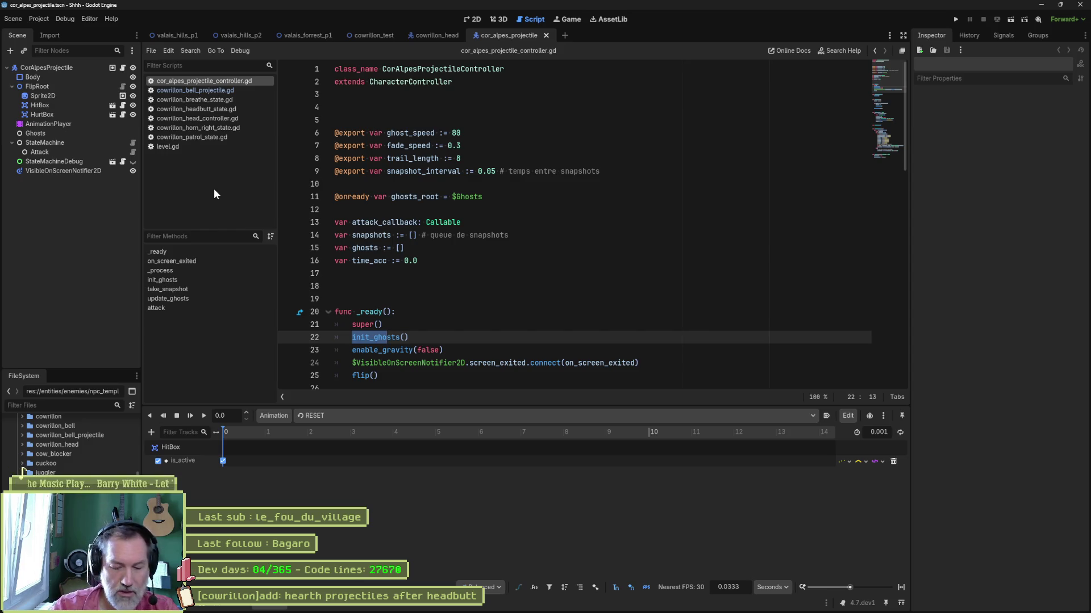
Open cowrillon_bell_projectile.tscn and review its root node's script.
{"action": "key", "text": "alt+shift+o"}
{"action": "type", "text": "proje"}
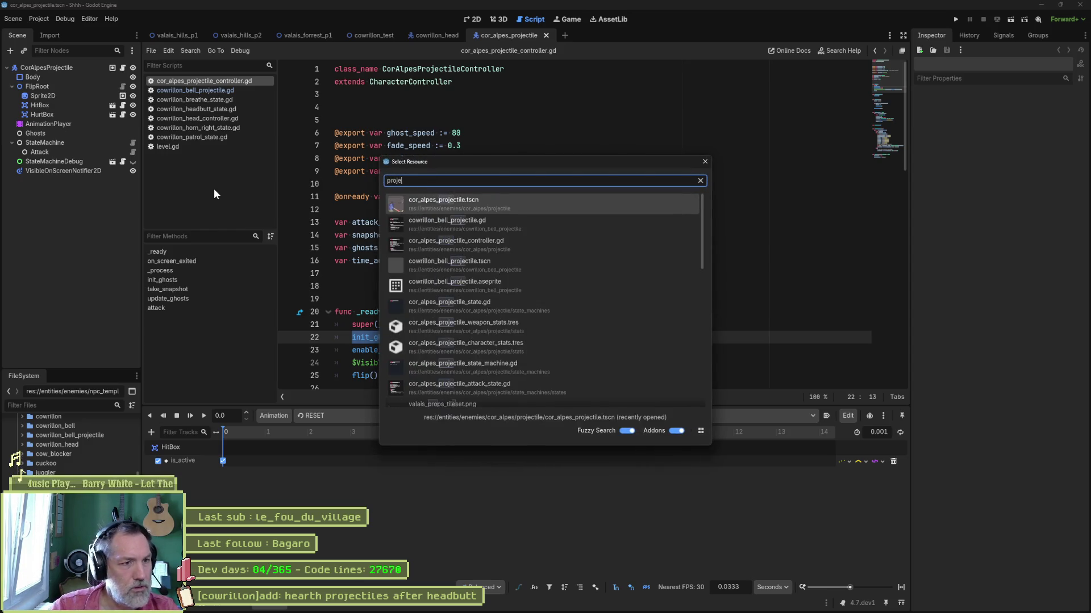
{"action": "type", "text": "ctile.t"}
{"action": "key", "text": "Down"}
{"action": "key", "text": "Return"}
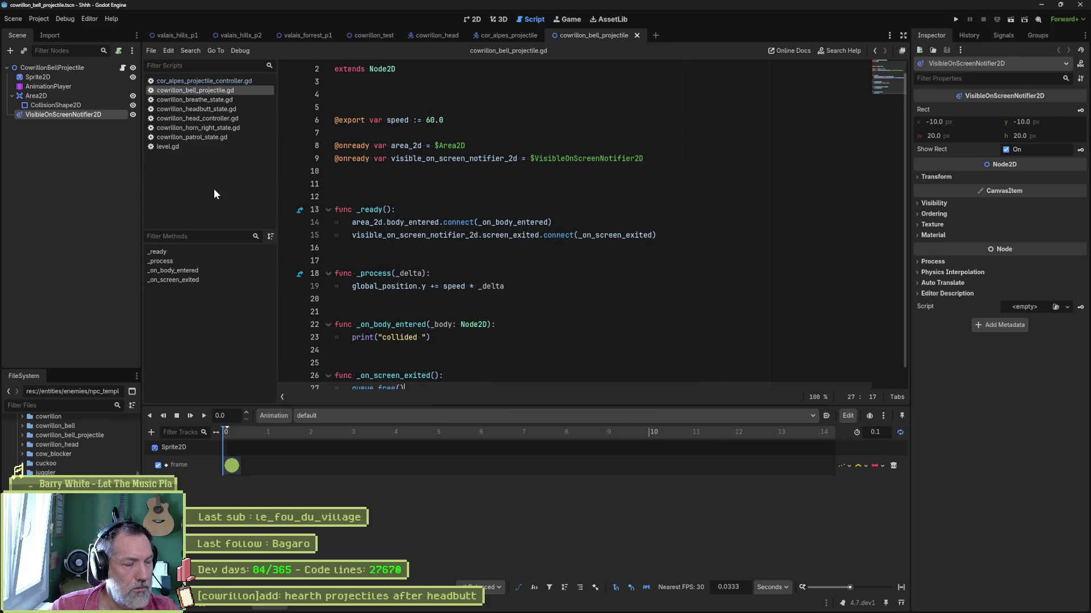
{"action": "left_click", "coordinate": [123, 68]}
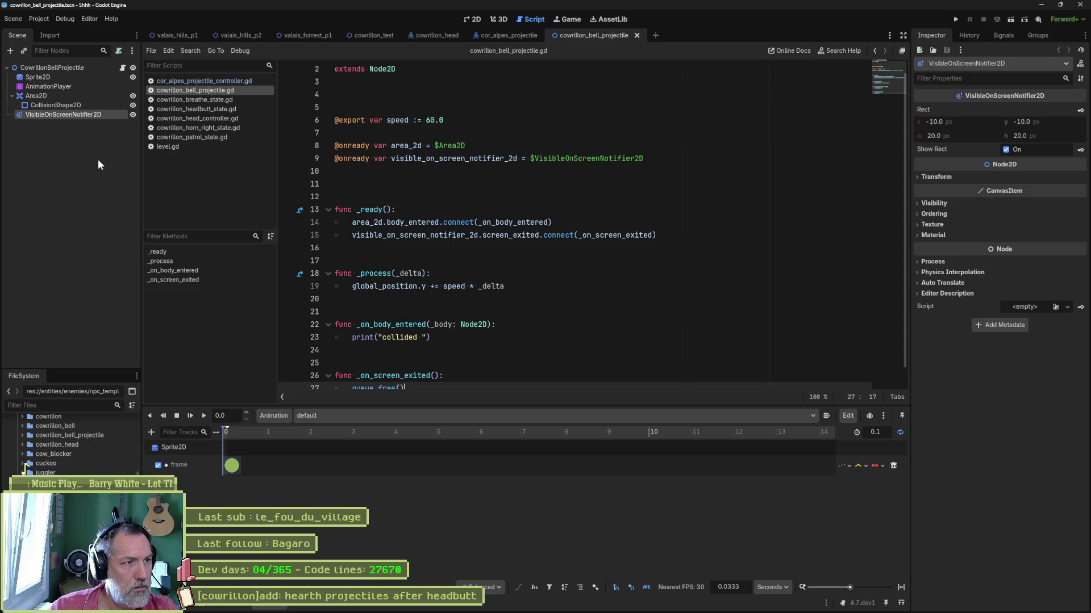
{"action": "left_click", "coordinate": [124, 68]}
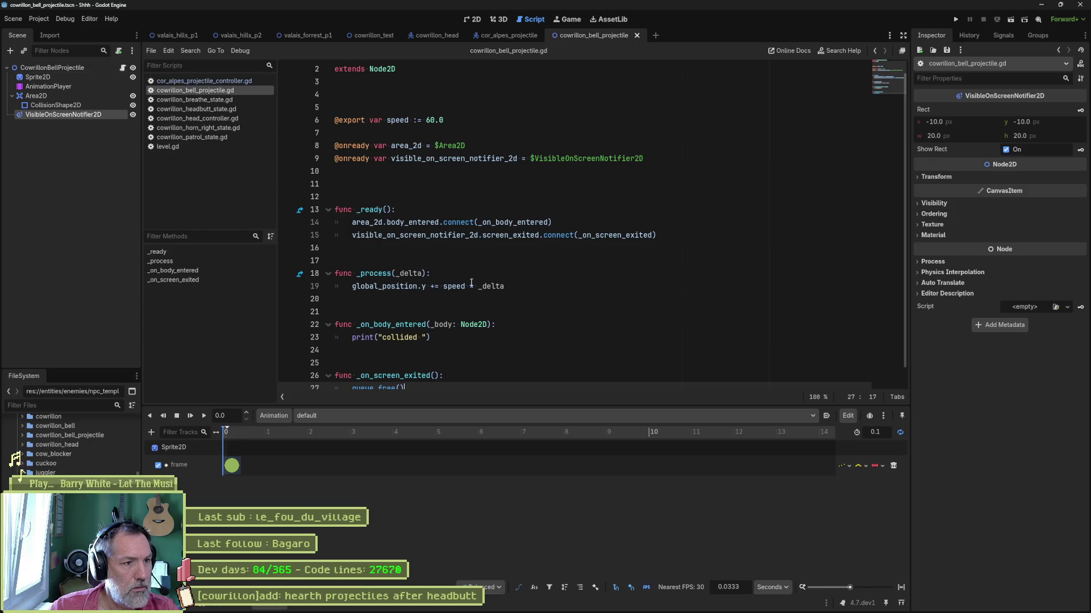
{"action": "scroll", "coordinate": [403, 341], "scroll_direction": "down", "scroll_amount": 1}
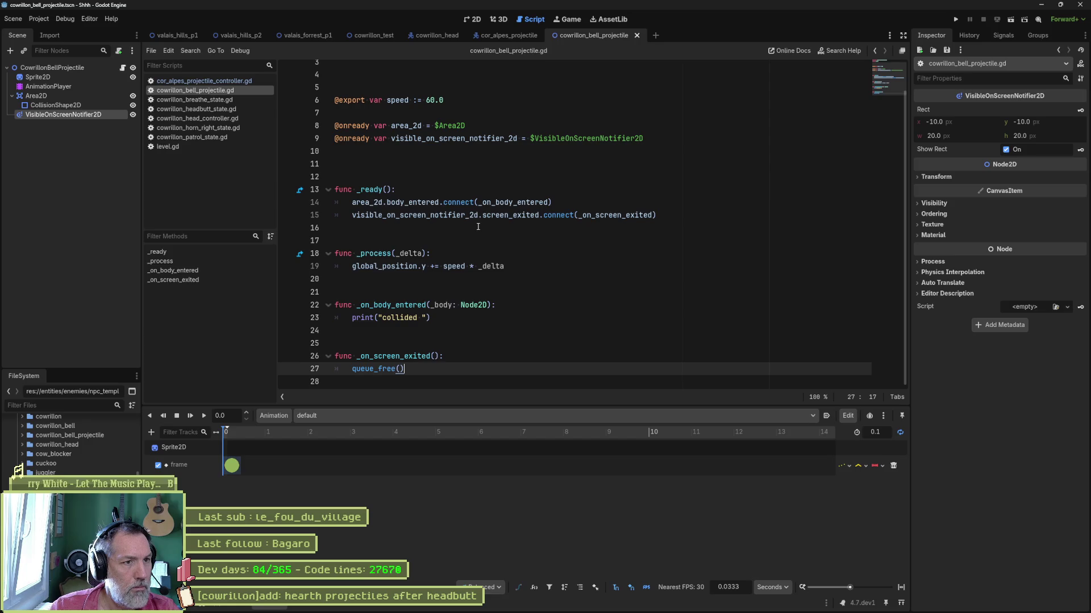
{"action": "scroll", "coordinate": [477, 226], "scroll_direction": "up", "scroll_amount": 2}
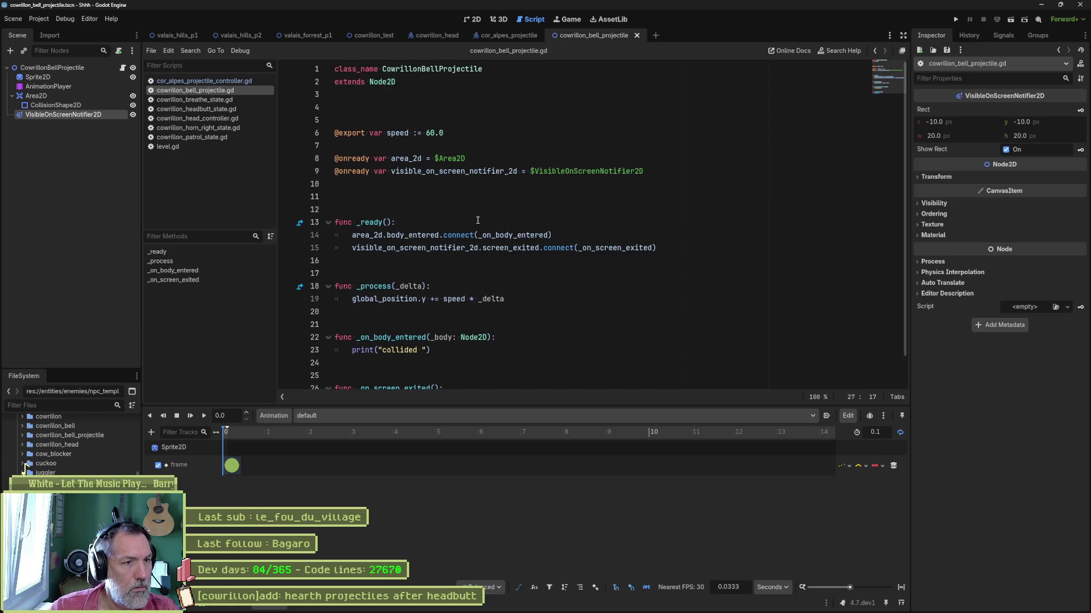
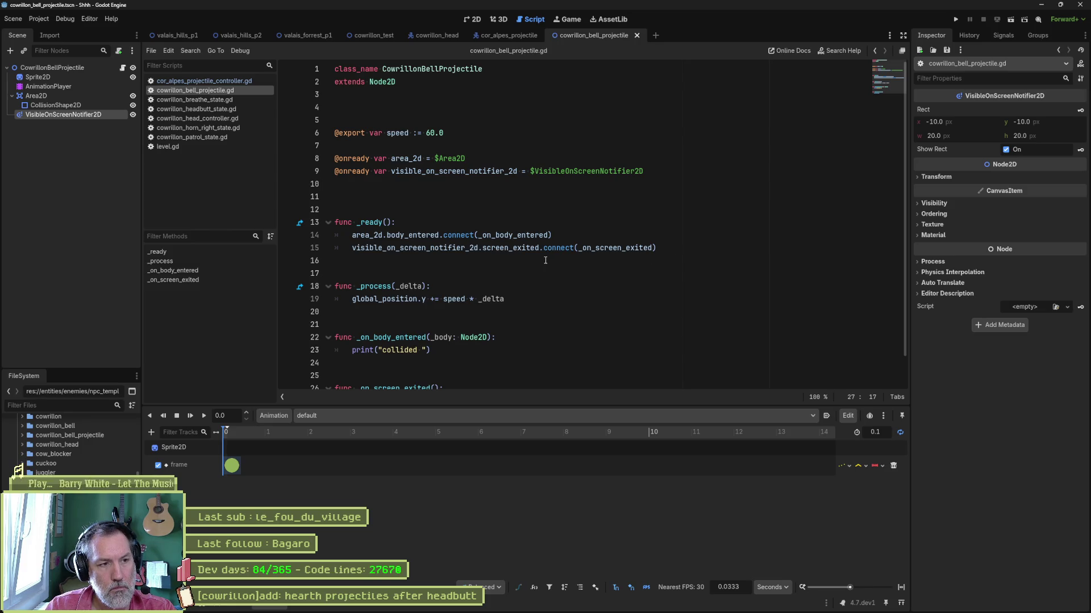
Show the CowrillonBellProjectile scene file in the FileSystem dock.
{"action": "right_click", "coordinate": [92, 67]}
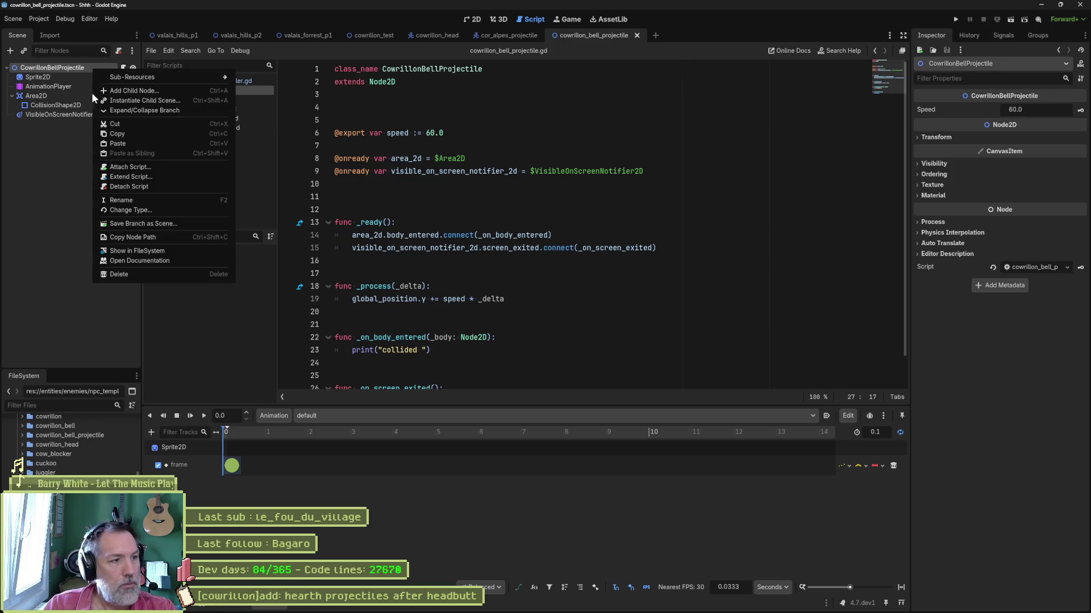
{"action": "left_click", "coordinate": [142, 251]}
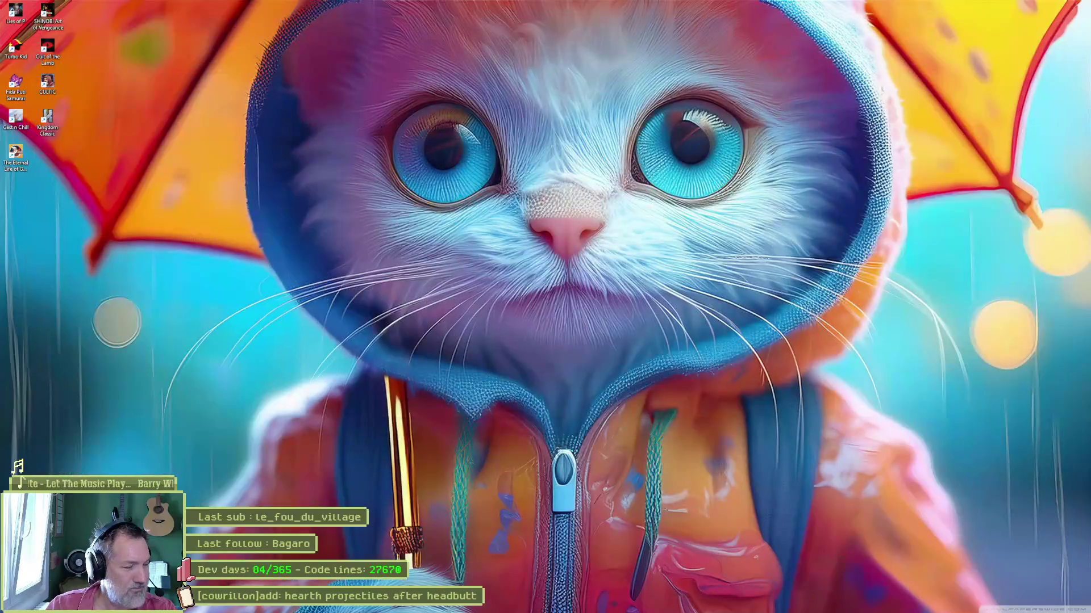
Reopen the Shhh project from the Project Manager, then go to the Discord community server.
{"action": "left_click", "coordinate": [667, 604]}
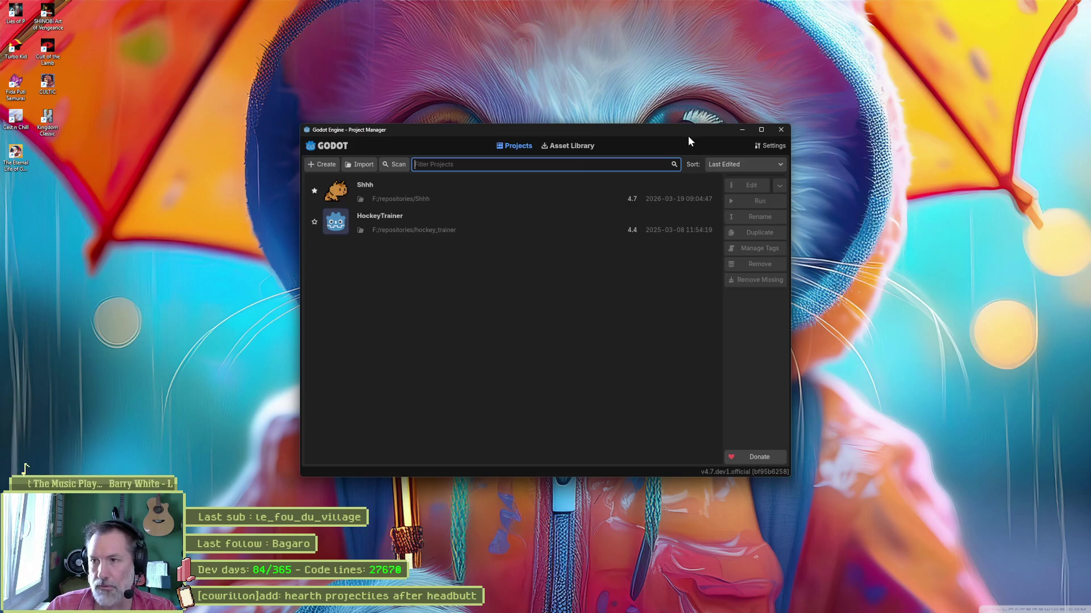
{"action": "double_click", "coordinate": [458, 197]}
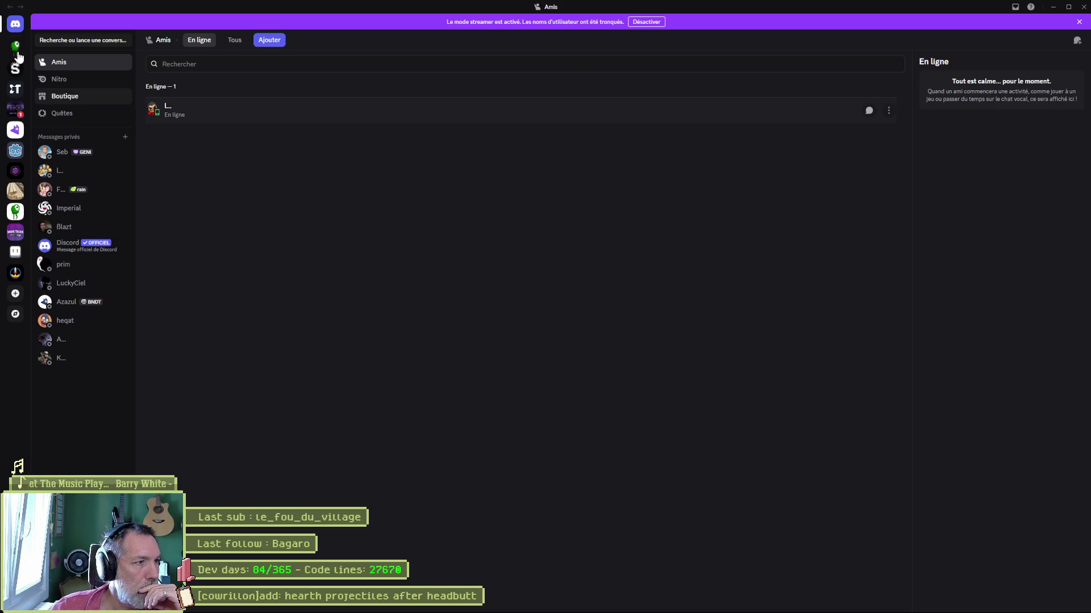
{"action": "left_click", "coordinate": [16, 47]}
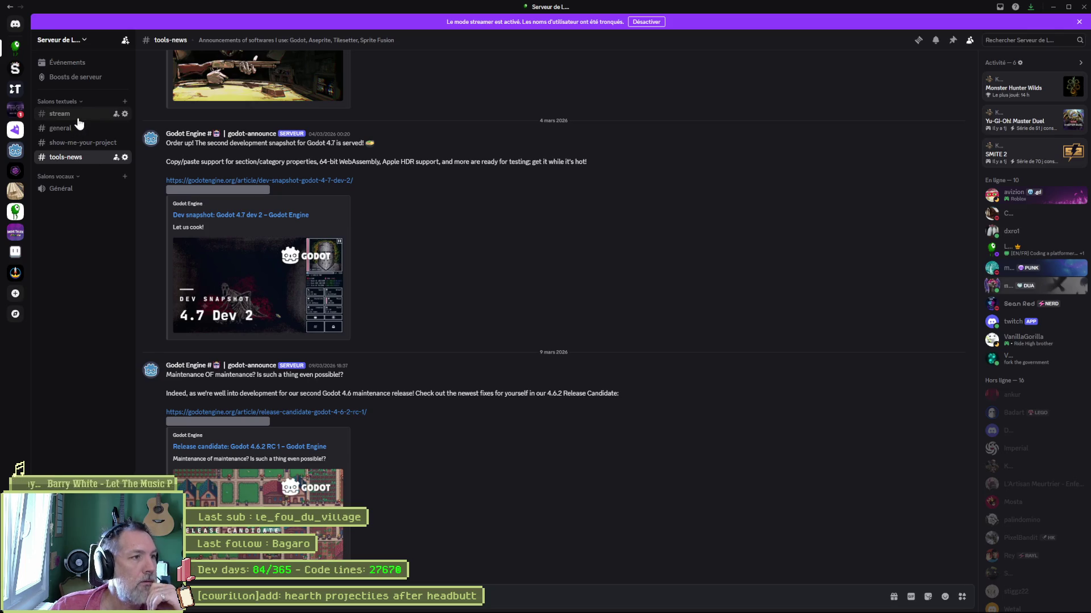
Open the server's #stream channel with its Twitch stream announcements.
{"action": "left_click", "coordinate": [77, 115]}
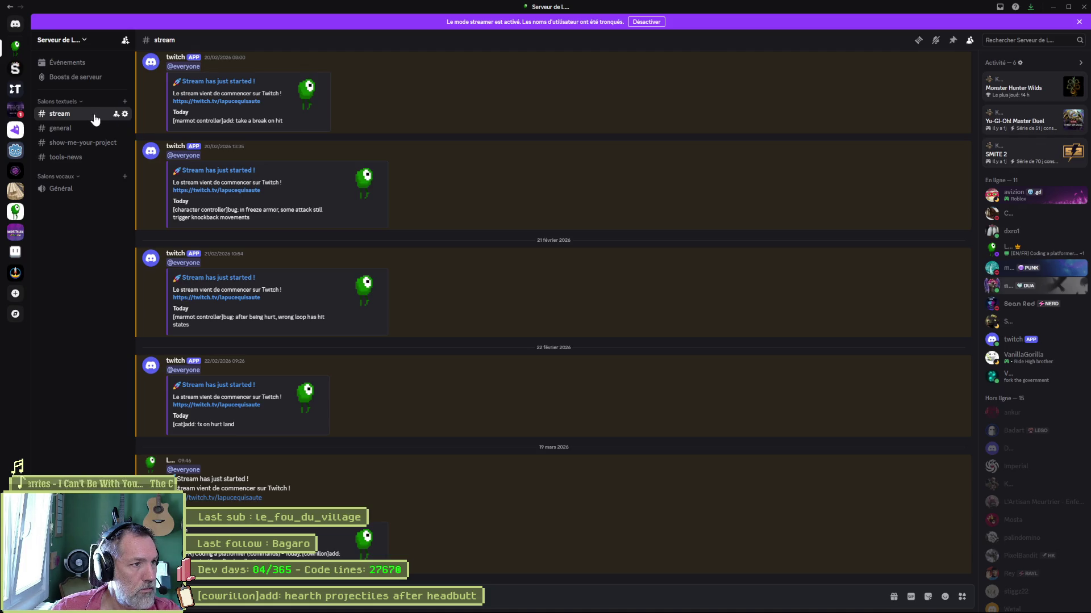
Restore notifications for the #stream channel, then close Discord to return to Godot.
{"action": "left_click", "coordinate": [125, 115]}
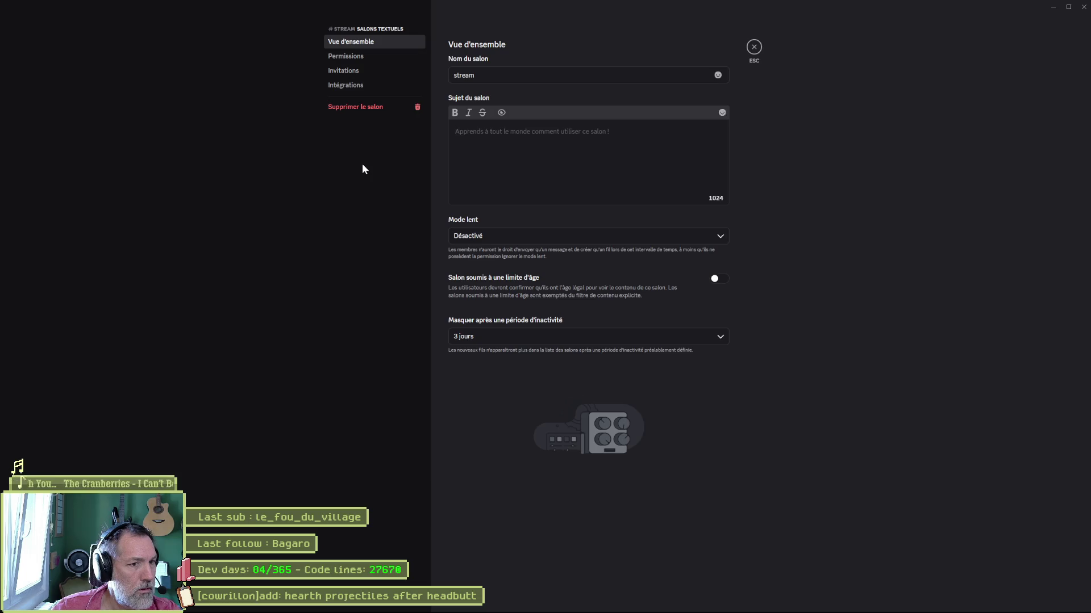
{"action": "left_click", "coordinate": [754, 48]}
{"action": "right_click", "coordinate": [66, 113]}
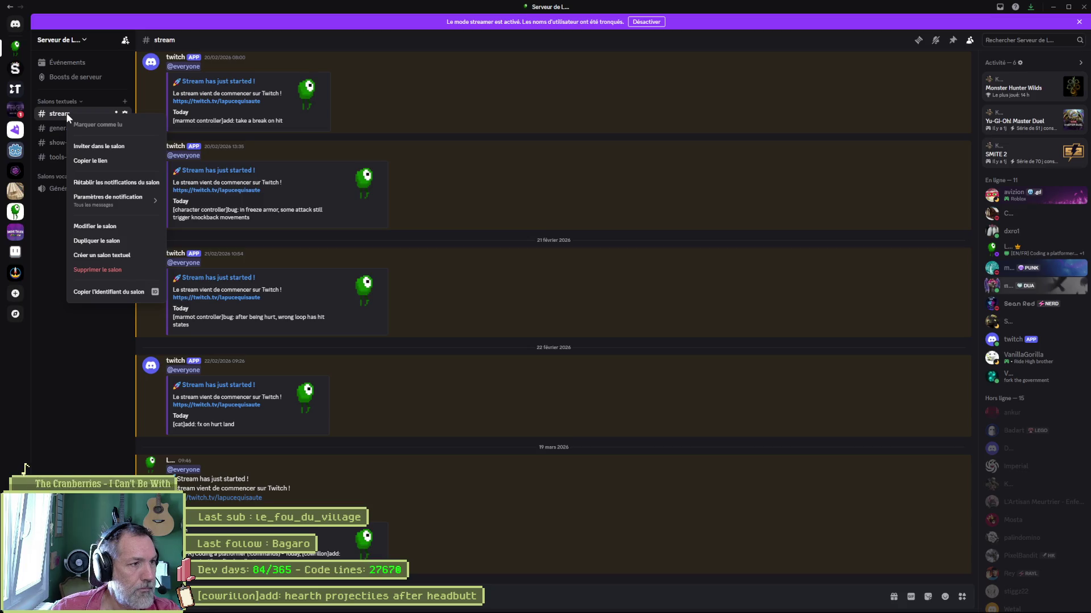
{"action": "left_click", "coordinate": [128, 188]}
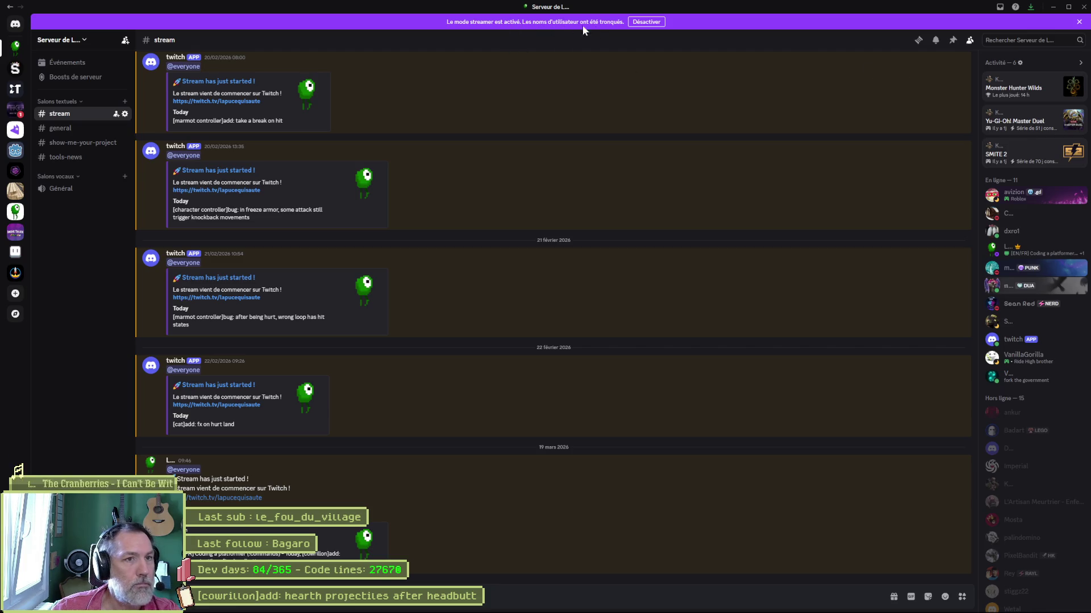
{"action": "left_click", "coordinate": [1083, 7]}
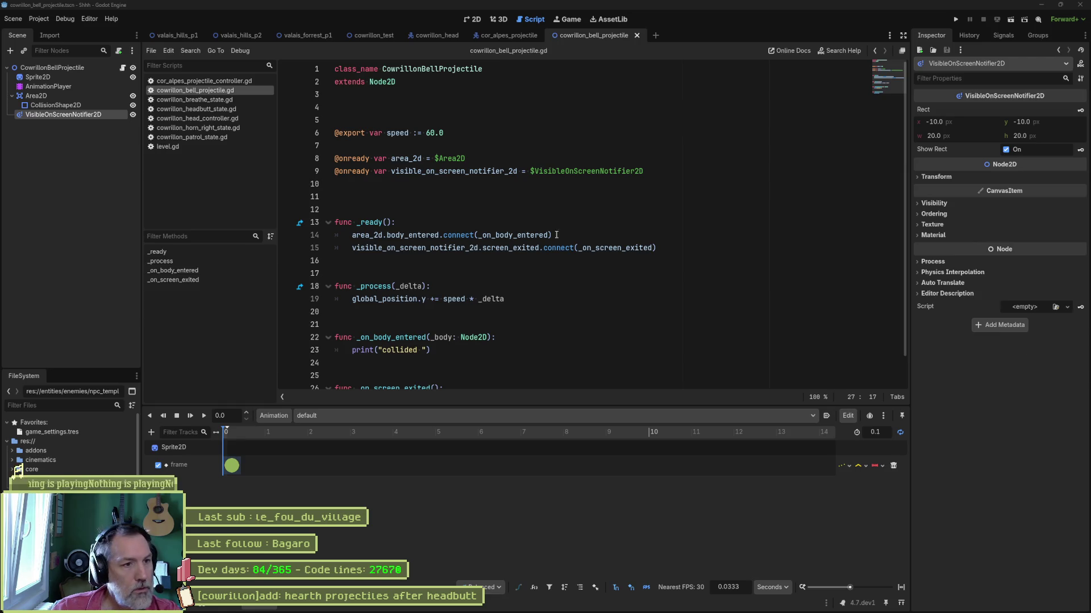
Show cowrillon_bell_projectile.tscn in FileSystem and start duplicating it with Ctrl+D.
{"action": "left_click", "coordinate": [443, 212]}
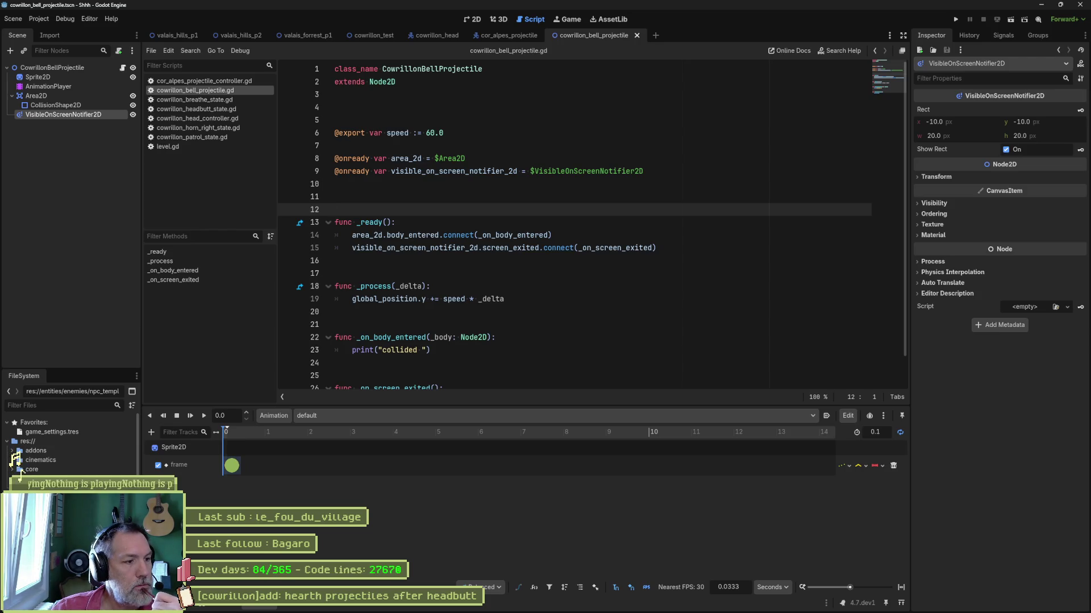
{"action": "scroll", "coordinate": [24, 455], "scroll_direction": "down", "scroll_amount": 5}
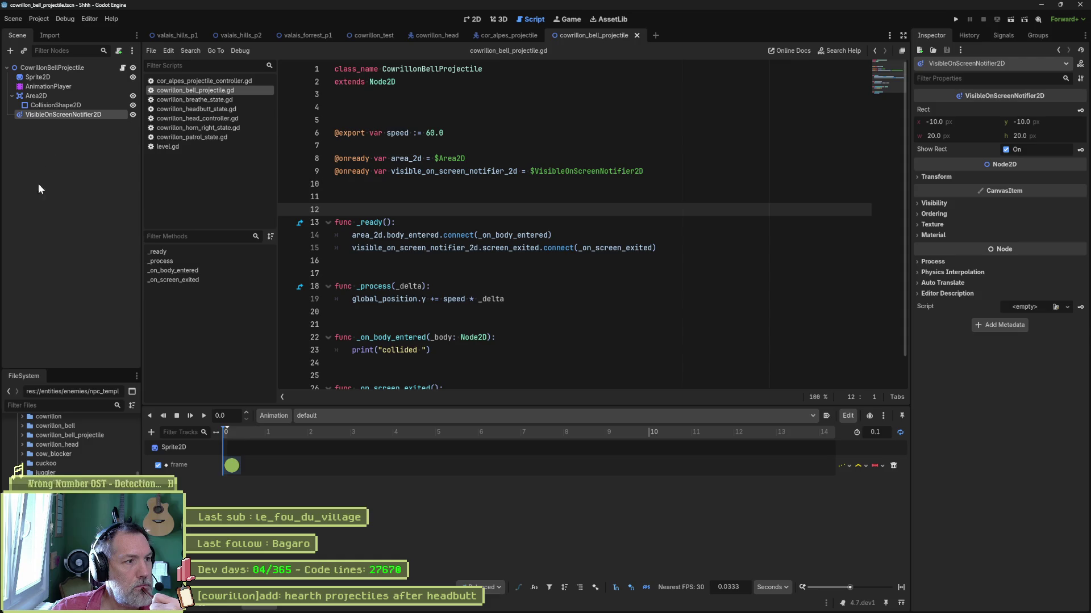
{"action": "right_click", "coordinate": [30, 69]}
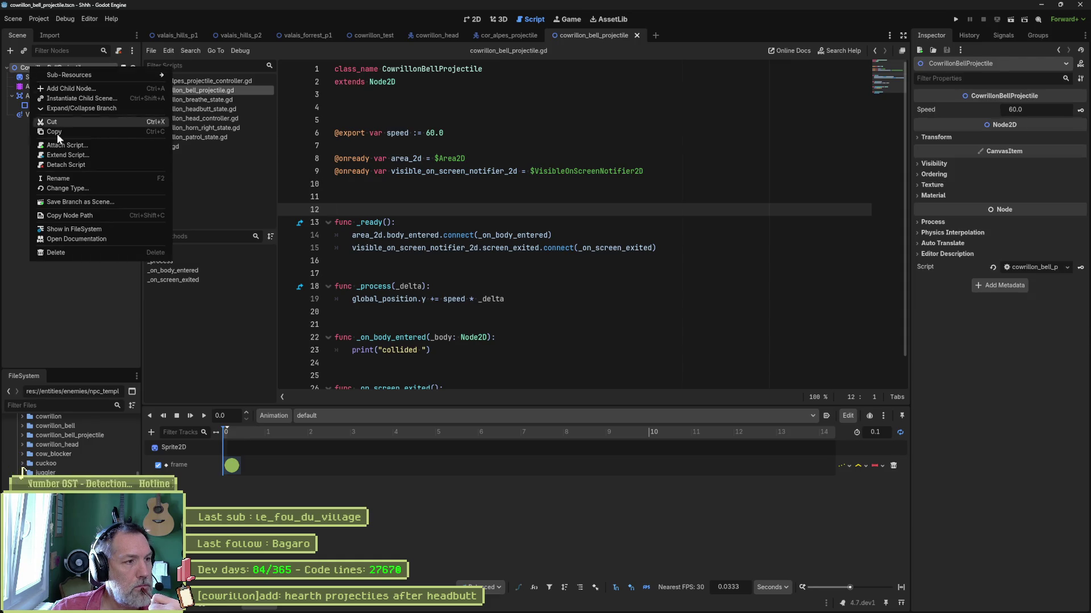
{"action": "left_click", "coordinate": [93, 230]}
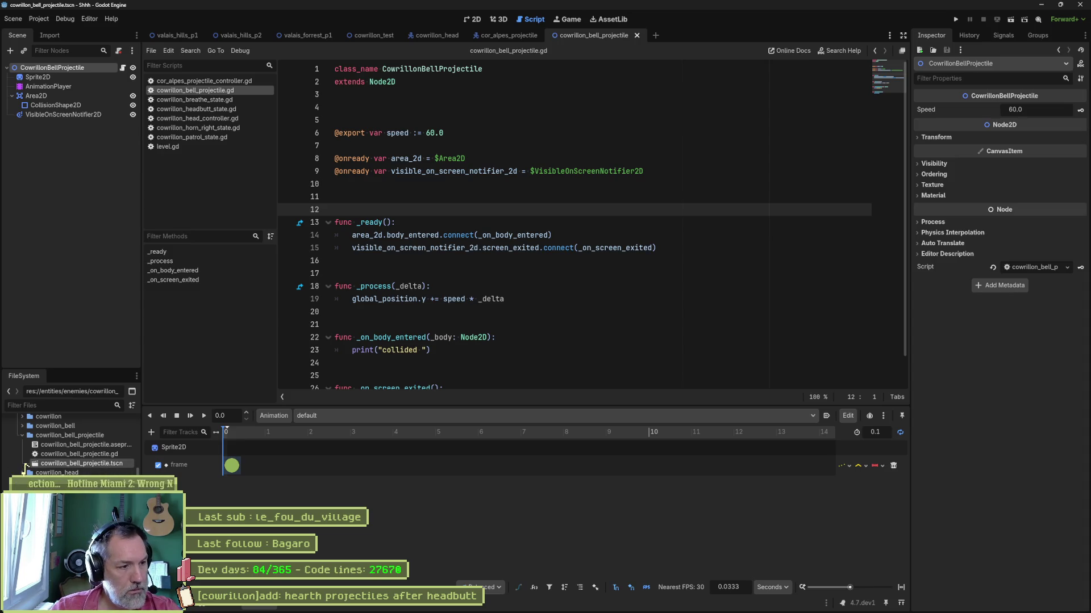
{"action": "key", "text": "ctrl+d"}
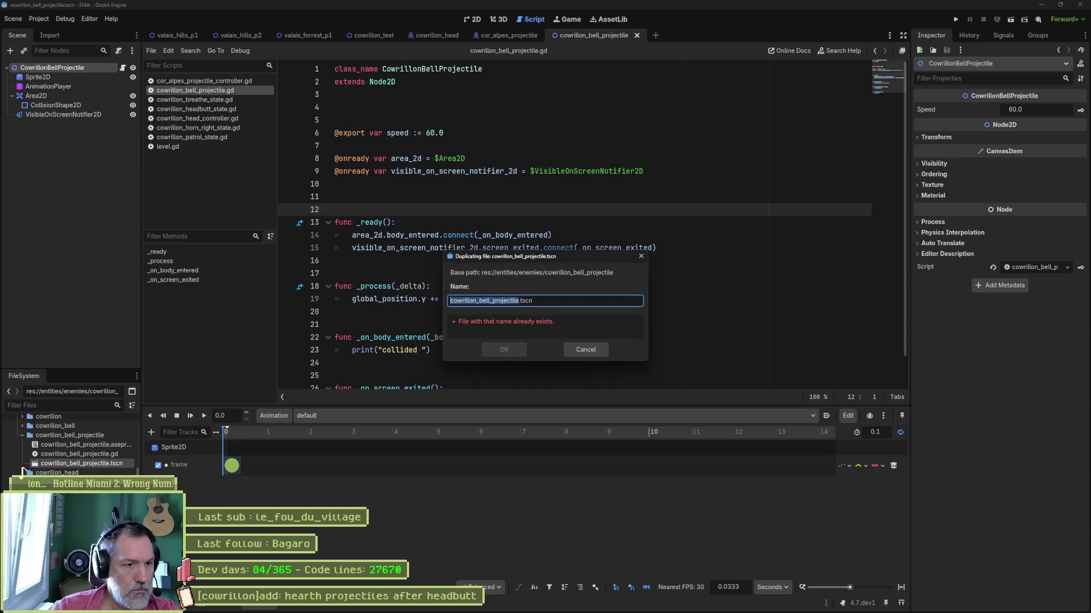
Name the duplicated scene cowrillon_headbutt_projectile.tscn and create it.
{"action": "left_click", "coordinate": [519, 301]}
{"action": "left_click", "coordinate": [492, 301]}
{"action": "key", "text": "BackSpace"}
{"action": "key", "text": "BackSpace"}
{"action": "key", "text": "BackSpace"}
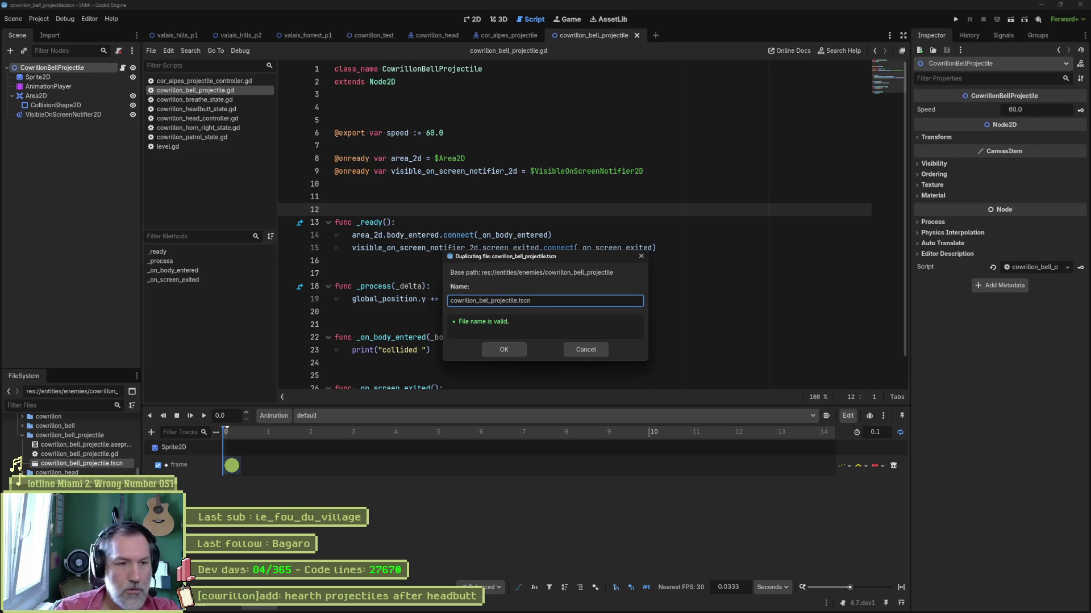
{"action": "type", "text": "hearth"}
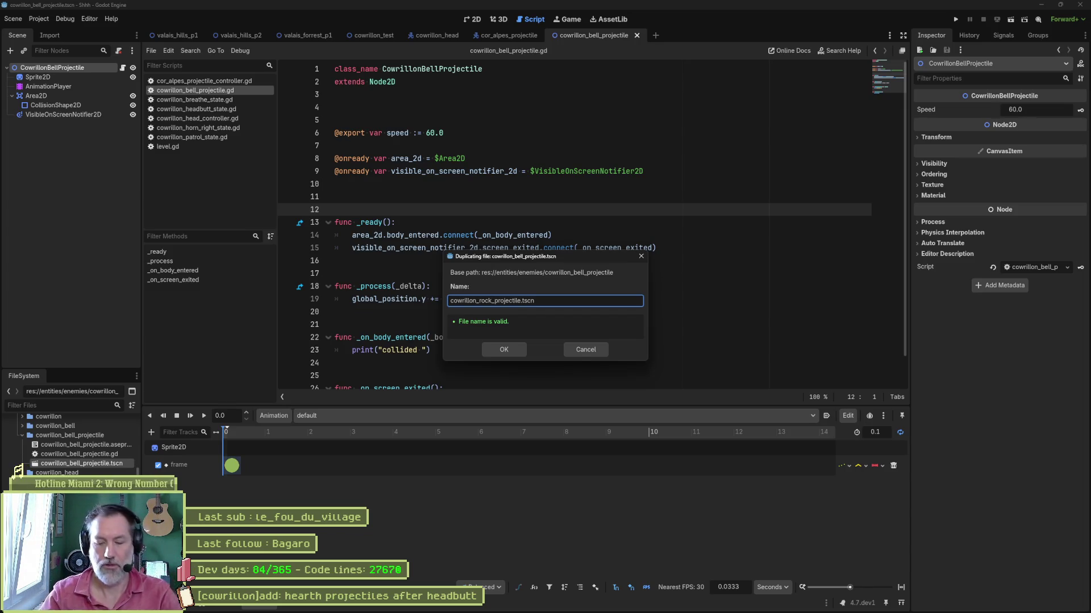
{"action": "key", "text": "BackSpace"}
{"action": "key", "text": "BackSpace"}
{"action": "key", "text": "BackSpace"}
{"action": "type", "text": "headbu"}
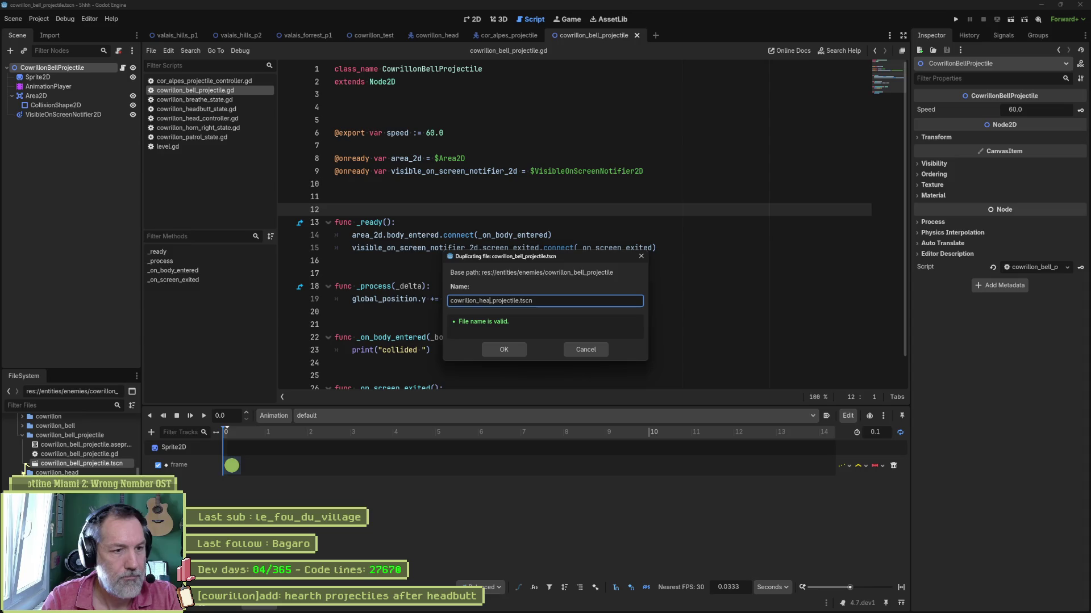
{"action": "type", "text": "tt"}
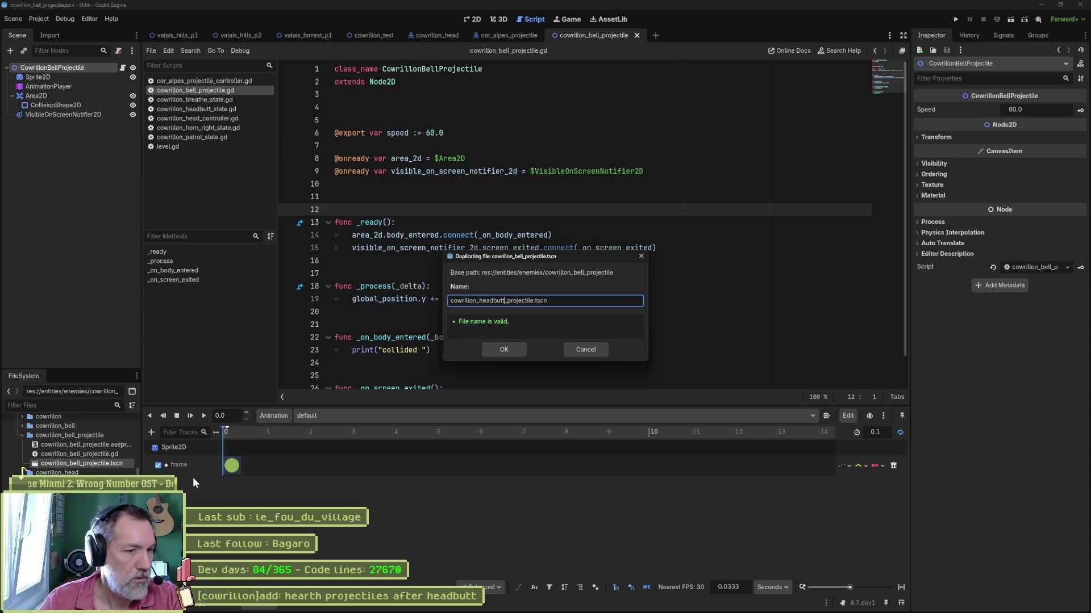
{"action": "left_click", "coordinate": [504, 350]}
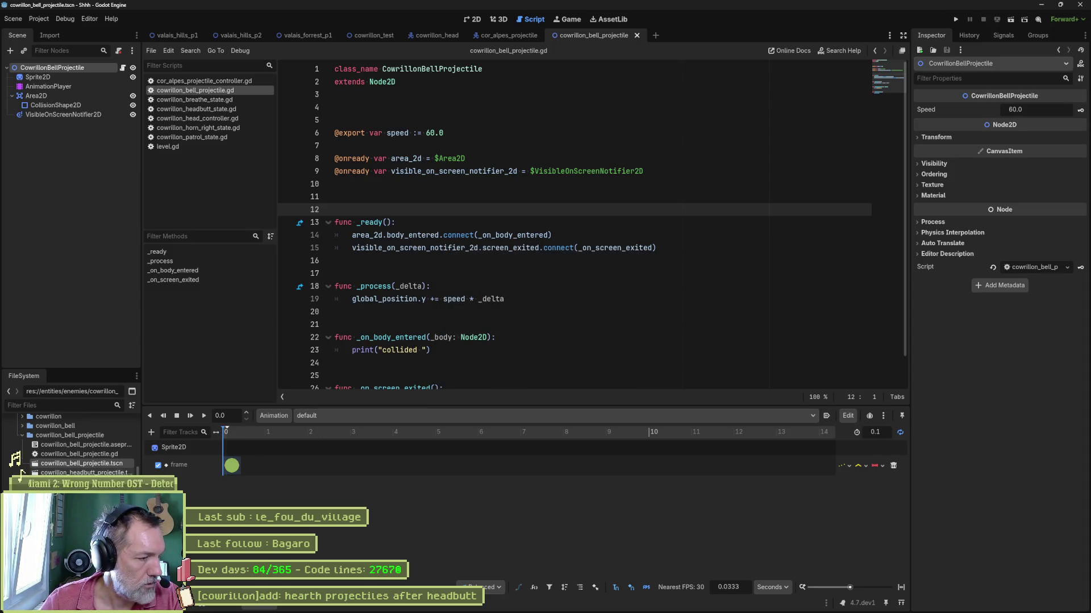
Duplicate the bell script as cowrillon_headbutt_projectile.gd and confirm moving both files into the new folder.
{"action": "left_click", "coordinate": [106, 456]}
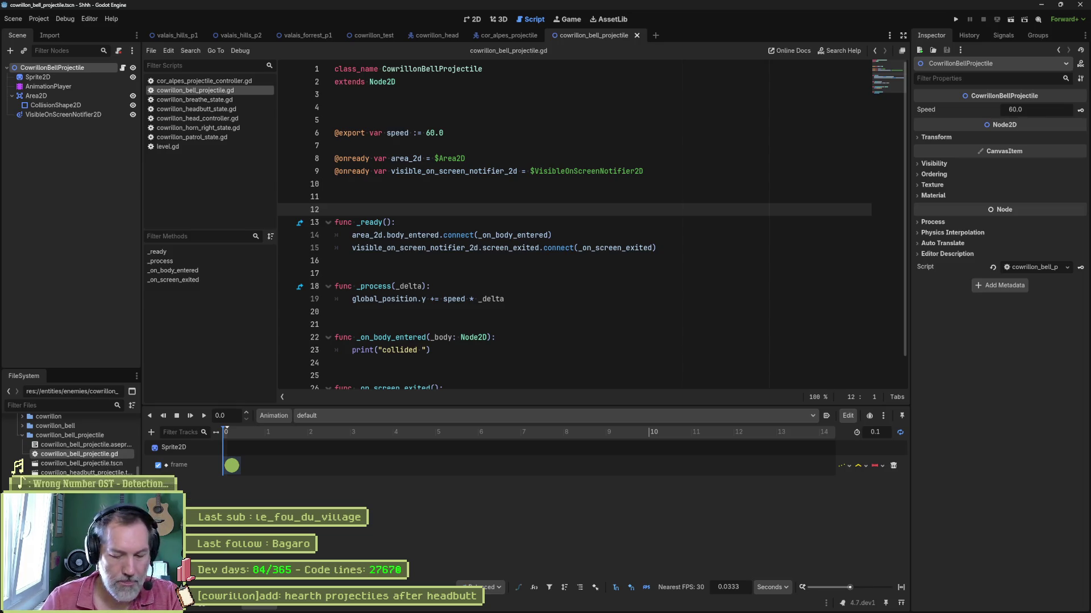
{"action": "key", "text": "ctrl+d"}
{"action": "left_click", "coordinate": [453, 296]}
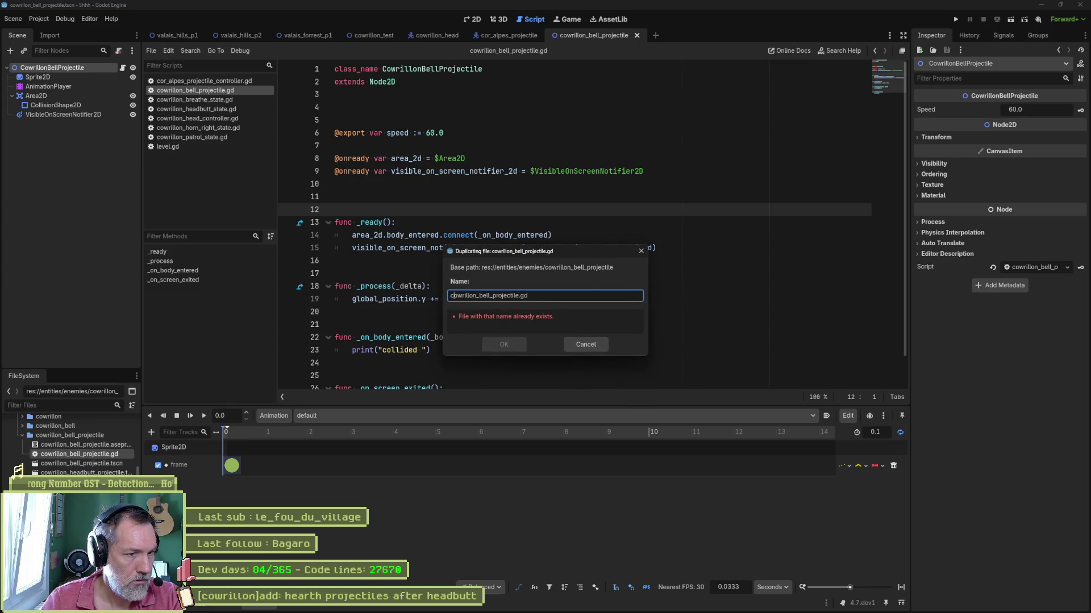
{"action": "left_click", "coordinate": [479, 295]}
{"action": "key", "text": "Delete"}
{"action": "key", "text": "Delete"}
{"action": "key", "text": "Delete"}
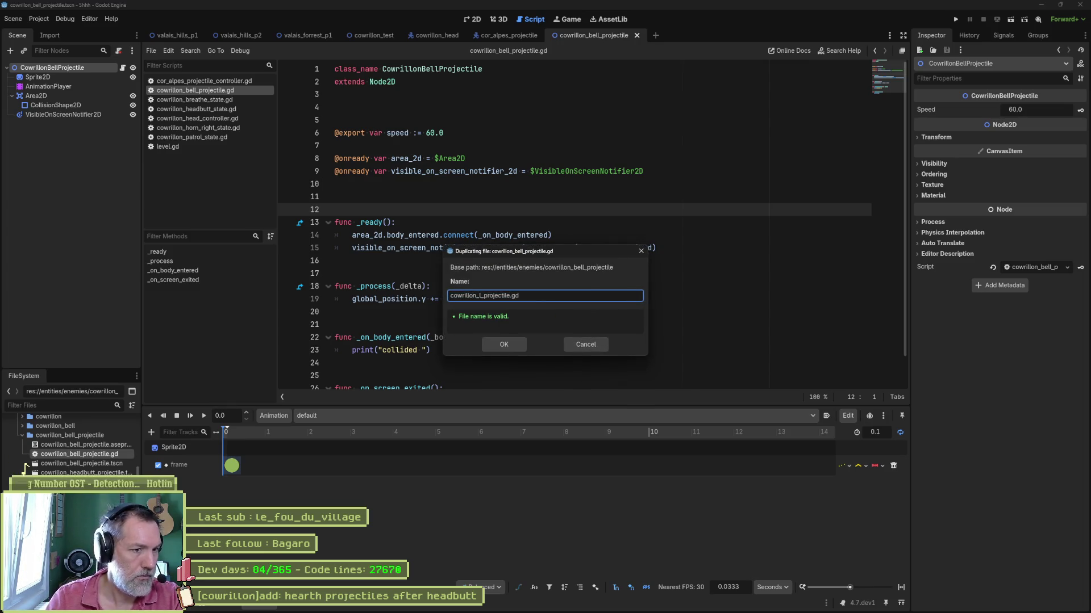
{"action": "type", "text": "_headbutt"}
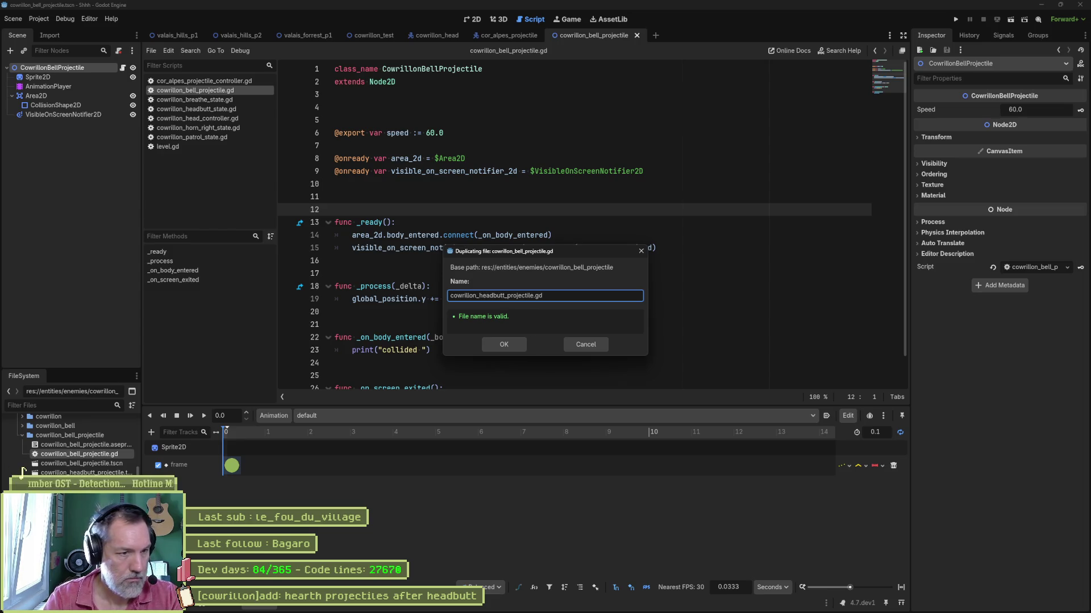
{"action": "key", "text": "Return"}
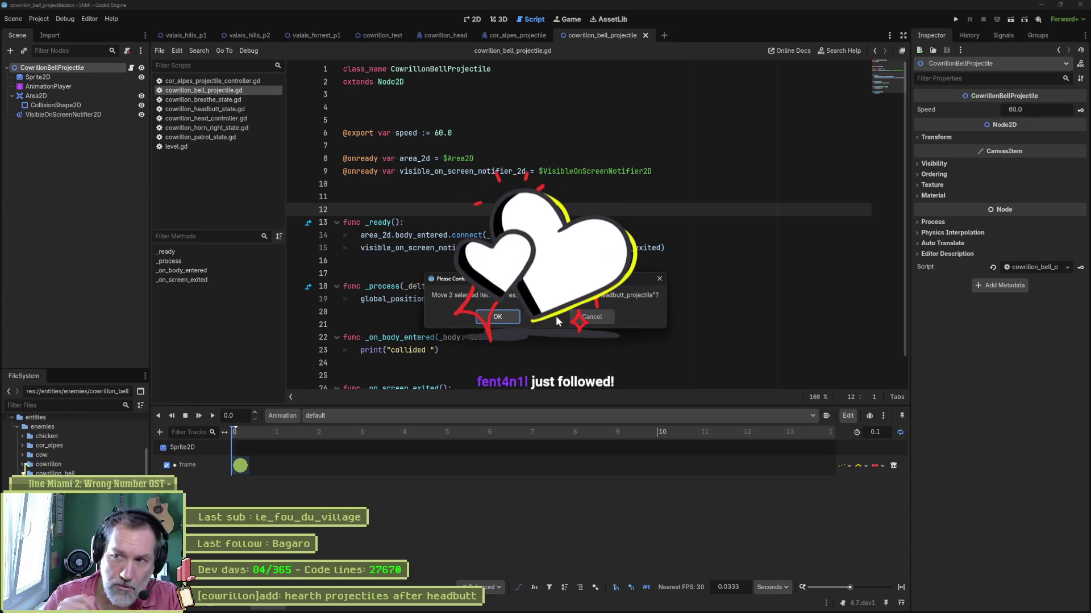
{"action": "left_click", "coordinate": [497, 317]}
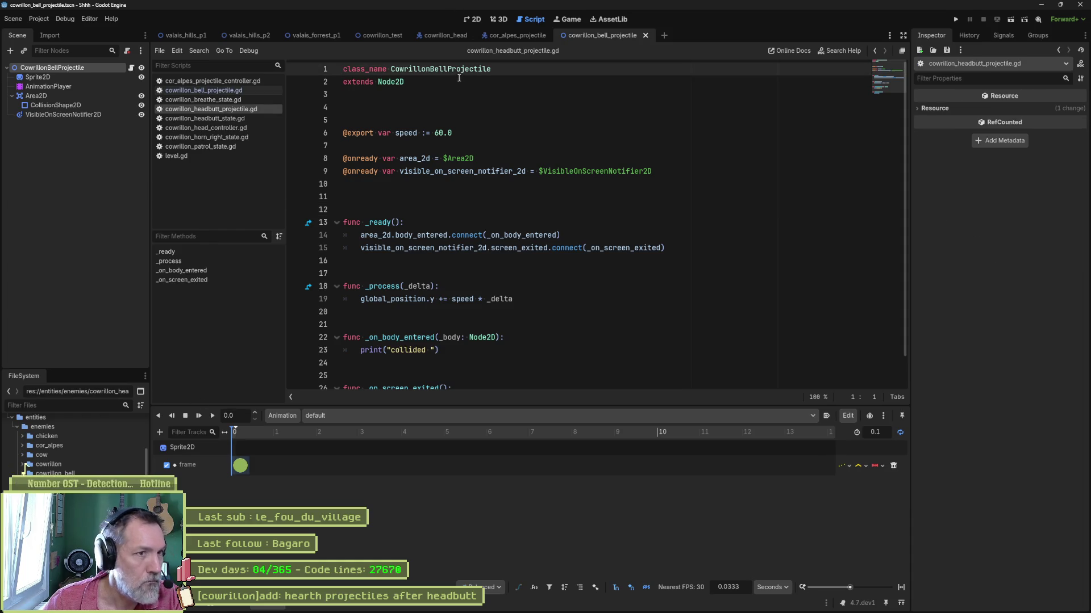
Change the class name to CowrillonHeadbuttProjectile and open the headbutt projectile scene.
{"action": "key", "text": "BackSpace"}
{"action": "key", "text": "BackSpace"}
{"action": "key", "text": "BackSpace"}
{"action": "type", "text": "Head"}
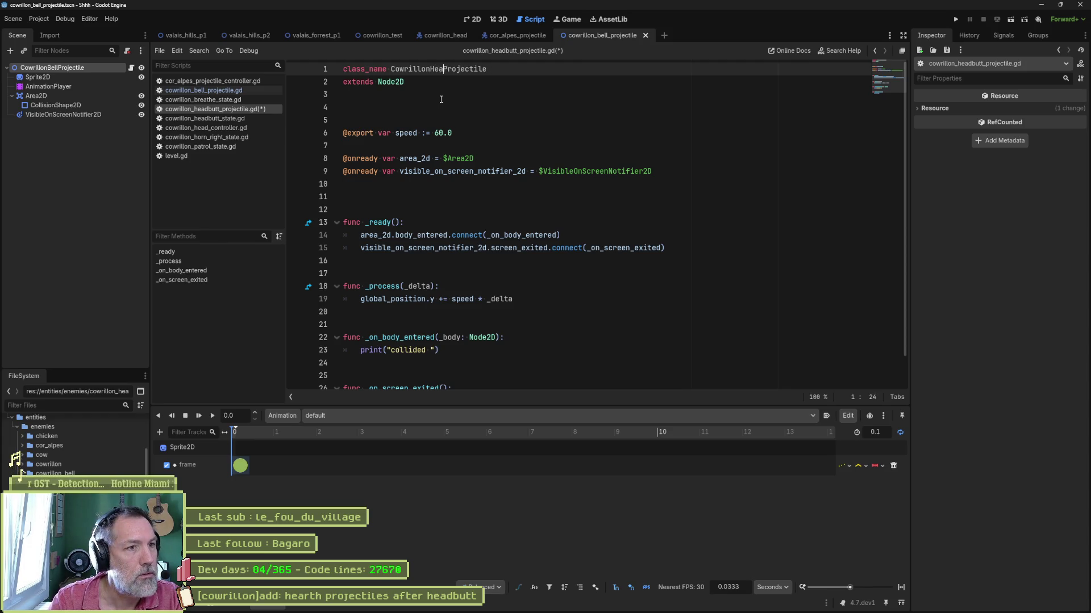
{"action": "type", "text": "butt"}
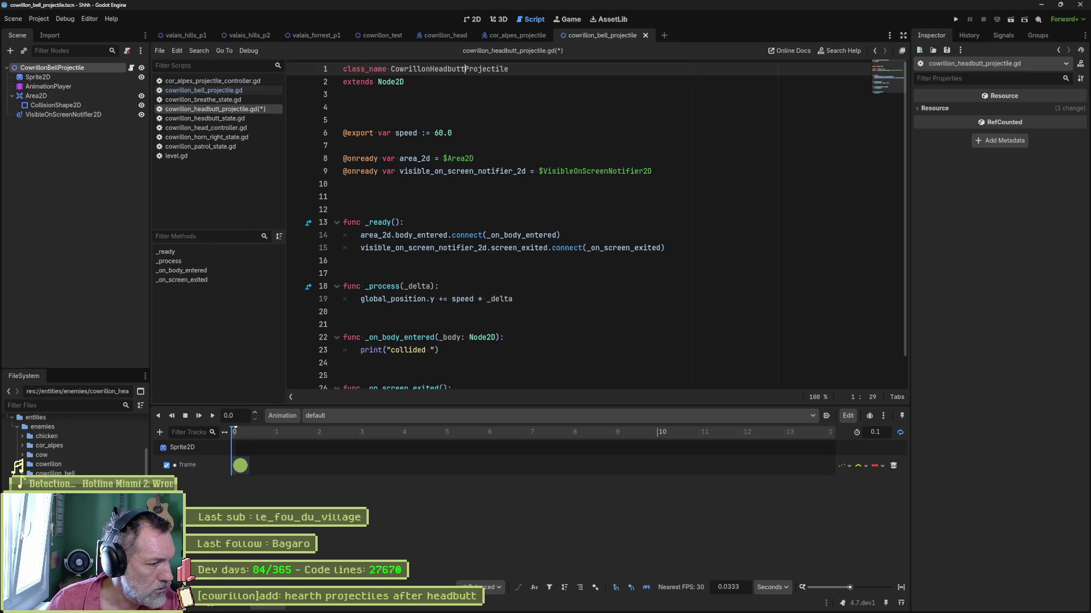
{"action": "double_click", "coordinate": [22, 471]}
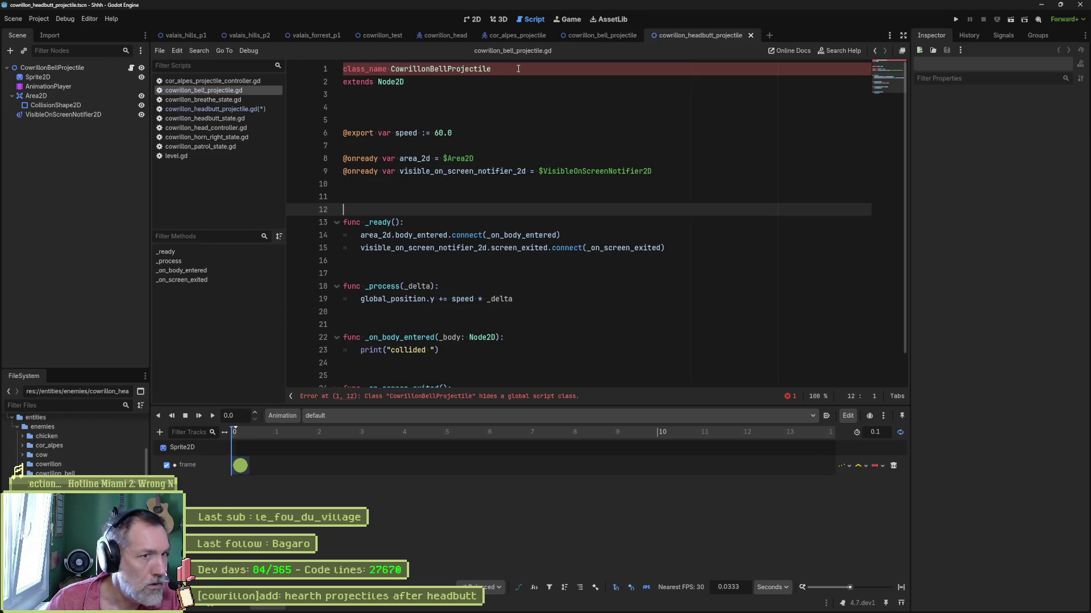
Restore class_name CowrillonBellProjectile in the bell projectile script and save it.
{"action": "left_click", "coordinate": [448, 69]}
{"action": "key", "text": "BackSpace"}
{"action": "key", "text": "BackSpace"}
{"action": "key", "text": "BackSpace"}
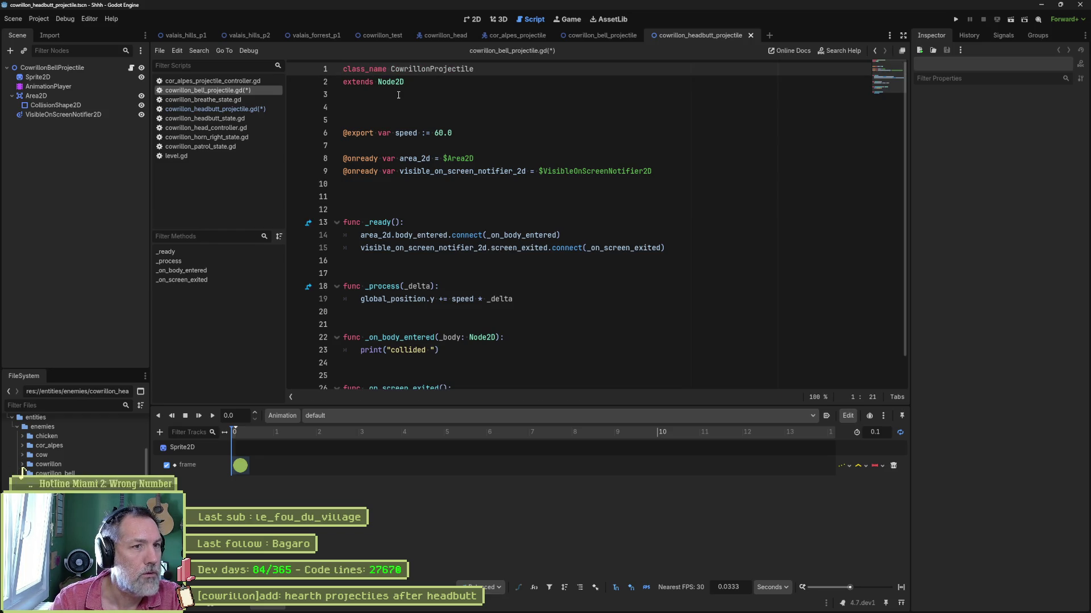
{"action": "type", "text": "Bell"}
{"action": "key", "text": "ctrl+s"}
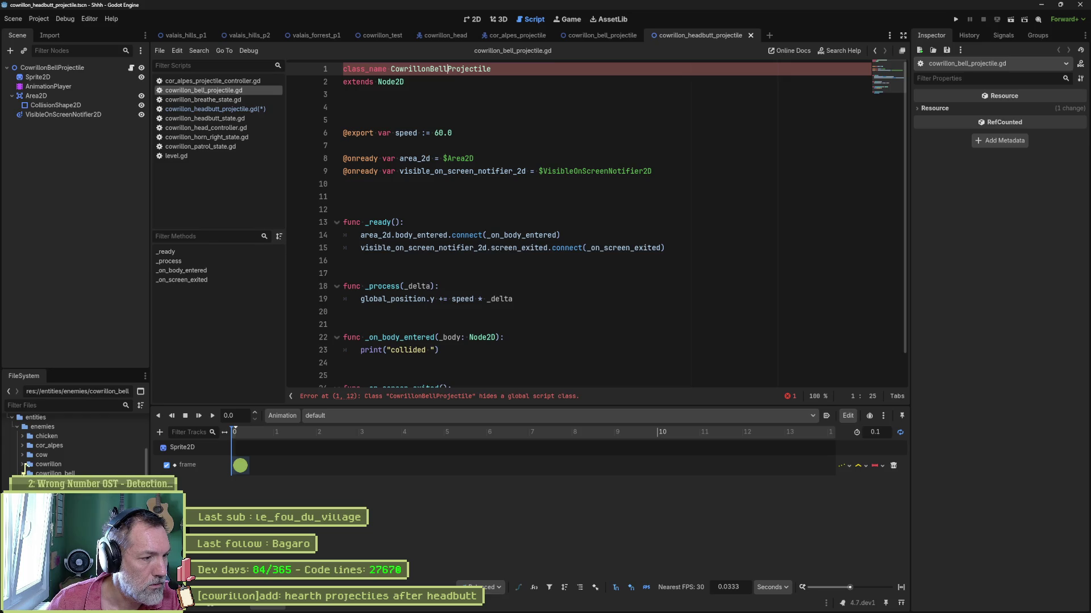
Save cowrillon_headbutt_projectile.gd and return to the 2D scene view.
{"action": "left_click", "coordinate": [215, 108]}
{"action": "key", "text": "ctrl+s"}
{"action": "key", "text": "alt+Left"}
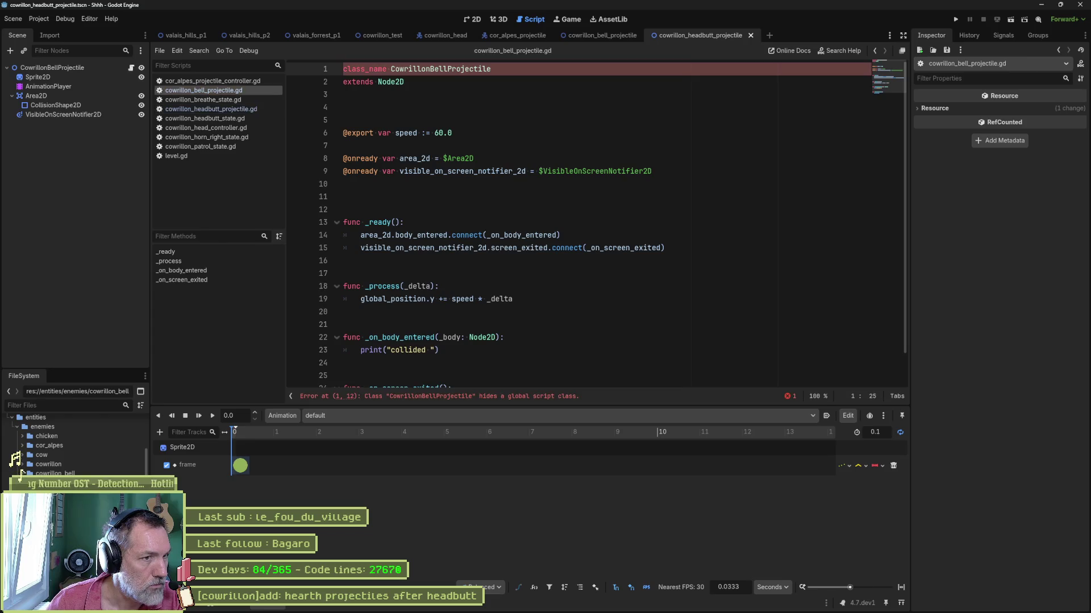
{"action": "key", "text": "alt+Right"}
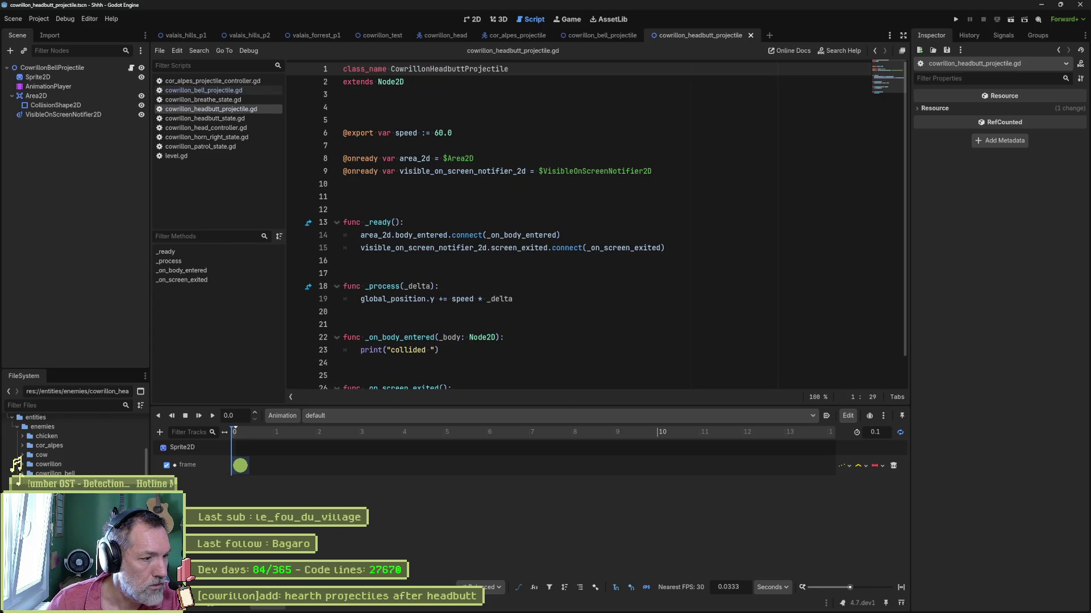
{"action": "left_click", "coordinate": [473, 19]}
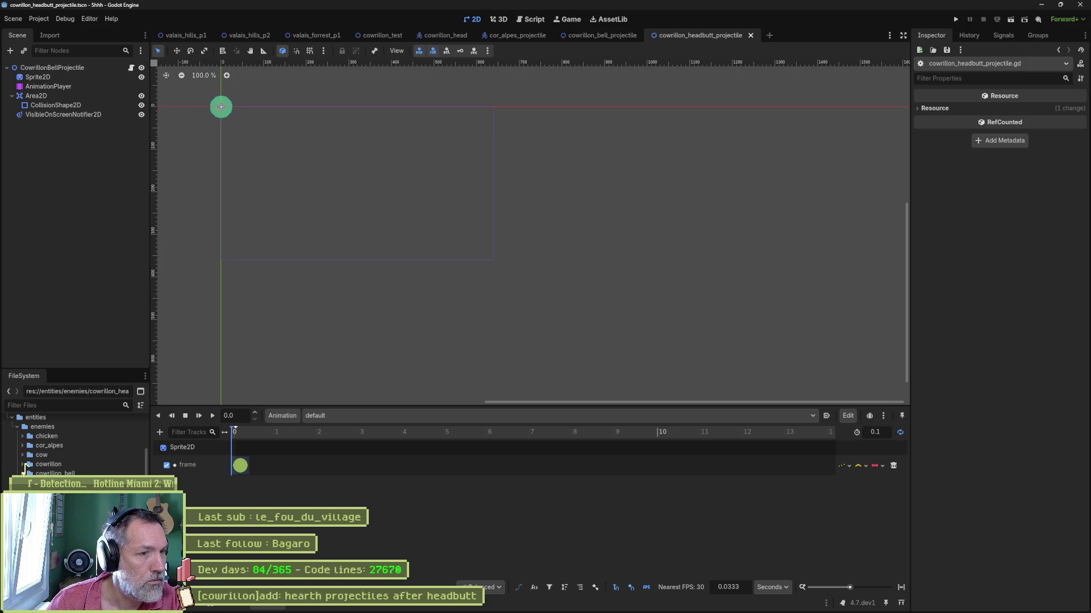
Rename the root node from CowrillonBellProjectile to CowrillonHeadbuttProjectile, then reopen the bell projectile scene.
{"action": "left_click", "coordinate": [63, 68]}
{"action": "key", "text": "F2"}
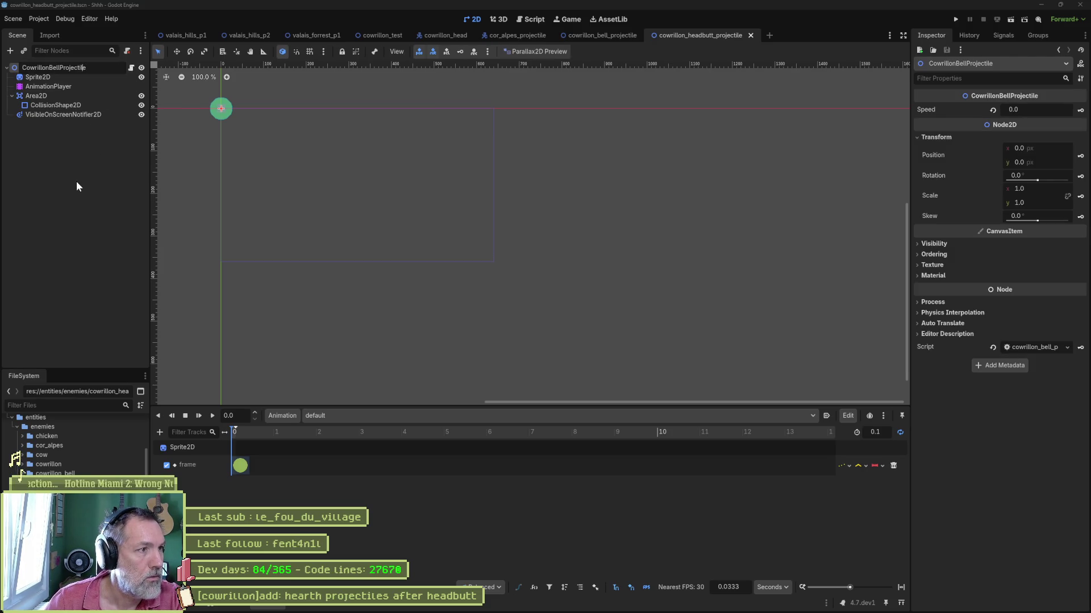
{"action": "key", "text": "BackSpace"}
{"action": "key", "text": "BackSpace"}
{"action": "key", "text": "BackSpace"}
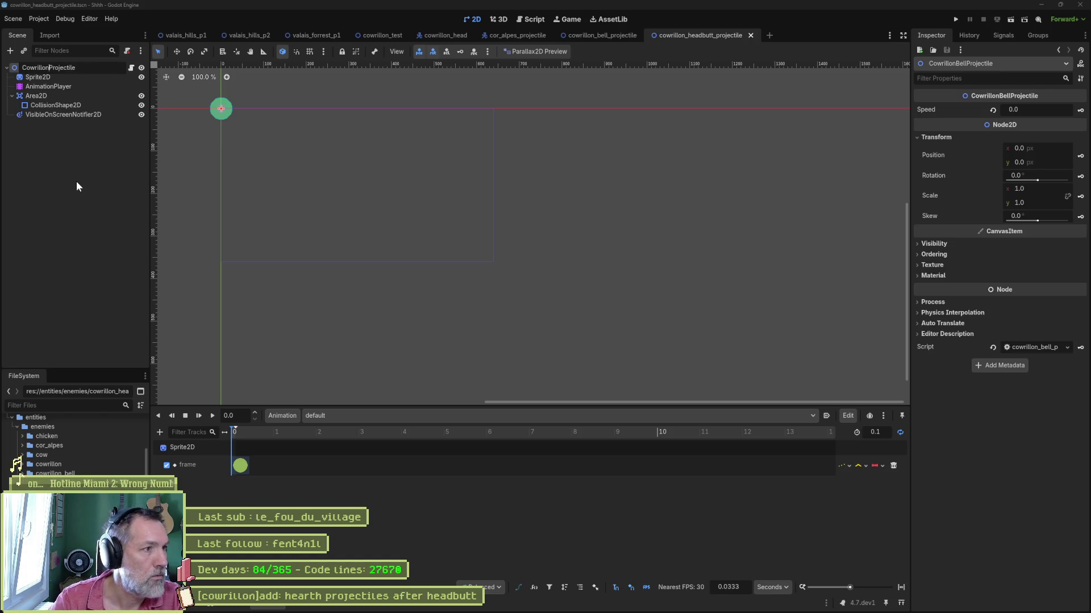
{"action": "type", "text": "Ge"}
{"action": "key", "text": "BackSpace"}
{"action": "key", "text": "BackSpace"}
{"action": "type", "text": "Headbu"}
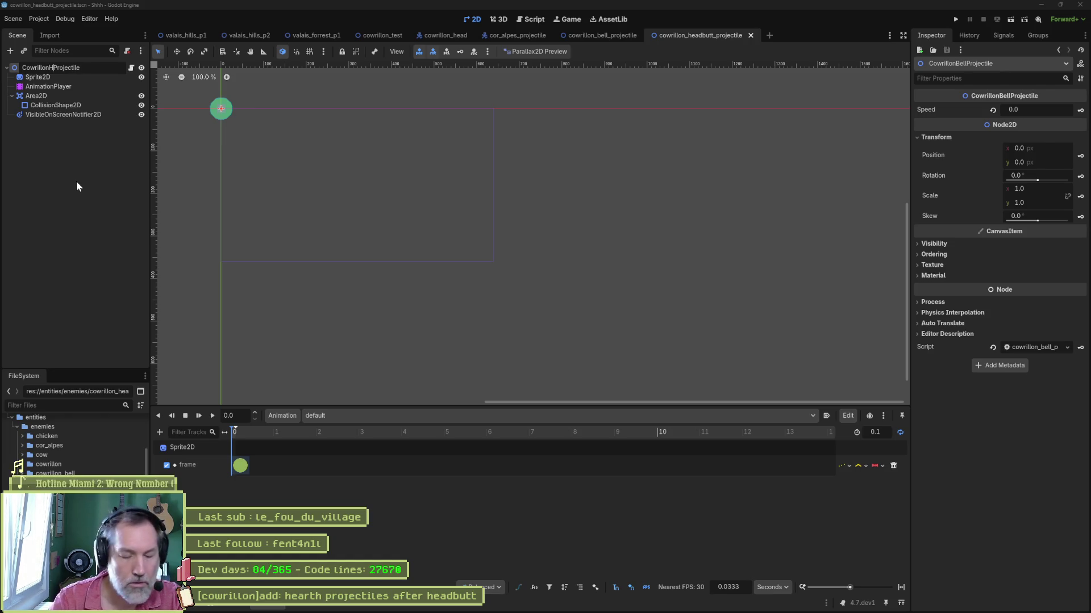
{"action": "type", "text": "tt"}
{"action": "key", "text": "Return"}
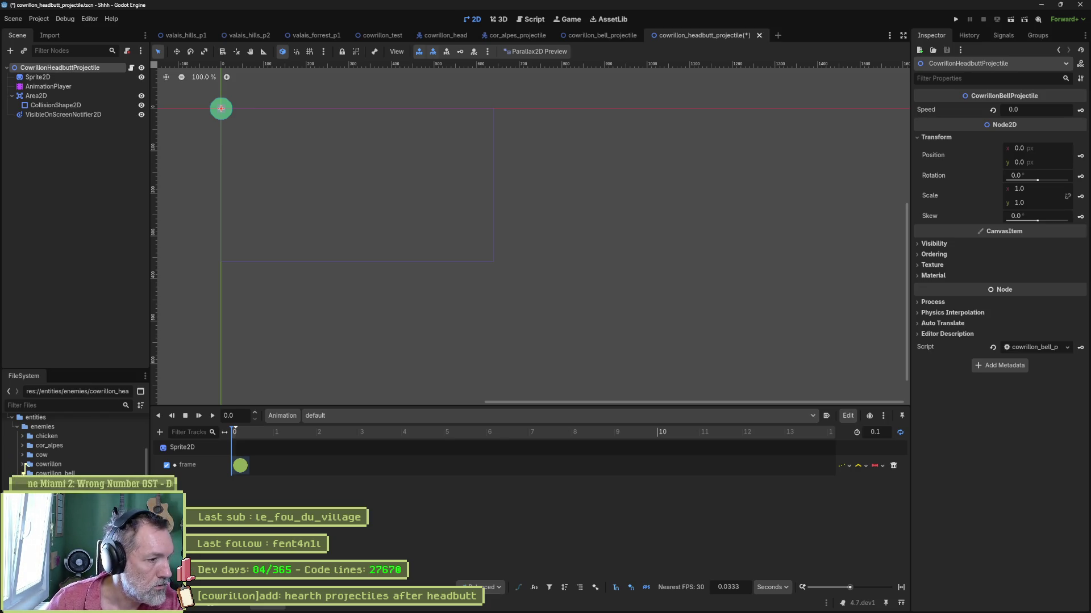
{"action": "double_click", "coordinate": [23, 471]}
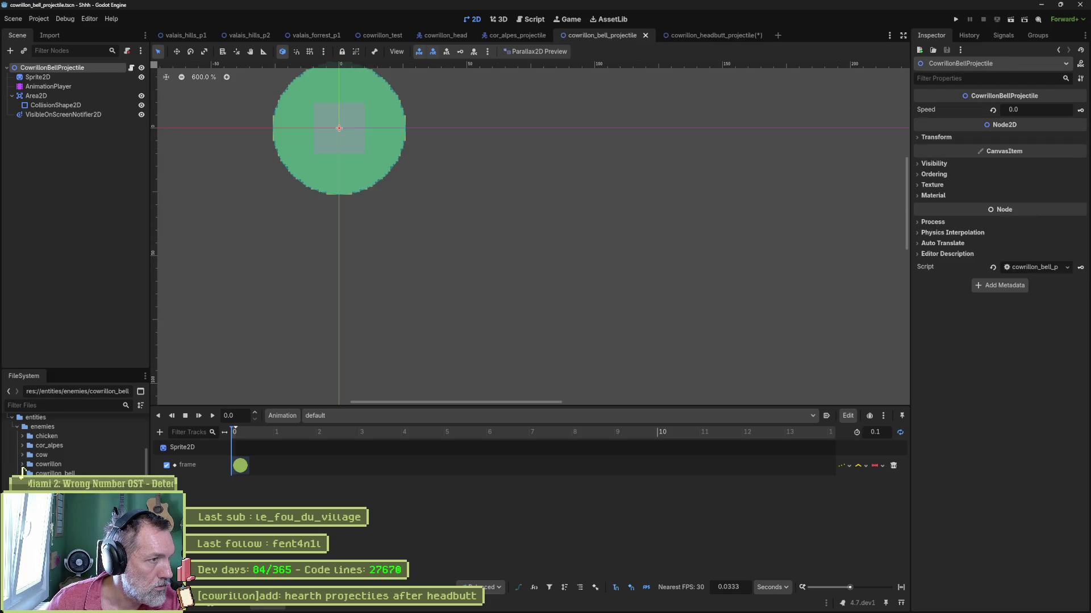
Return to the headbutt projectile scene, centre its sprite, select Sprite2D, and bring Aseprite forward.
{"action": "key", "text": "ctrl+Tab"}
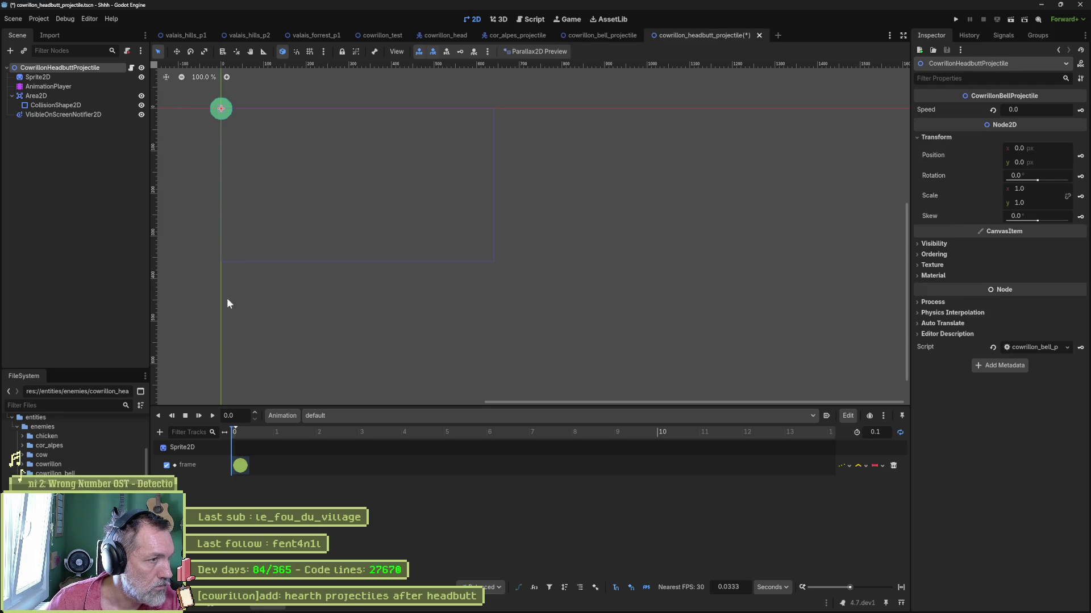
{"action": "scroll", "coordinate": [207, 86], "scroll_direction": "up", "scroll_amount": 4}
{"action": "left_click_drag", "start_coordinate": [273, 167], "coordinate": [537, 199]}
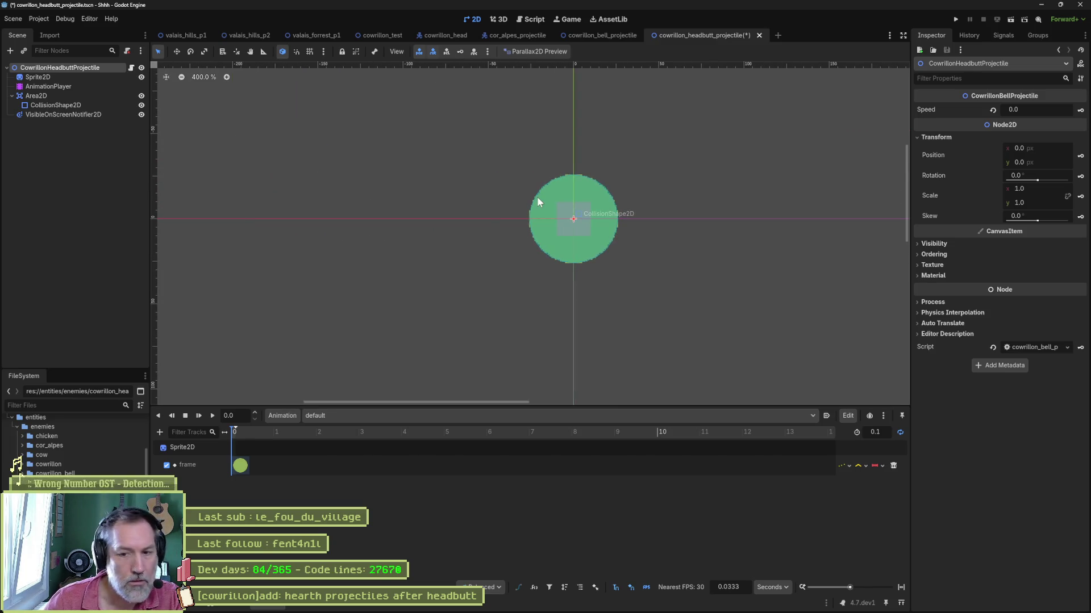
{"action": "left_click", "coordinate": [66, 76]}
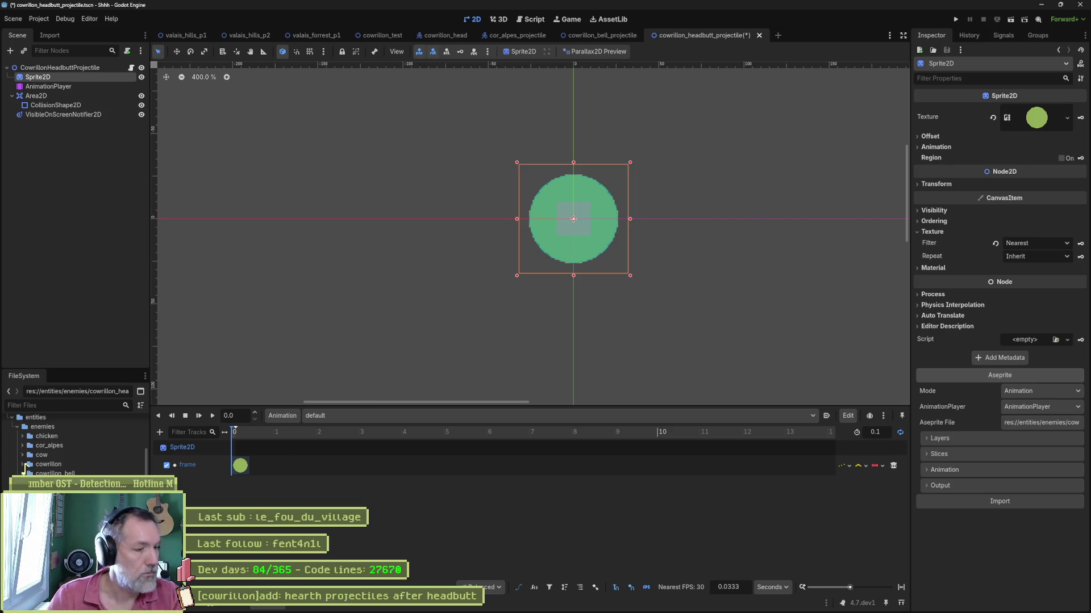
{"action": "left_click", "coordinate": [623, 610]}
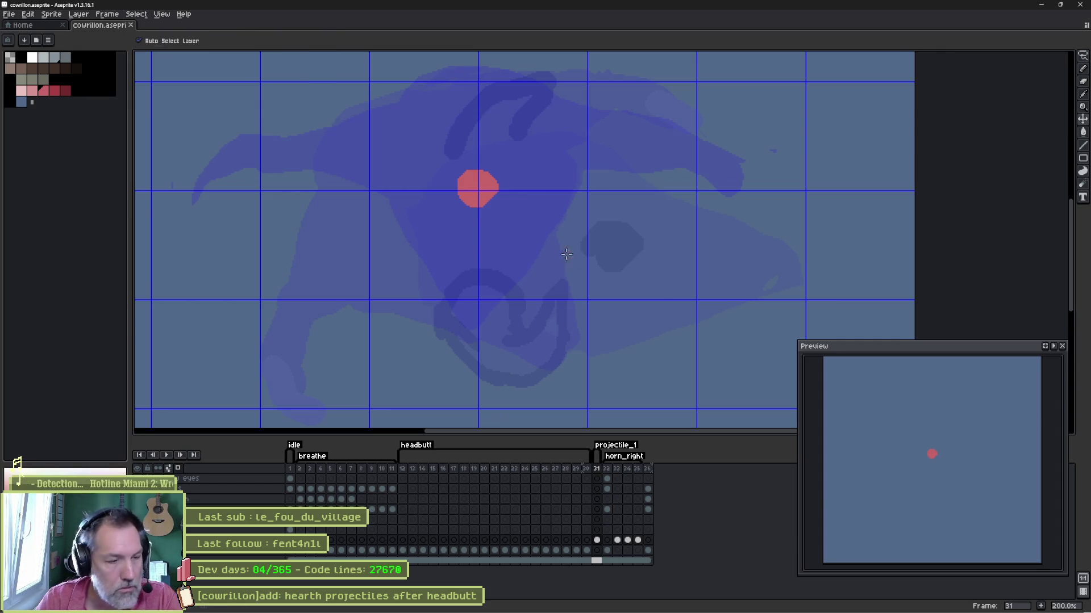
Save a copy of the sprite as cowrillon_headbutt_projectile.aseprite inside the cowrillon_headbutt_projectile folder.
{"action": "key", "text": "ctrl+shift+s"}
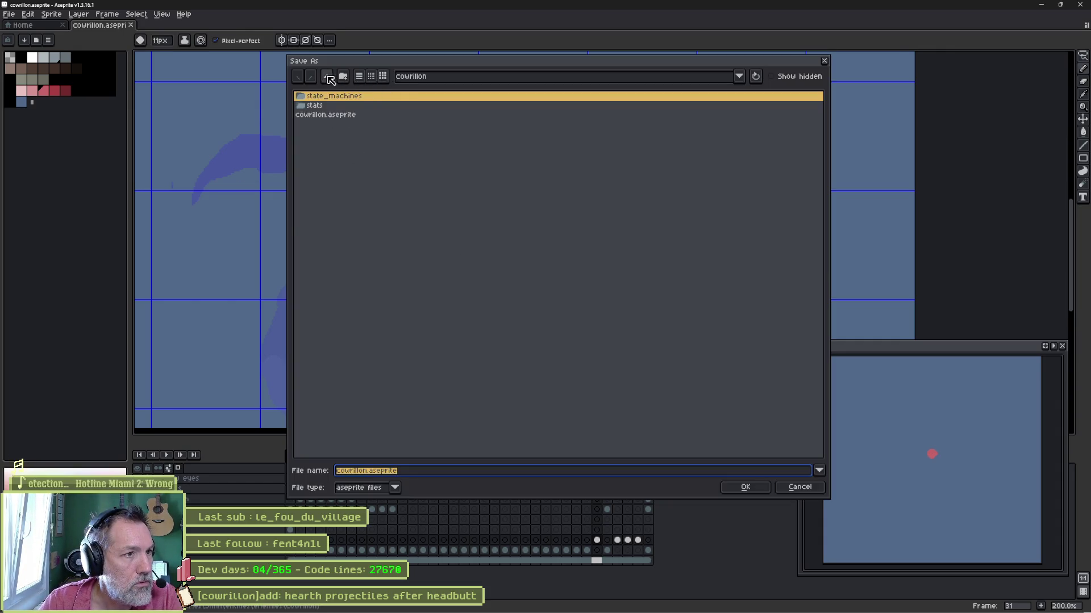
{"action": "left_click", "coordinate": [326, 76]}
{"action": "double_click", "coordinate": [362, 172]}
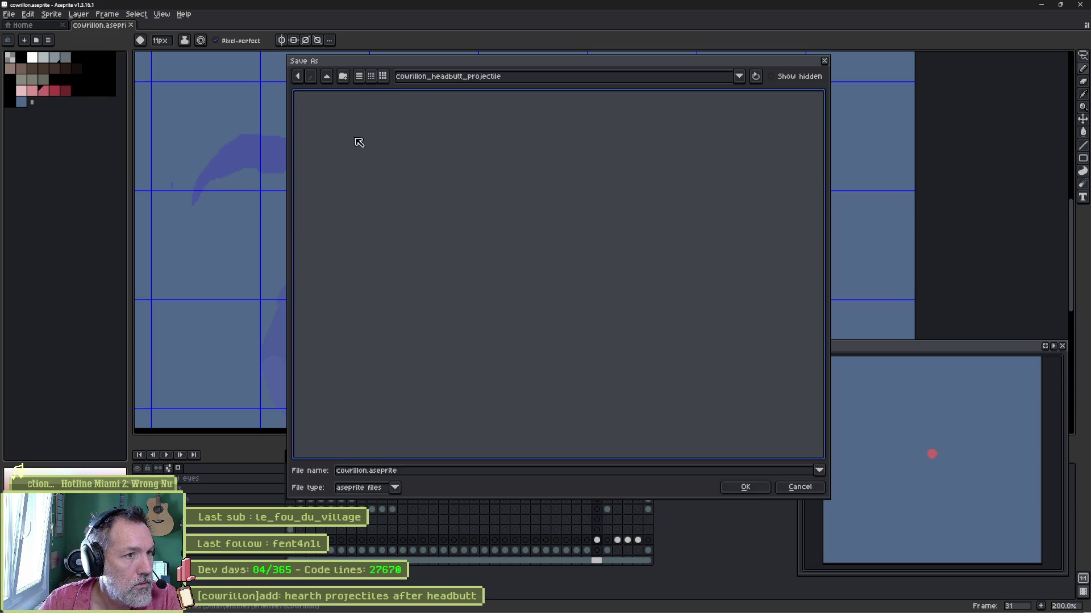
{"action": "left_click", "coordinate": [365, 471]}
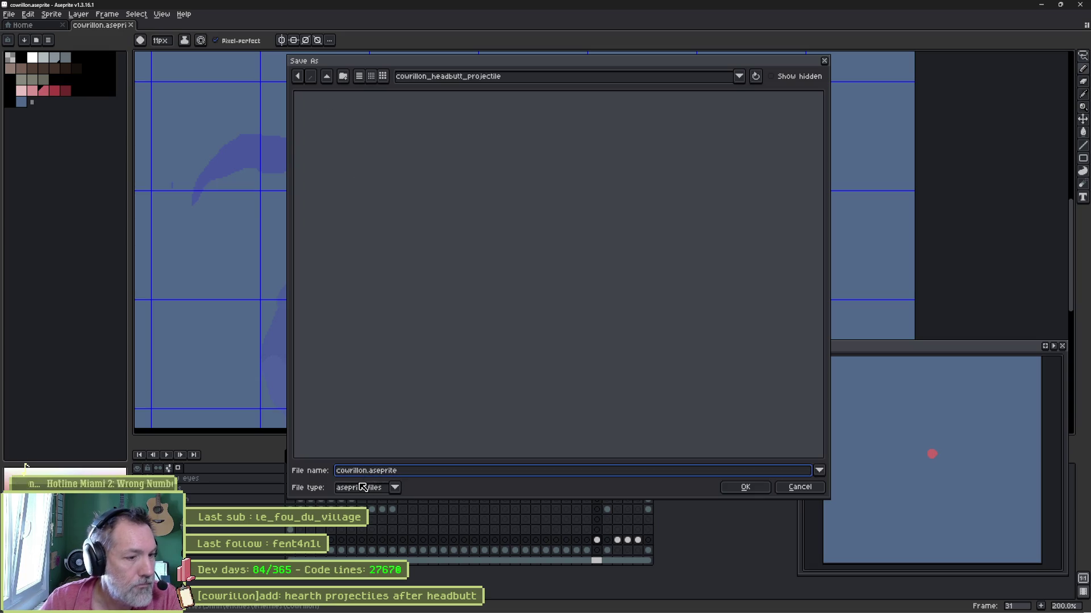
{"action": "type", "text": "_headbutt_"}
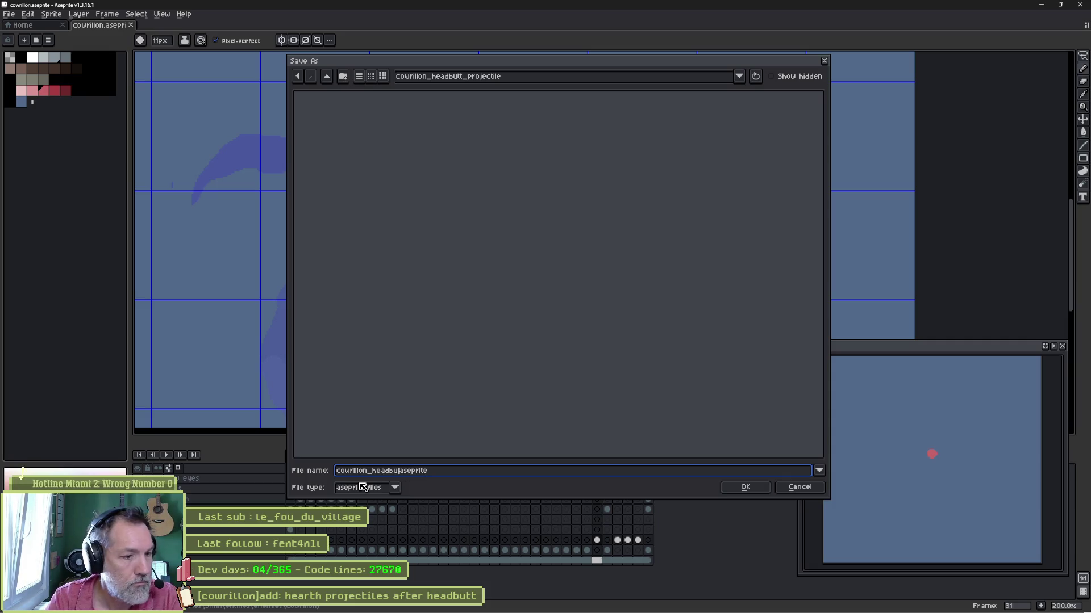
{"action": "type", "text": "projectile"}
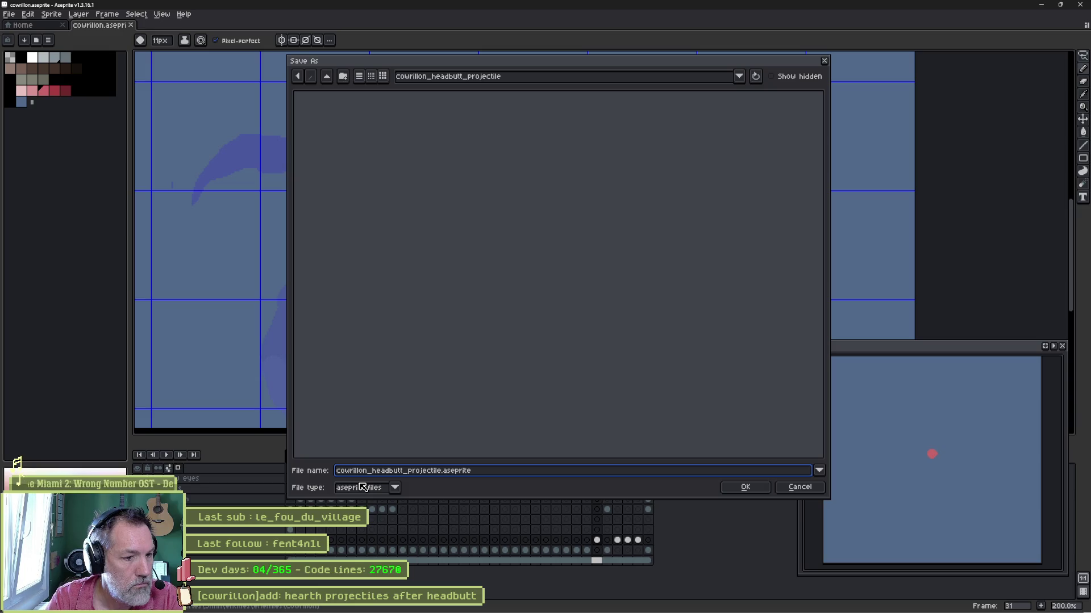
{"action": "key", "text": "Return"}
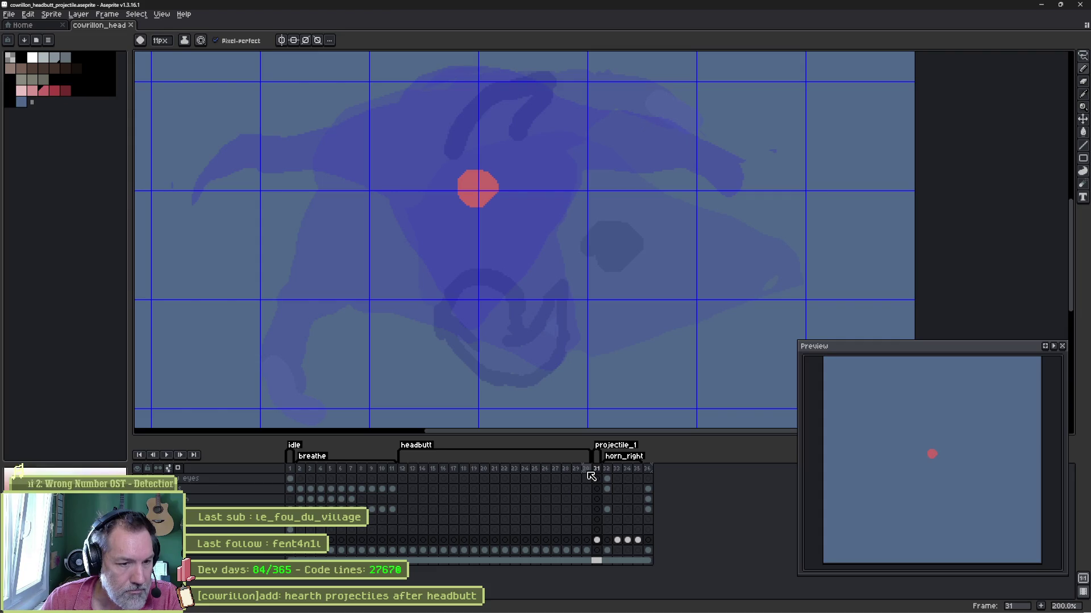
Open cowrillon_headbutt_projectile.aseprite from the Home page and show it in its folder on disk.
{"action": "left_click_drag", "start_coordinate": [290, 469], "coordinate": [647, 469]}
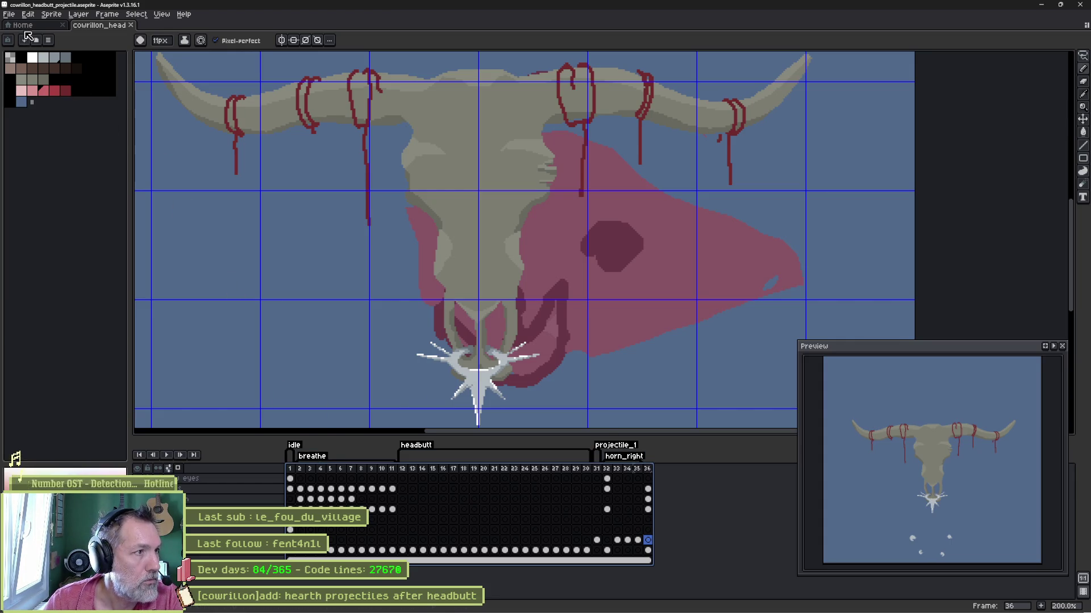
{"action": "left_click", "coordinate": [25, 26]}
{"action": "left_click", "coordinate": [46, 53]}
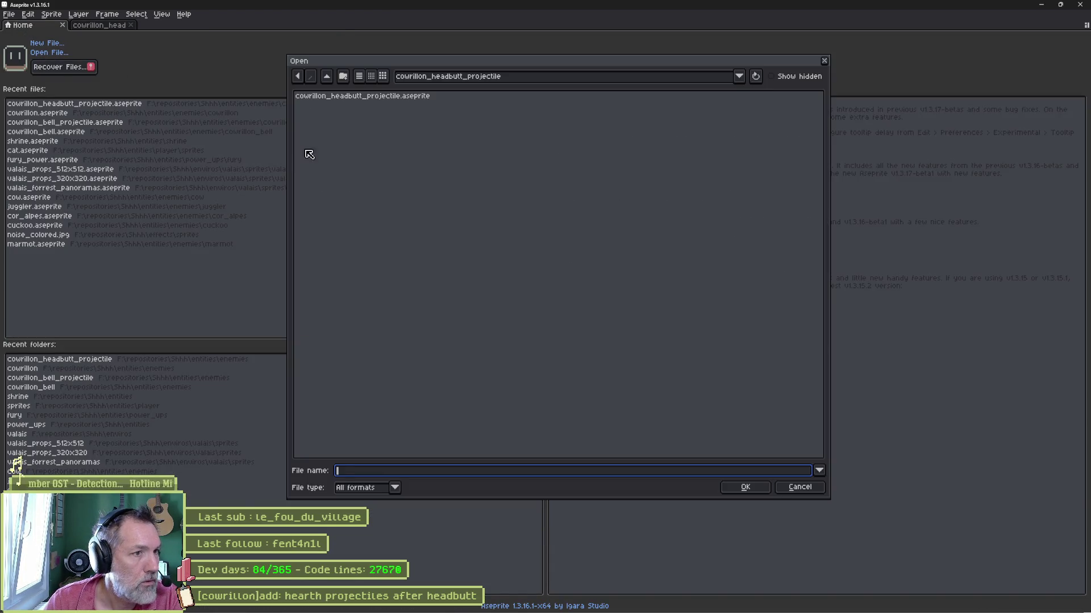
{"action": "double_click", "coordinate": [355, 98]}
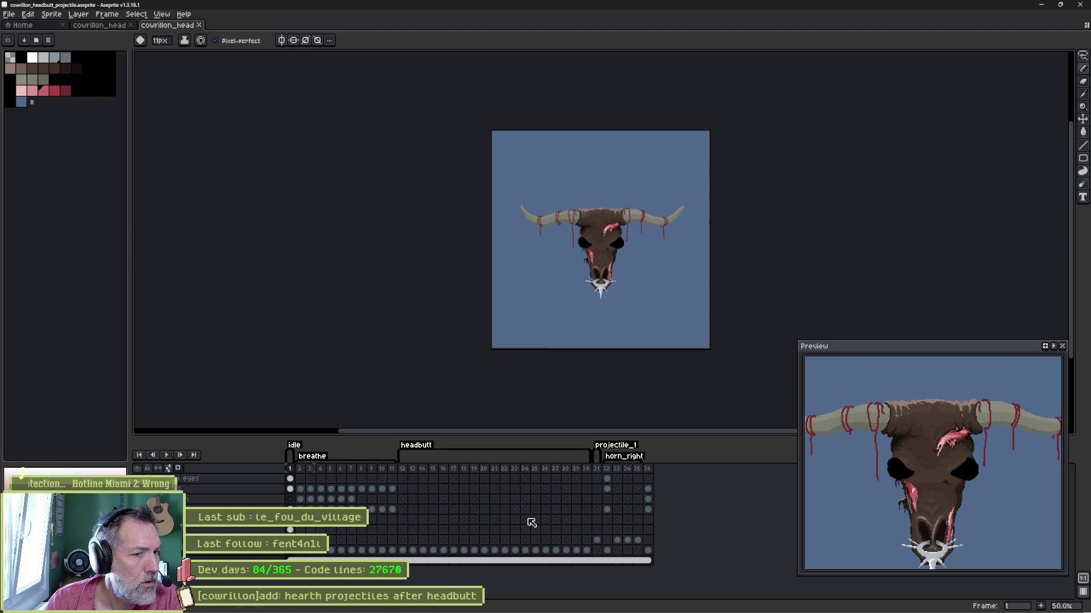
{"action": "mouse_move", "coordinate": [474, 610]}
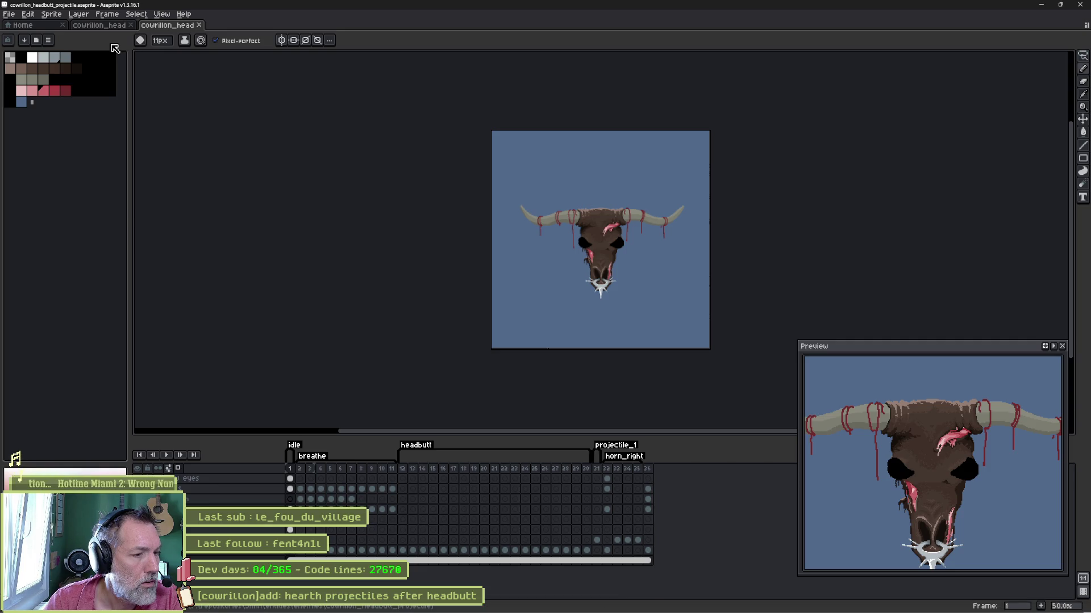
{"action": "right_click", "coordinate": [162, 28]}
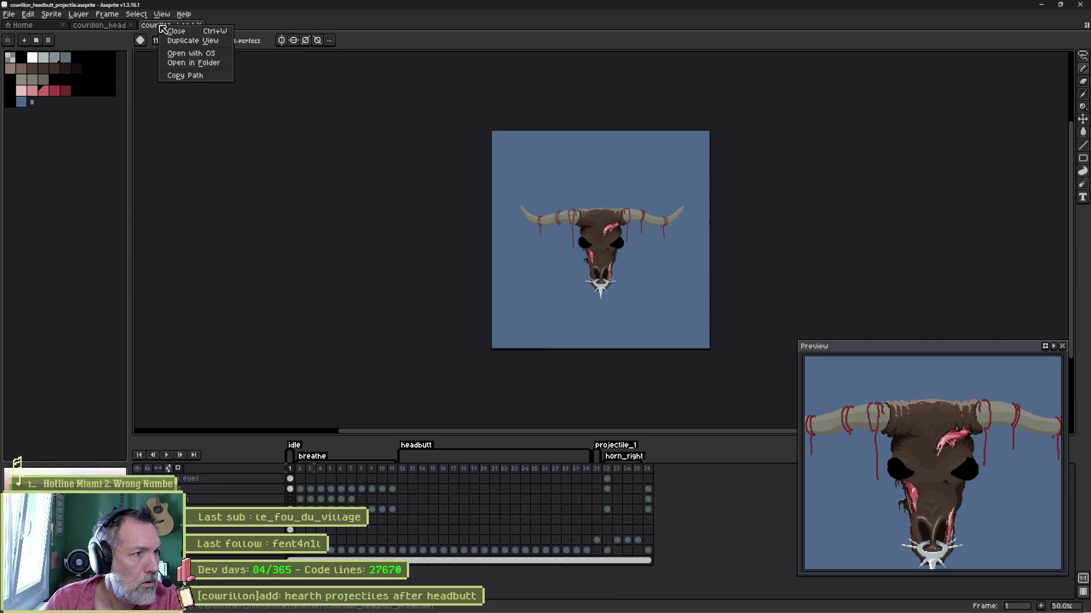
{"action": "left_click", "coordinate": [193, 62]}
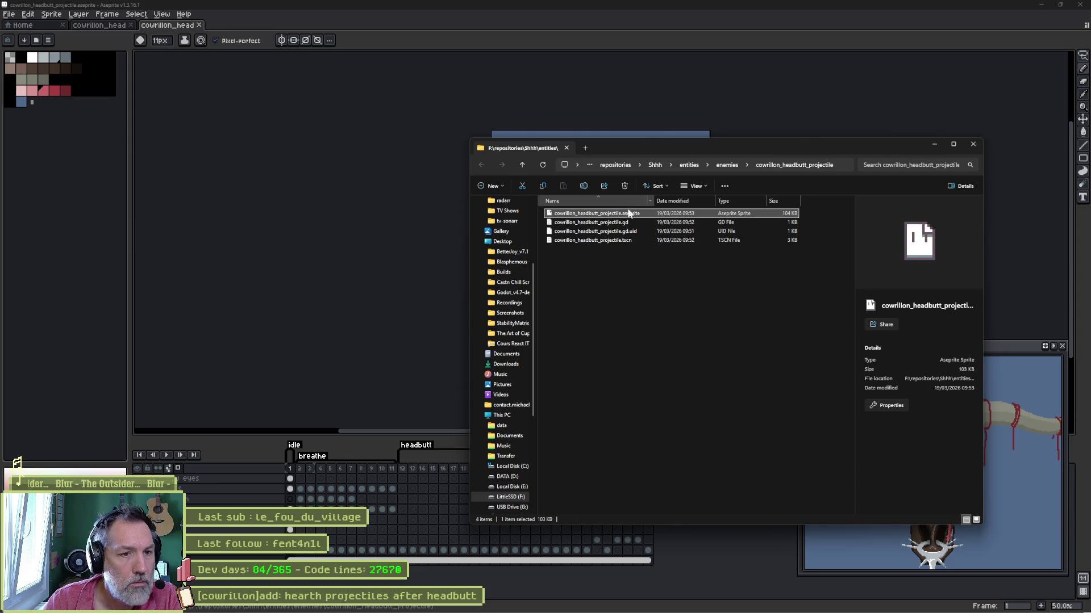
Close Explorer and both sprite tabs, reopen the file, and select all 36 frames.
{"action": "left_click", "coordinate": [973, 144]}
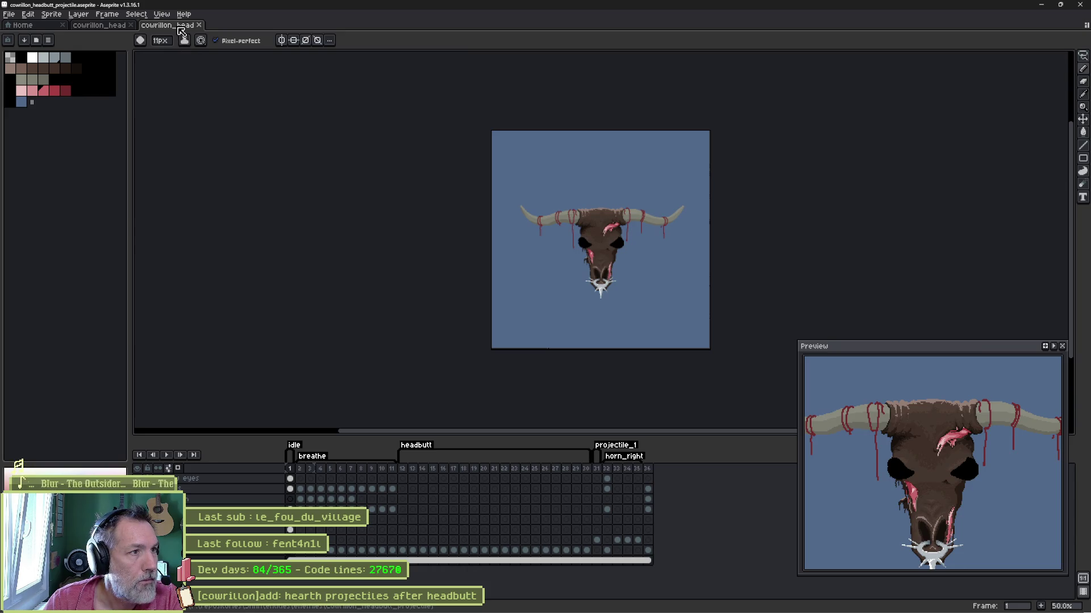
{"action": "left_click", "coordinate": [199, 25]}
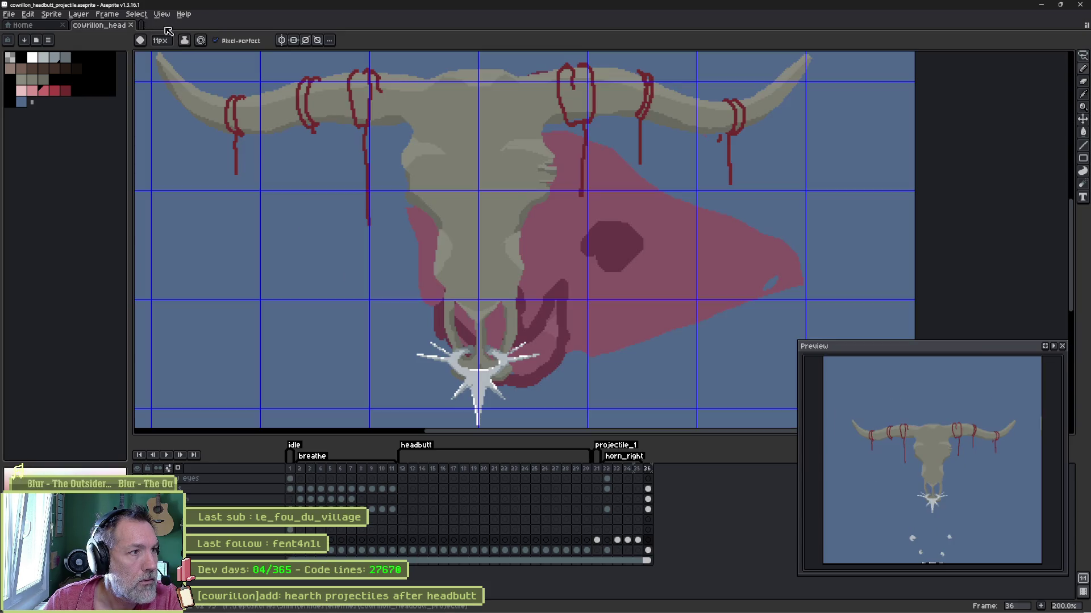
{"action": "left_click", "coordinate": [132, 26]}
{"action": "left_click", "coordinate": [50, 52]}
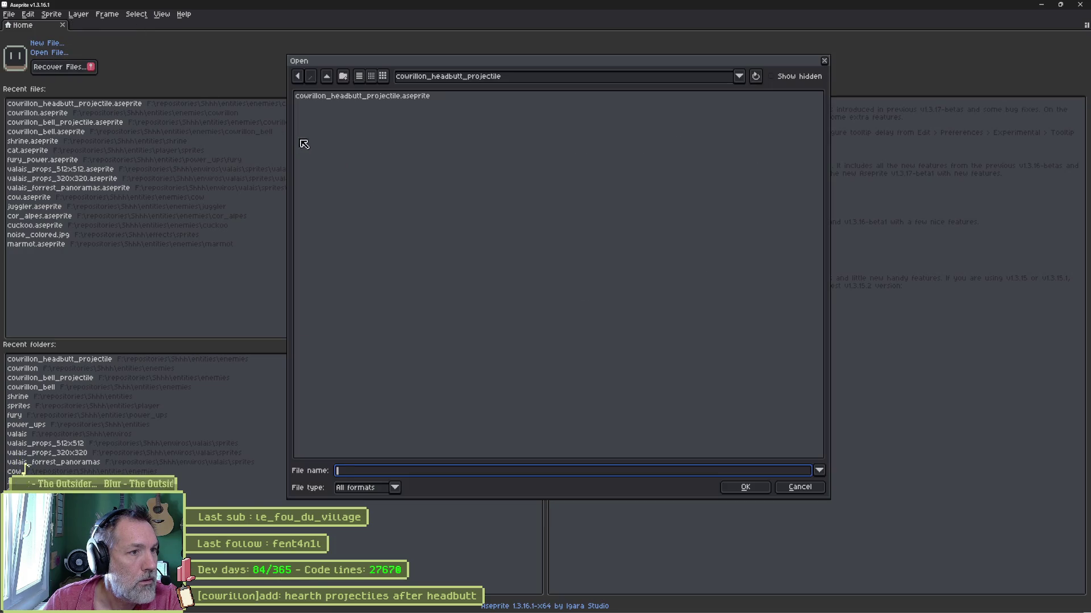
{"action": "double_click", "coordinate": [387, 98]}
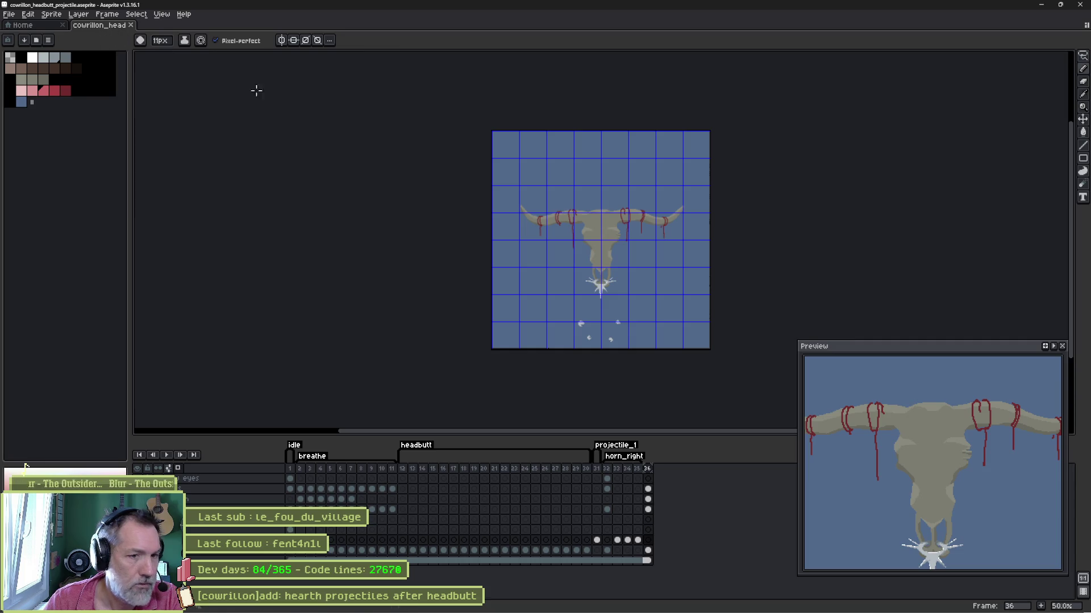
{"action": "left_click_drag", "start_coordinate": [289, 469], "coordinate": [651, 474]}
Delete the selected frames and every layer except blockout.
{"action": "key", "text": "Delete"}
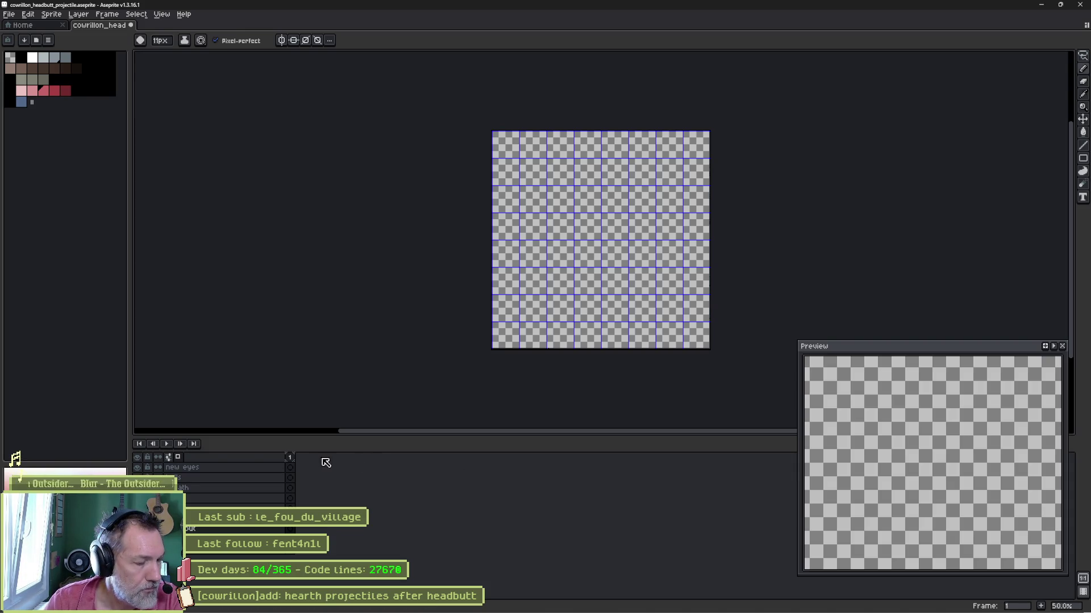
{"action": "left_click_drag", "start_coordinate": [245, 471], "coordinate": [245, 506]}
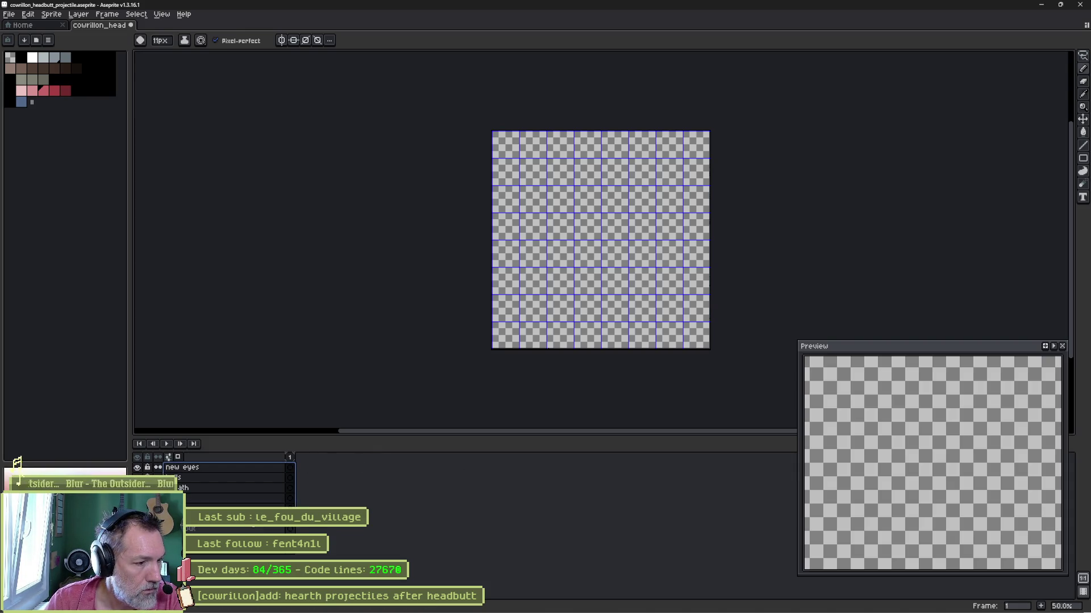
{"action": "key", "text": "Delete"}
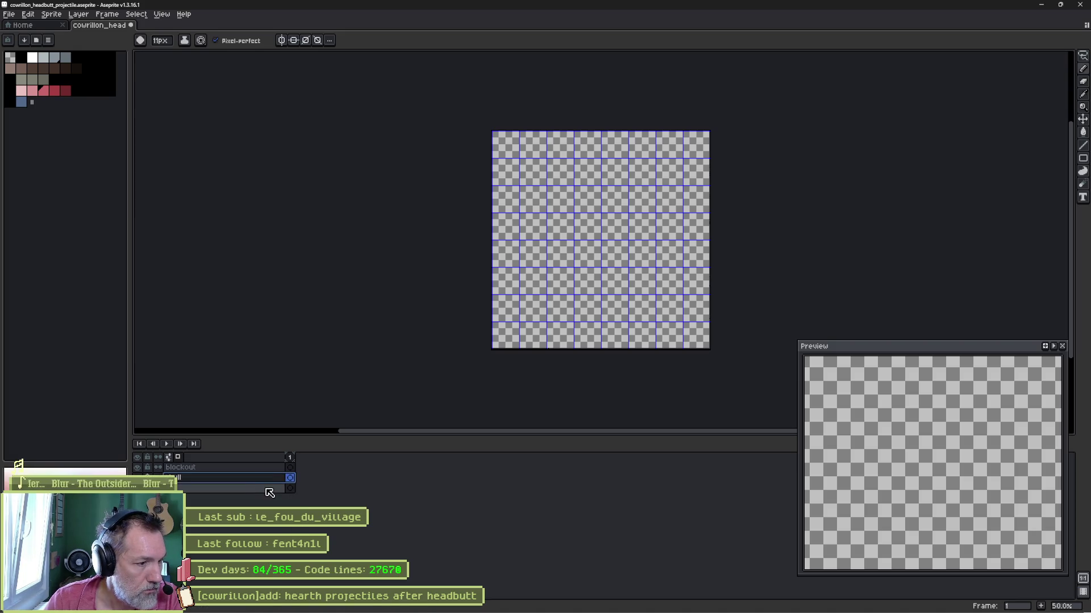
Fill the blockout cel on frame 1 with the grey-blue colour using the Paint Bucket.
{"action": "left_click", "coordinate": [290, 478]}
{"action": "left_click", "coordinate": [55, 58]}
{"action": "key", "text": "g"}
{"action": "left_click", "coordinate": [556, 219]}
{"action": "left_click", "coordinate": [290, 467]}
{"action": "key", "text": "b"}
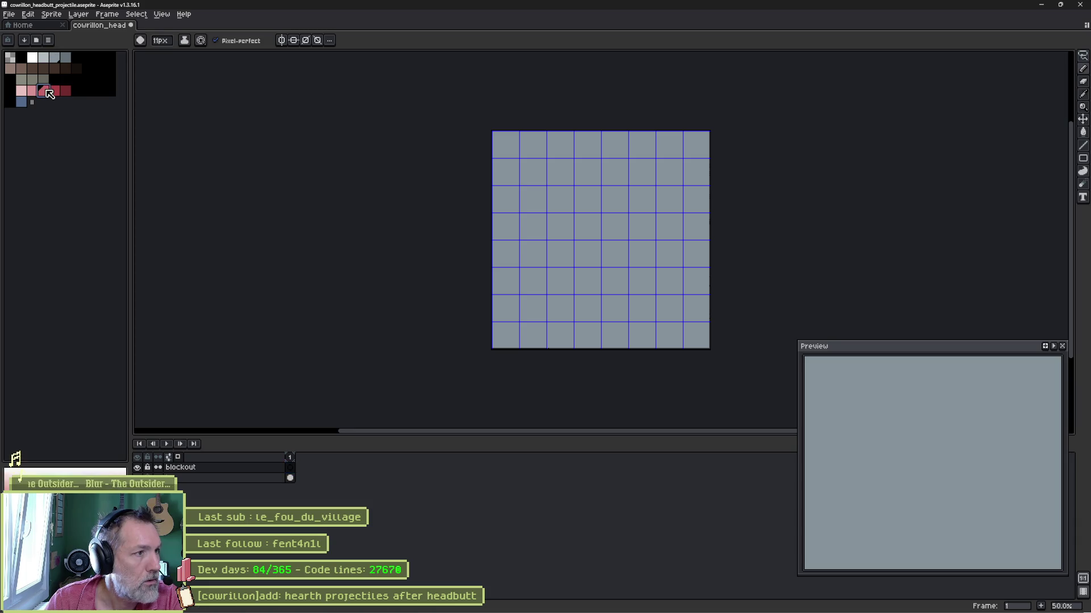
Resize the canvas to 64×64 px and centre it in the view.
{"action": "key", "text": "ctrl+alt+c"}
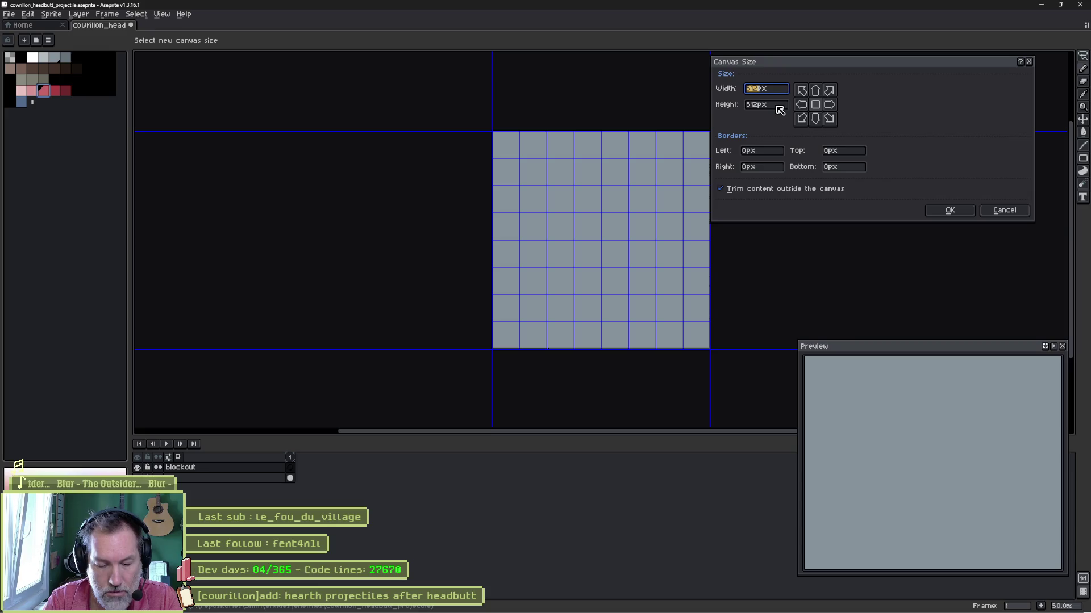
{"action": "type", "text": "42"}
{"action": "key", "text": "Tab"}
{"action": "type", "text": "42"}
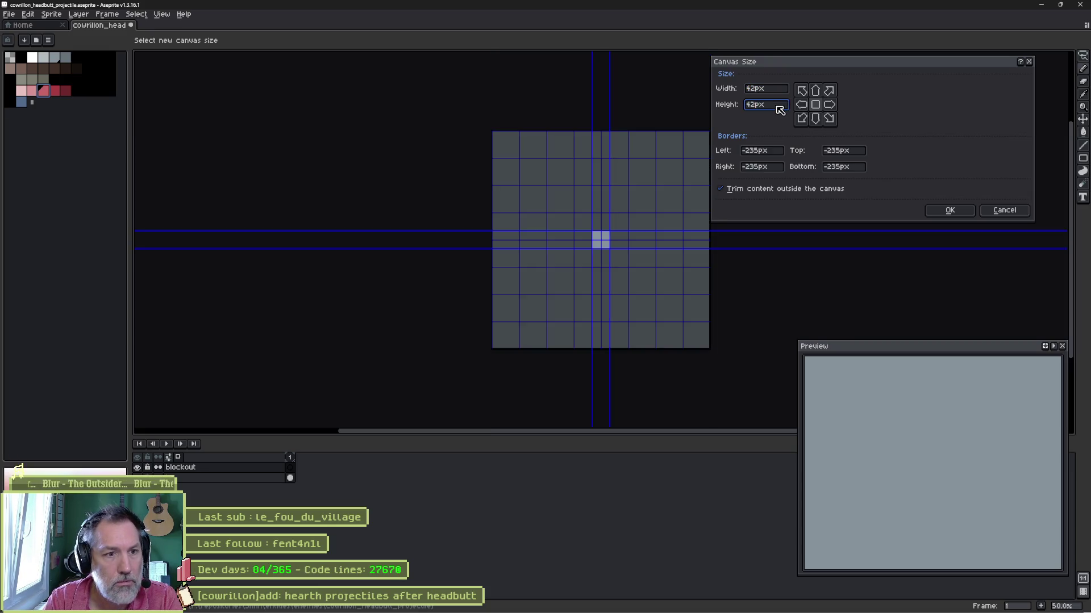
{"action": "key", "text": "shift+Tab"}
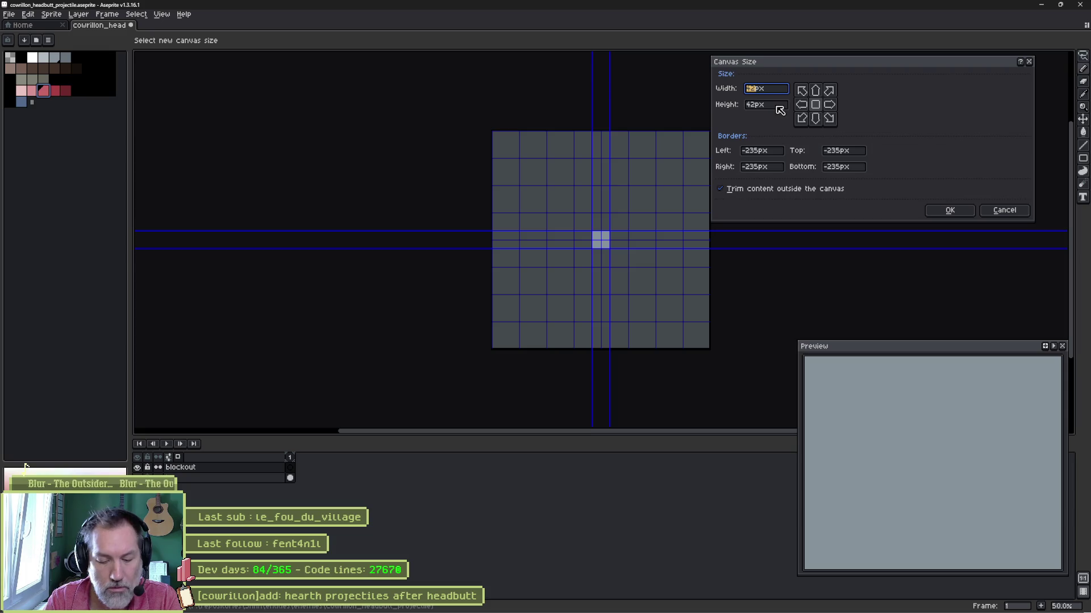
{"action": "type", "text": "64"}
{"action": "key", "text": "Tab"}
{"action": "type", "text": "64"}
{"action": "key", "text": "Return"}
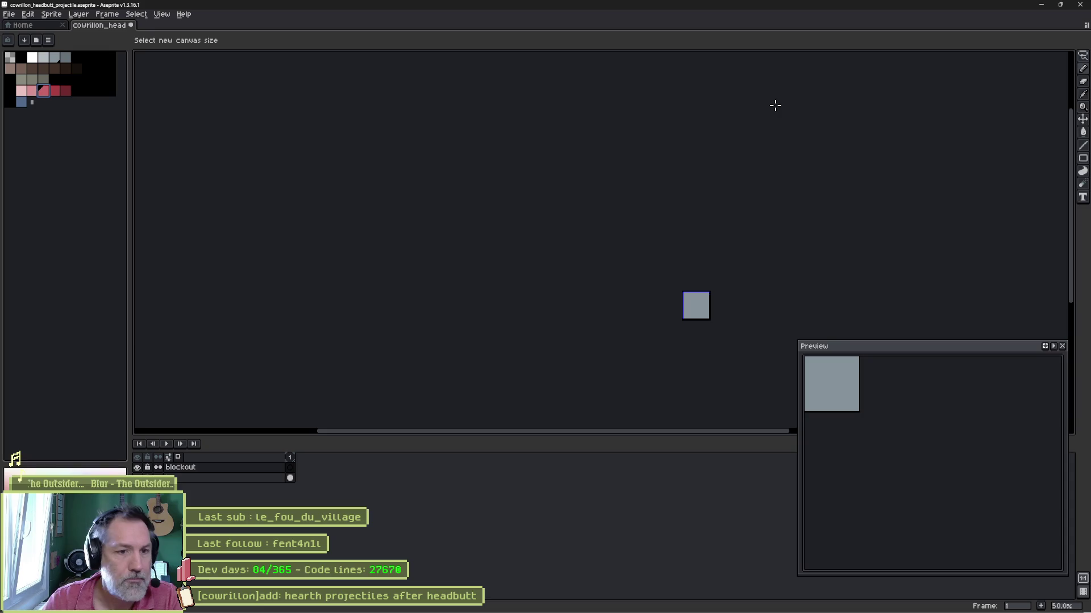
{"action": "scroll", "coordinate": [712, 320], "scroll_direction": "up", "scroll_amount": 3}
{"action": "scroll", "coordinate": [712, 320], "scroll_direction": "up", "scroll_amount": 2}
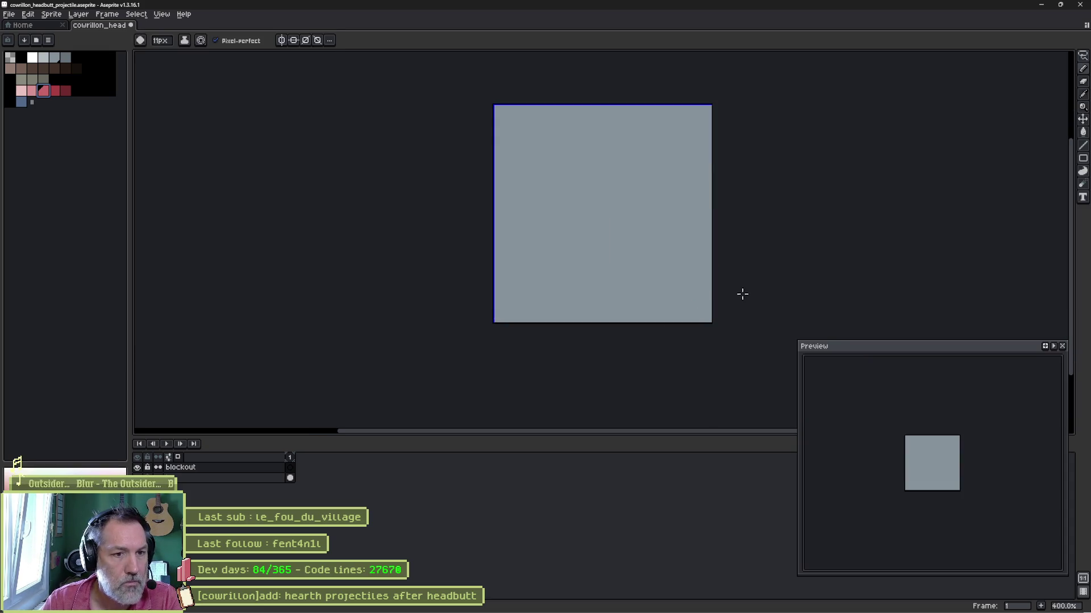
{"action": "left_click_drag", "start_coordinate": [742, 294], "coordinate": [655, 300]}
{"action": "key", "text": "v"}
{"action": "key", "text": "b"}
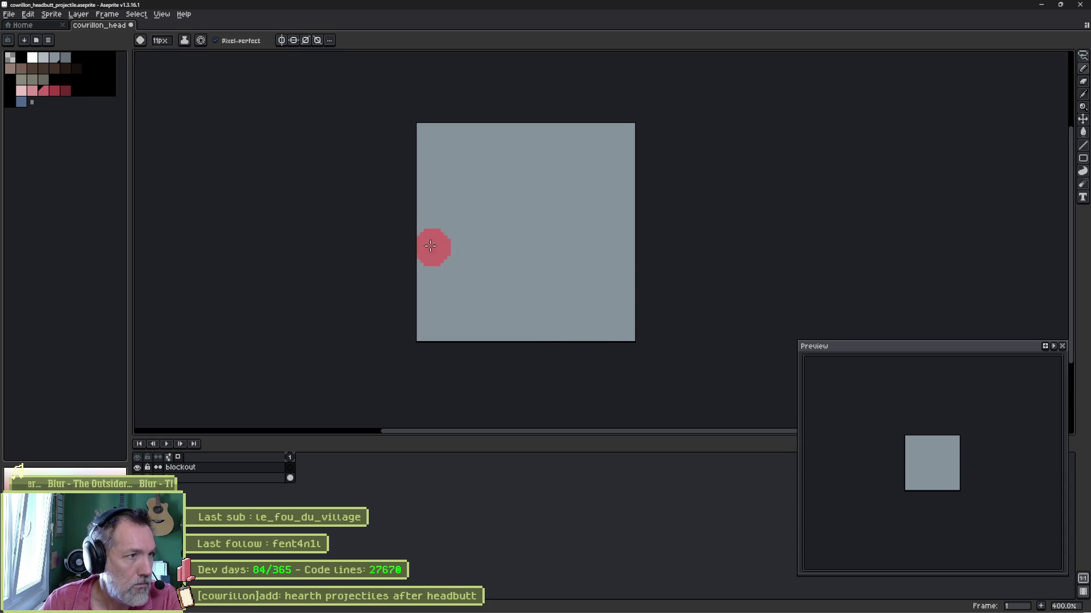
Add a tag named fly on frame 1.
{"action": "key", "text": "v"}
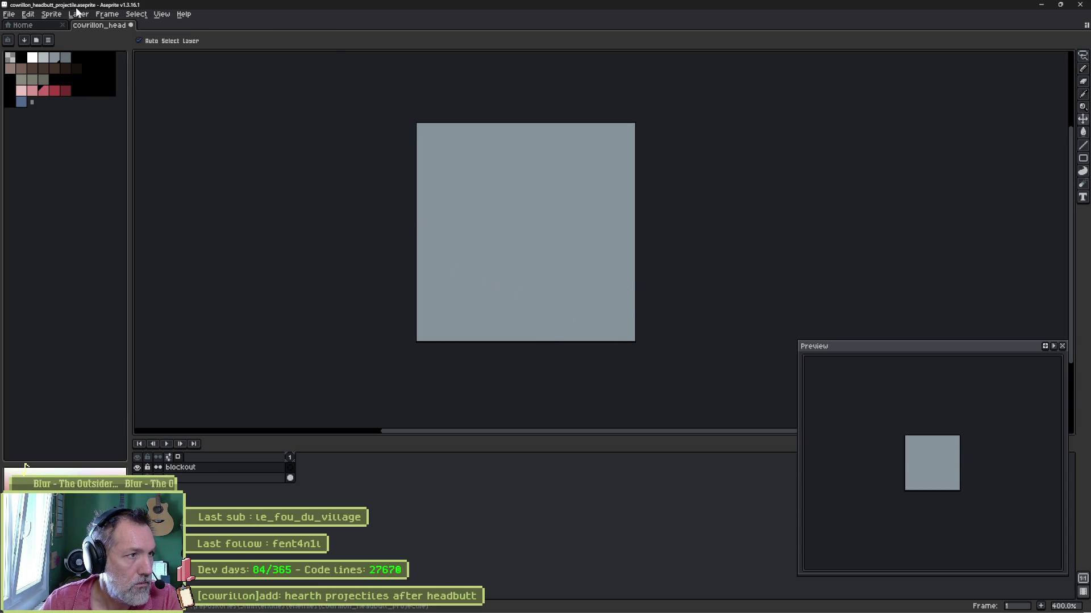
{"action": "key", "text": "b"}
{"action": "right_click", "coordinate": [289, 457]}
{"action": "left_click", "coordinate": [354, 497]}
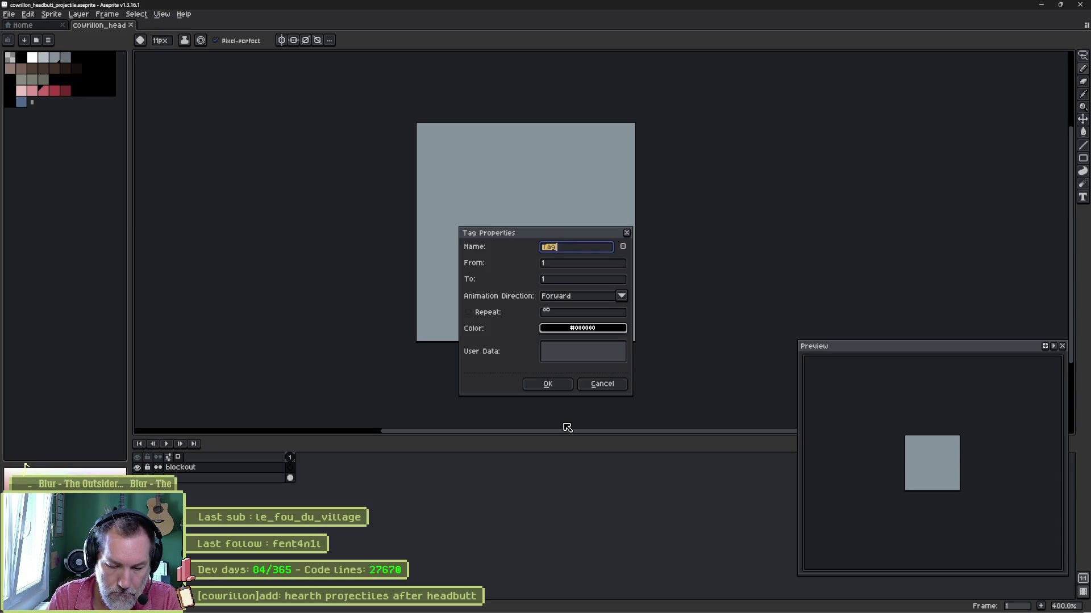
{"action": "type", "text": "fly"}
{"action": "key", "text": "Return"}
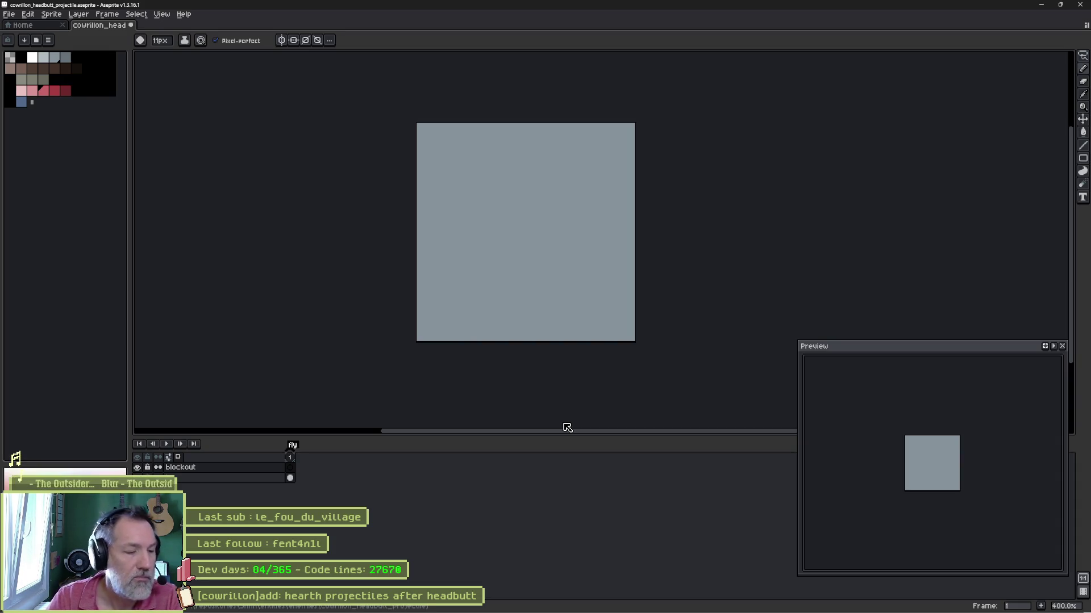
Paint a red blob in the canvas centre, then reload the changed scene in Godot.
{"action": "left_click", "coordinate": [290, 467]}
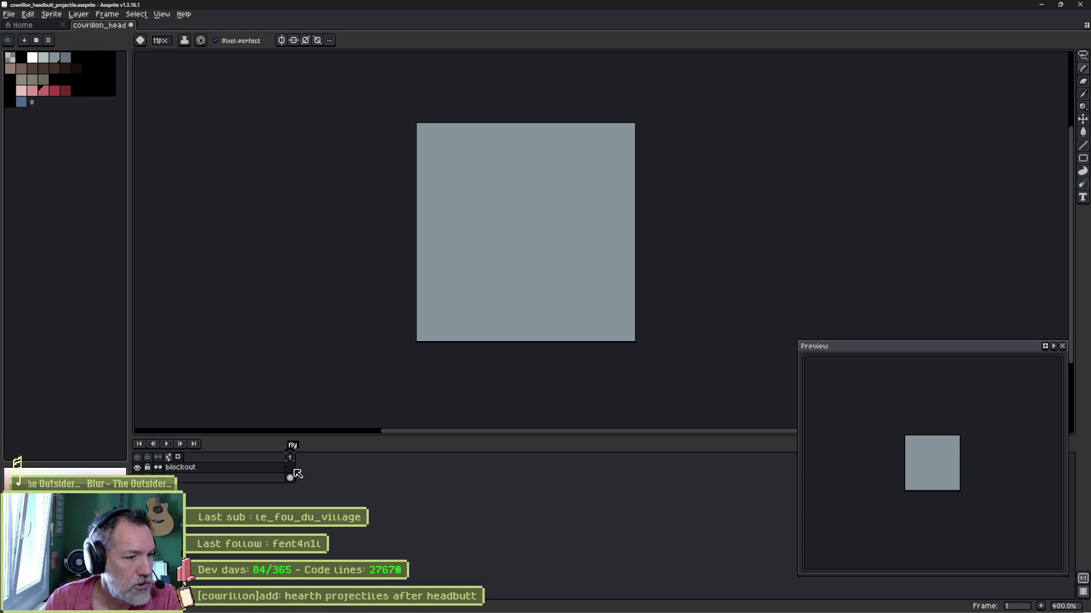
{"action": "mouse_move", "coordinate": [517, 207]}
{"action": "left_mouse_down"}
{"action": "mouse_move", "coordinate": [501, 244]}
{"action": "mouse_move", "coordinate": [514, 279]}
{"action": "mouse_move", "coordinate": [591, 227]}
{"action": "mouse_move", "coordinate": [528, 170]}
{"action": "mouse_move", "coordinate": [564, 250]}
{"action": "left_mouse_up"}
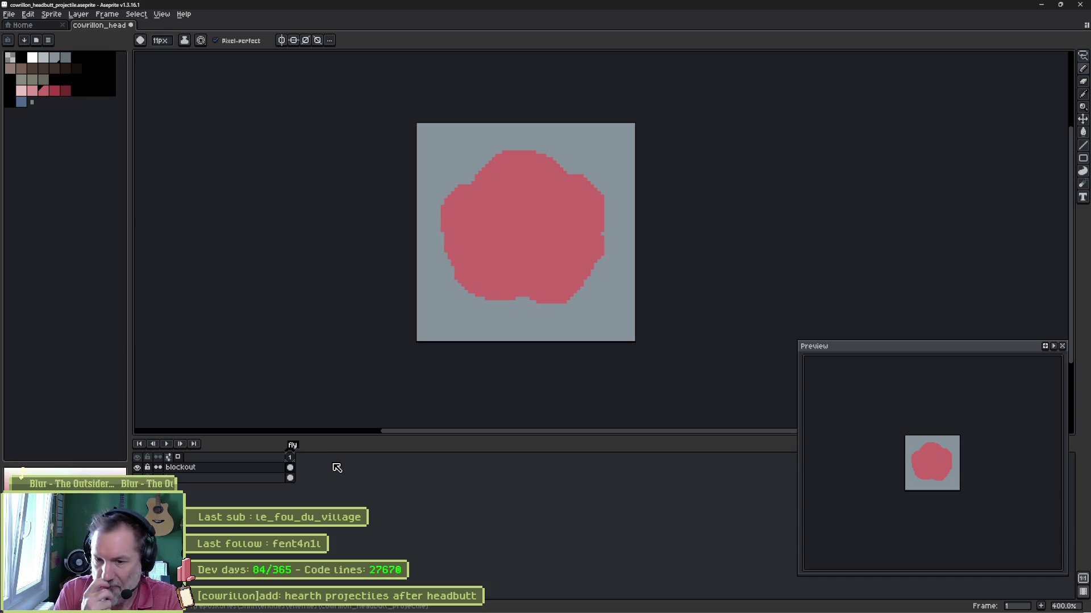
{"action": "left_click", "coordinate": [1042, 5]}
{"action": "left_click", "coordinate": [559, 384]}
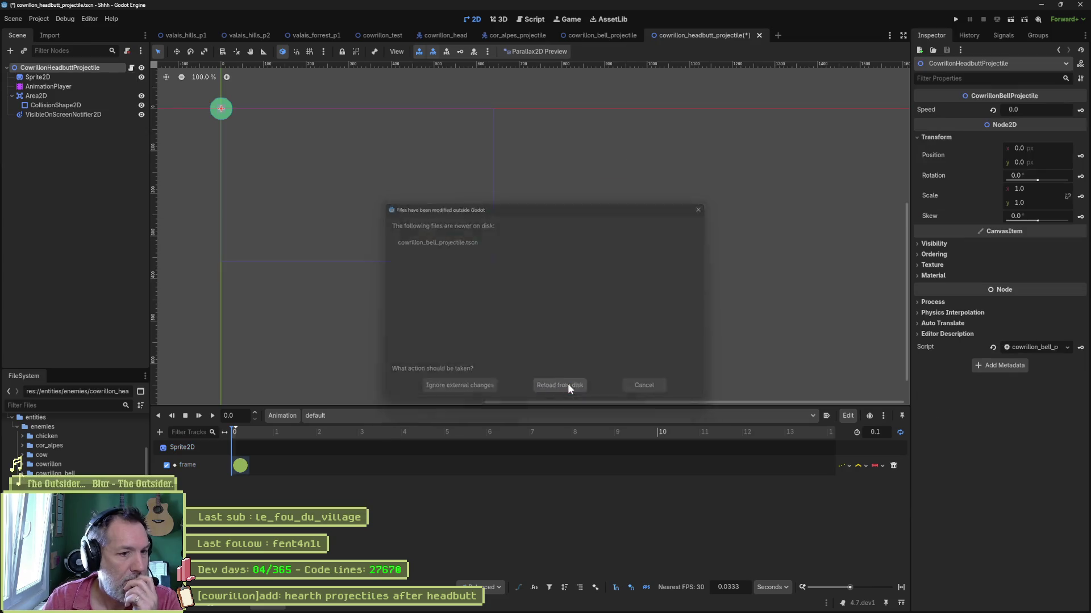
Point the Sprite2D's Aseprite File to the headbutt projectile file, excluding the bg layer.
{"action": "left_click", "coordinate": [82, 79]}
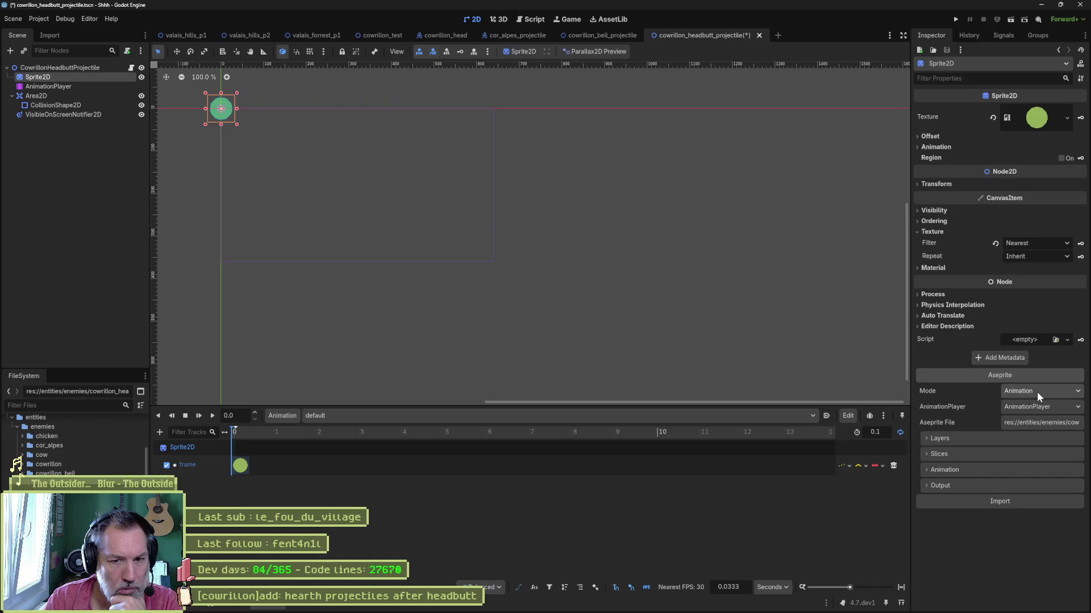
{"action": "left_click", "coordinate": [1052, 421]}
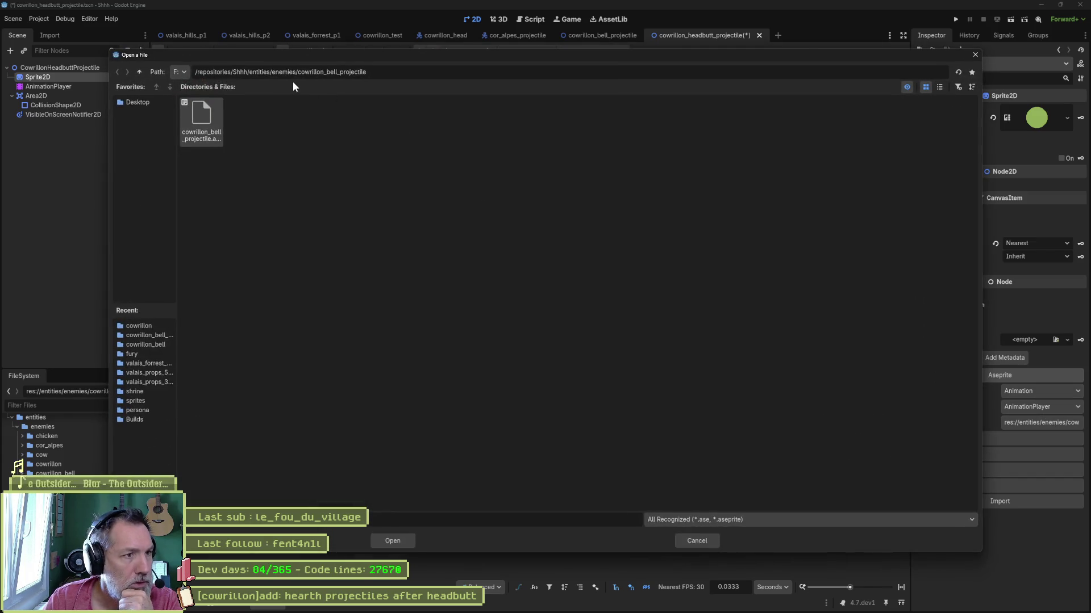
{"action": "left_click", "coordinate": [138, 73]}
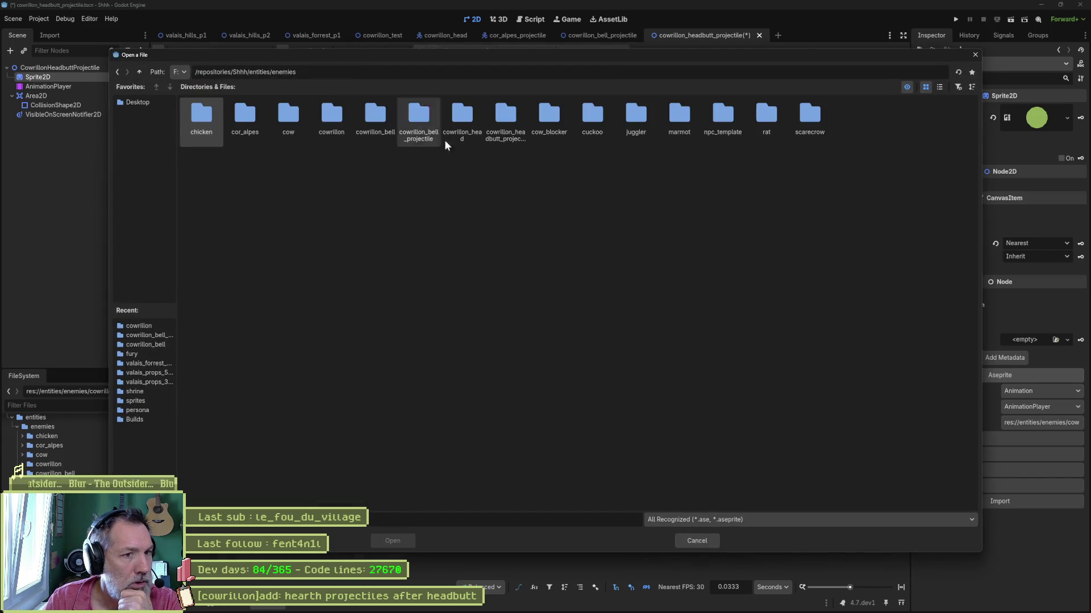
{"action": "double_click", "coordinate": [499, 120]}
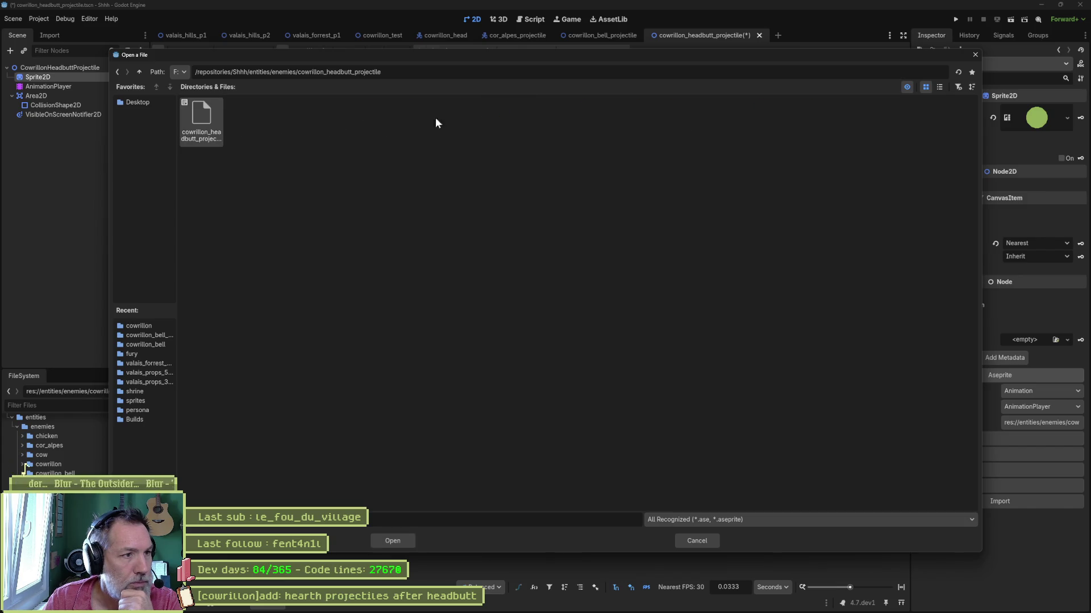
{"action": "double_click", "coordinate": [208, 116]}
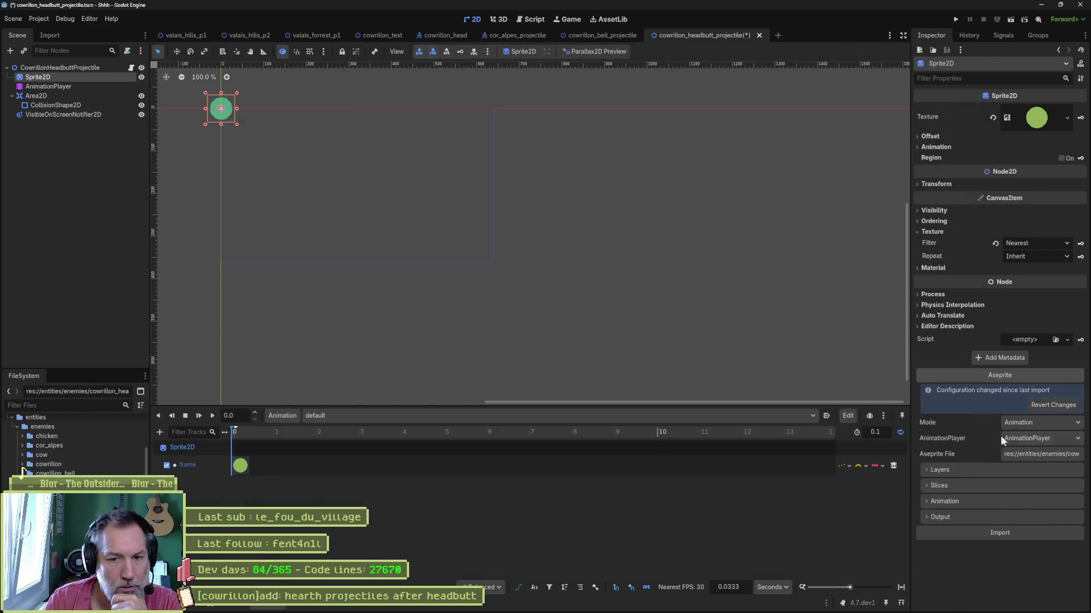
{"action": "left_click", "coordinate": [1034, 438]}
{"action": "left_click", "coordinate": [1034, 438]}
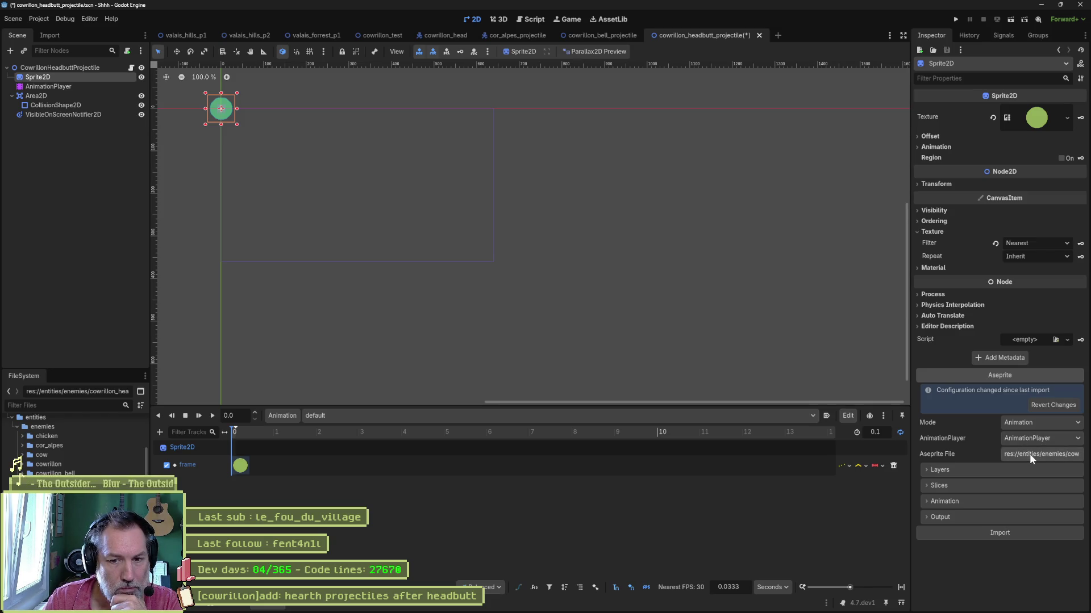
{"action": "left_click", "coordinate": [997, 470]}
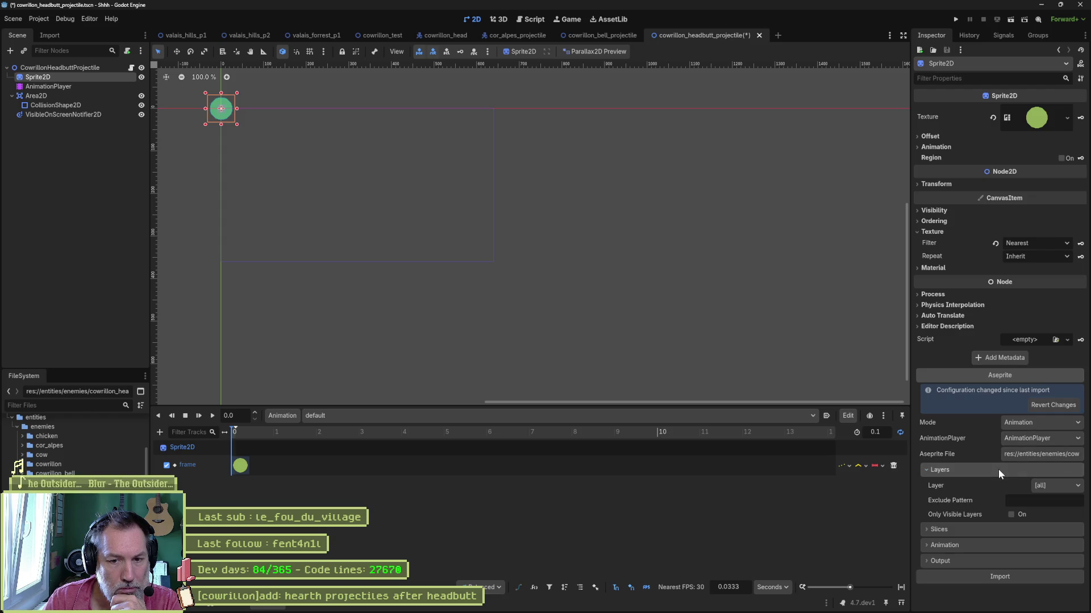
{"action": "left_click", "coordinate": [1053, 501]}
{"action": "type", "text": "bg"}
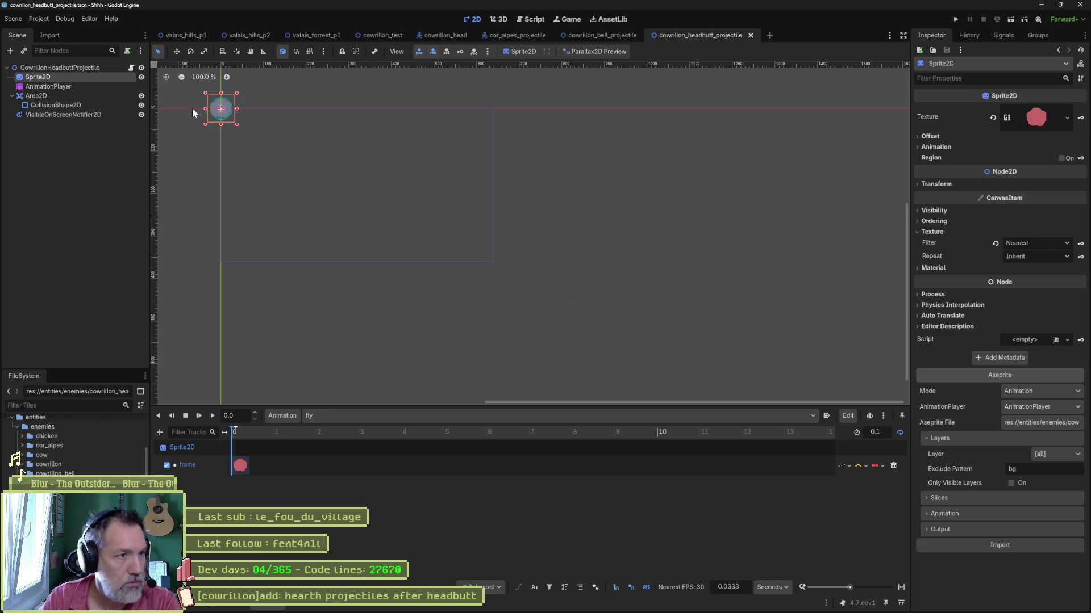
Attach cowrillon_headbutt_projectile.gd to the CowrillonHeadbuttProjectile root node.
{"action": "scroll", "coordinate": [204, 117], "scroll_direction": "up", "scroll_amount": 8}
{"action": "left_click_drag", "start_coordinate": [383, 251], "coordinate": [391, 278]}
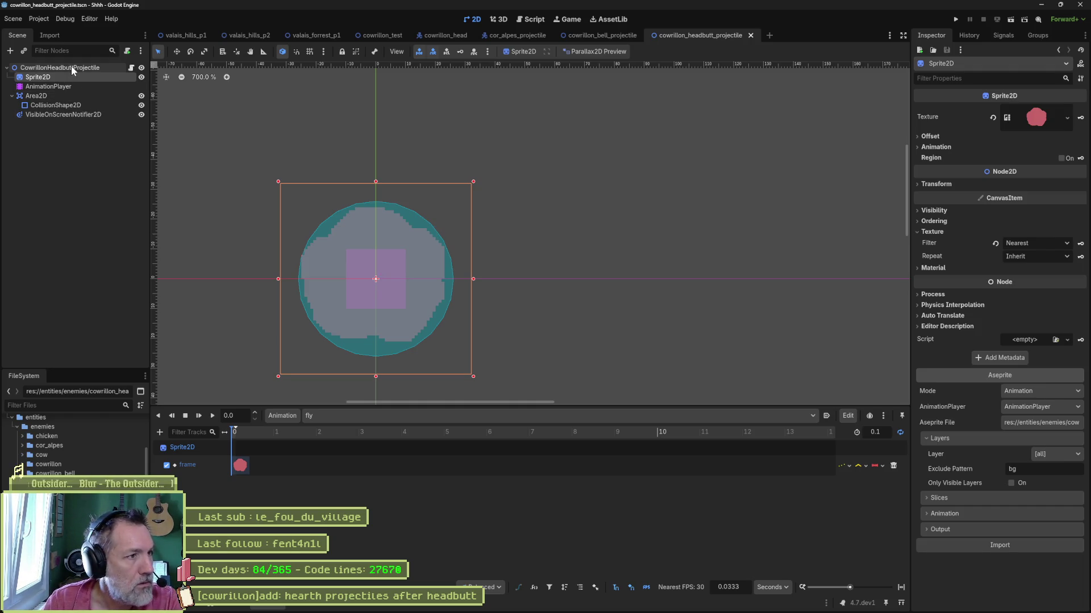
{"action": "left_click", "coordinate": [126, 67]}
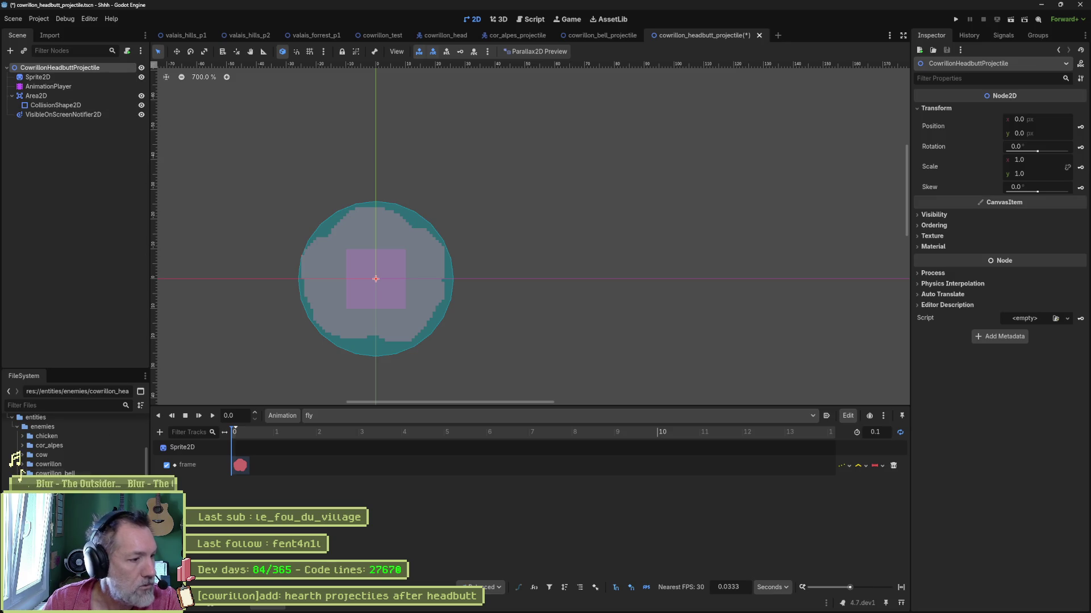
{"action": "mouse_move", "coordinate": [62, 483]}
{"action": "left_mouse_down"}
{"action": "mouse_move", "coordinate": [97, 329]}
{"action": "mouse_move", "coordinate": [70, 64]}
{"action": "left_mouse_up"}
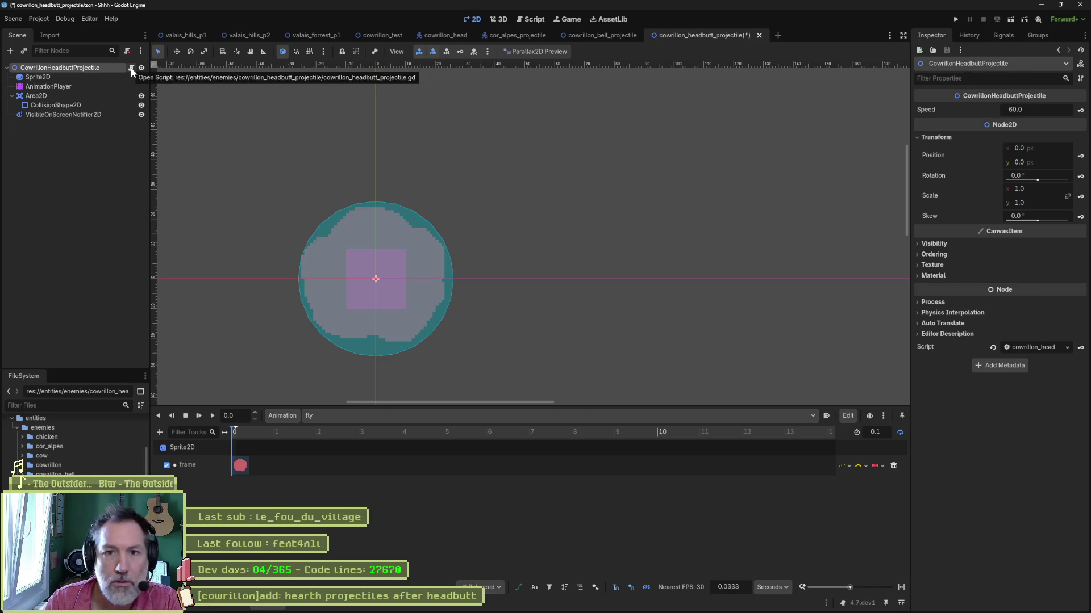
Save the projectile scene, open the Headbutt node's script, and add blank lines above on_animation_finished.
{"action": "left_click", "coordinate": [129, 67]}
{"action": "key", "text": "ctrl+s"}
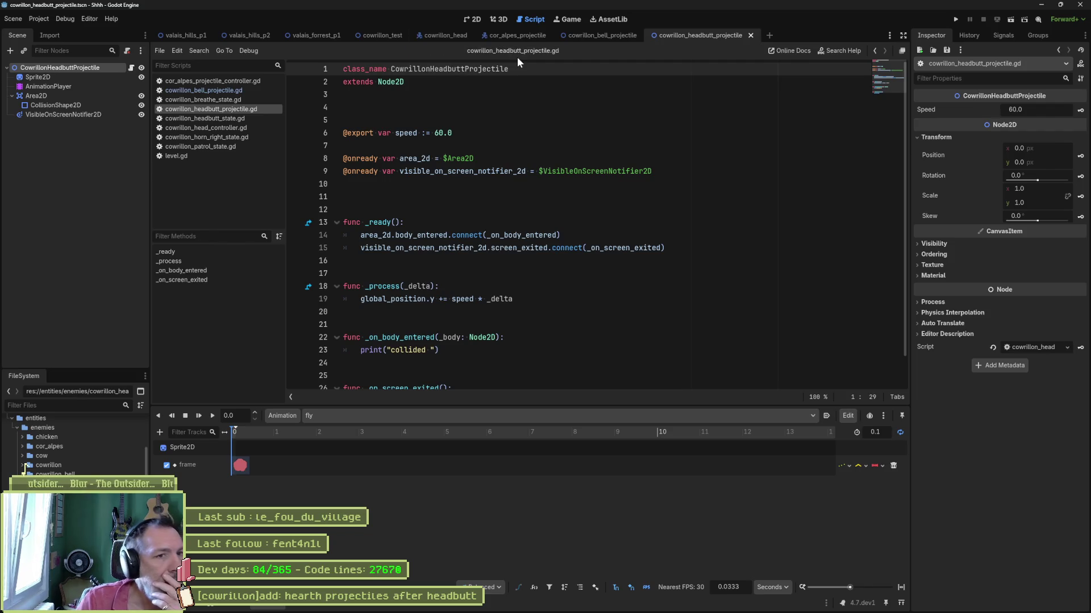
{"action": "left_click", "coordinate": [446, 34]}
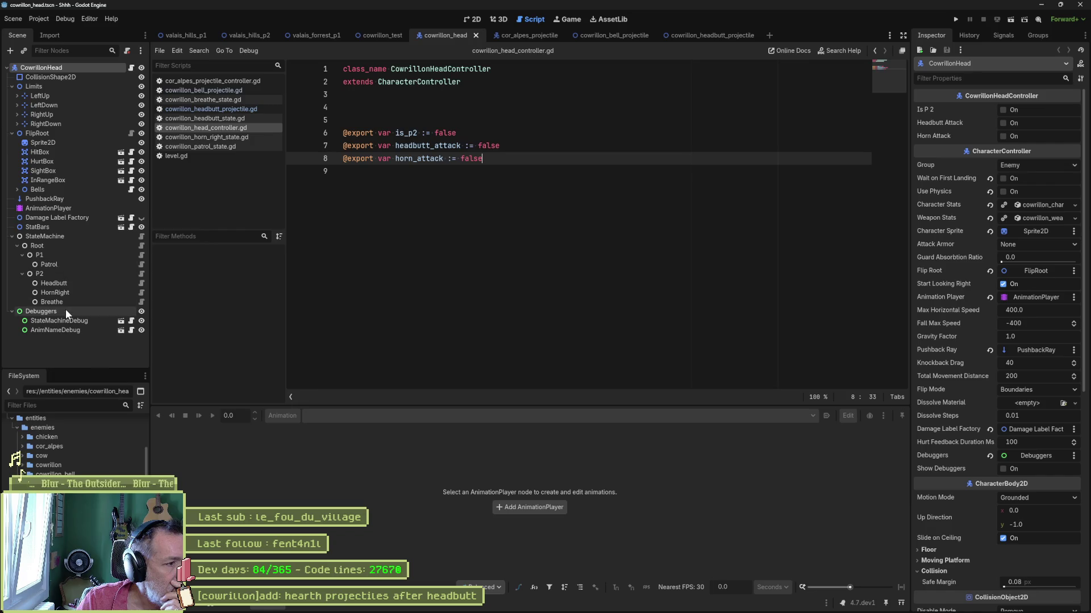
{"action": "left_click", "coordinate": [67, 282]}
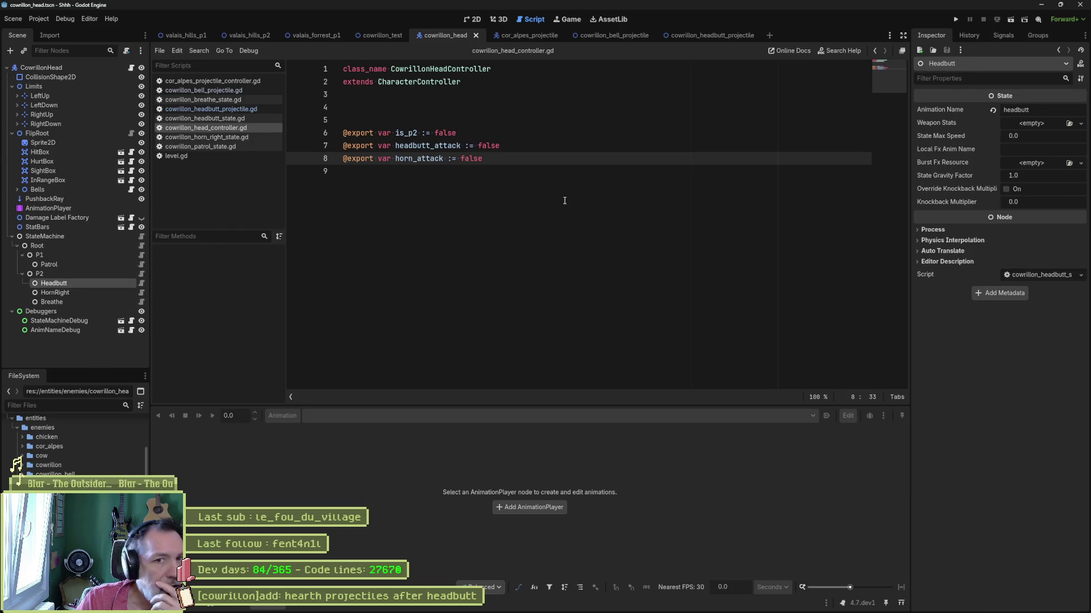
{"action": "left_click", "coordinate": [141, 283]}
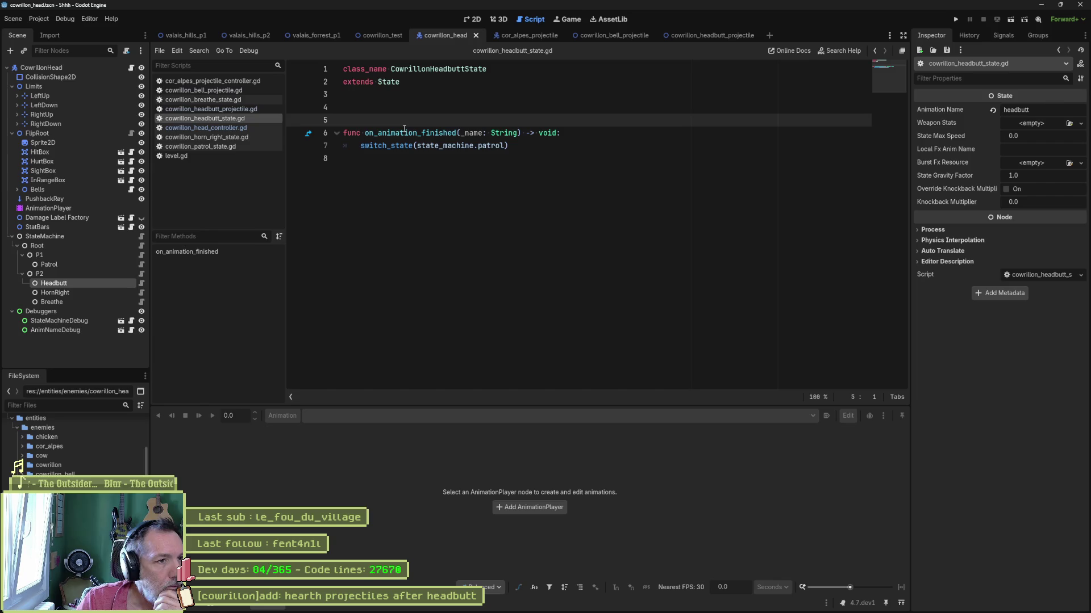
{"action": "key", "text": "Return"}
{"action": "key", "text": "Return"}
{"action": "key", "text": "Return"}
{"action": "key", "text": "Up"}
{"action": "key", "text": "Up"}
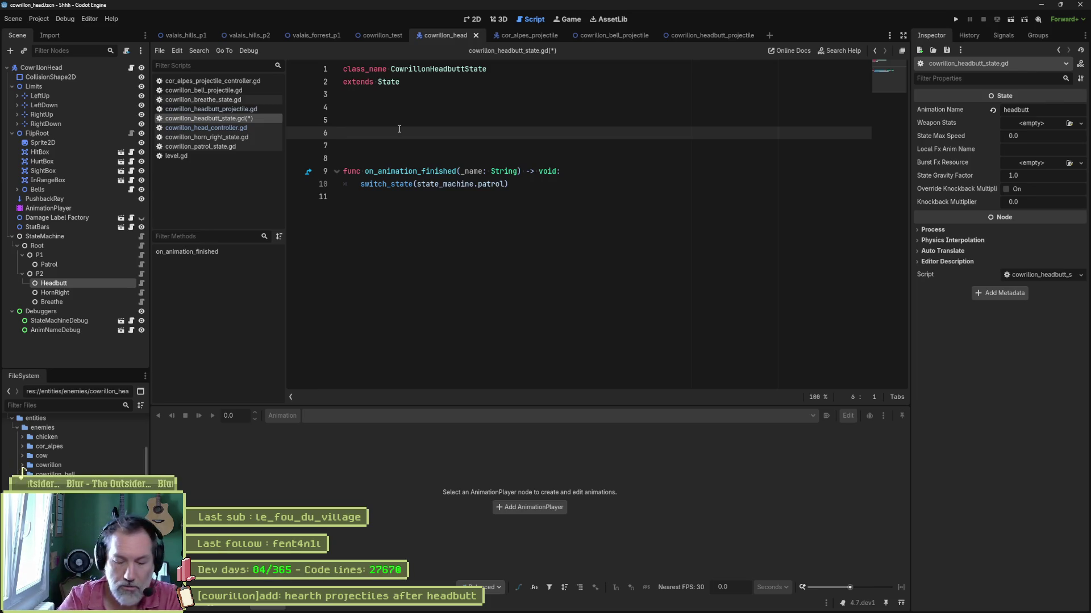
{"action": "type", "text": "@export var projectile?"}
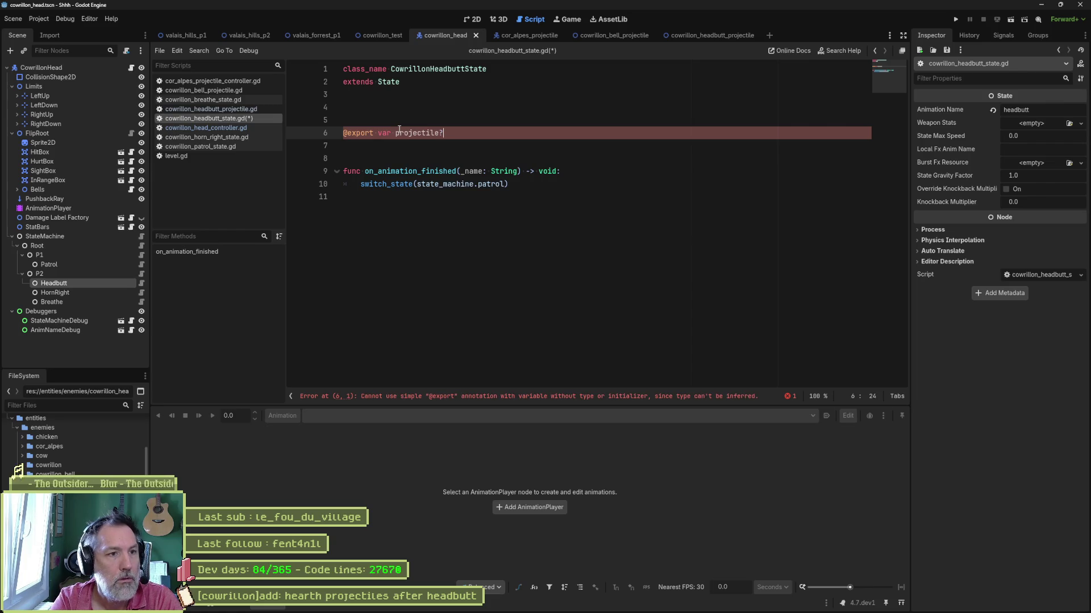
{"action": "key", "text": "BackSpace"}
{"action": "type", "text": "_scene: PackedS"}
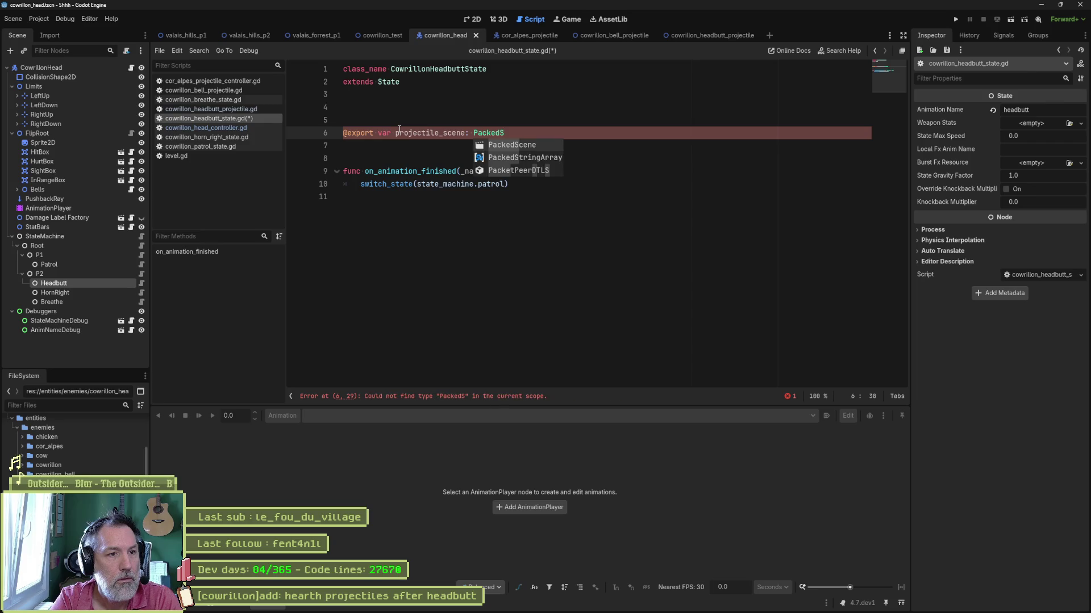
{"action": "key", "text": "Return"}
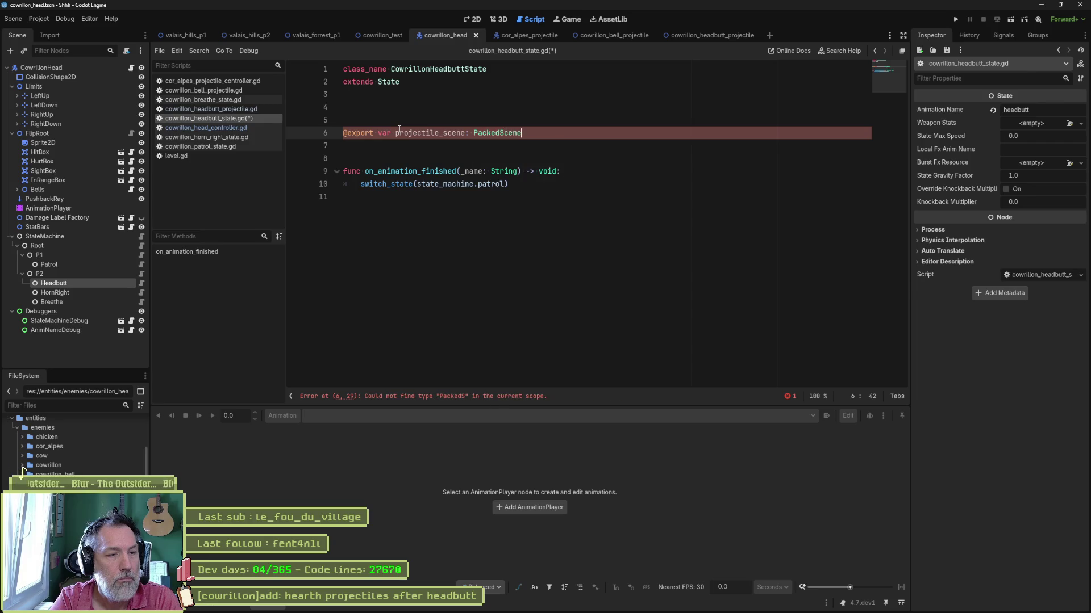
{"action": "key", "text": "Return"}
{"action": "key", "text": "ctrl+s"}
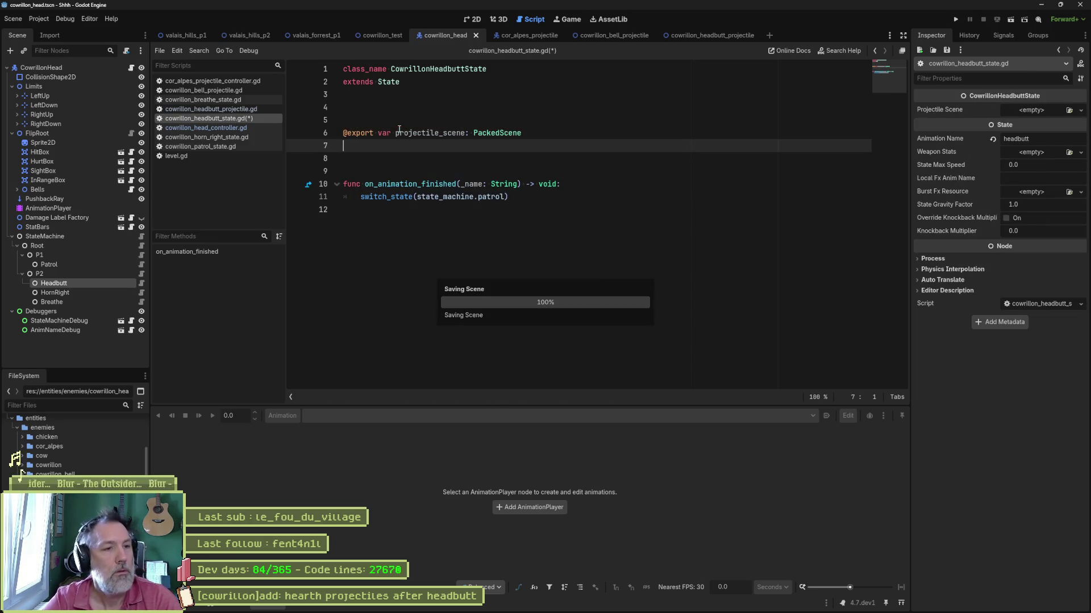
Draft an enter_state override calling super() and instantiate_projectiles().
{"action": "double_click", "coordinate": [484, 197]}
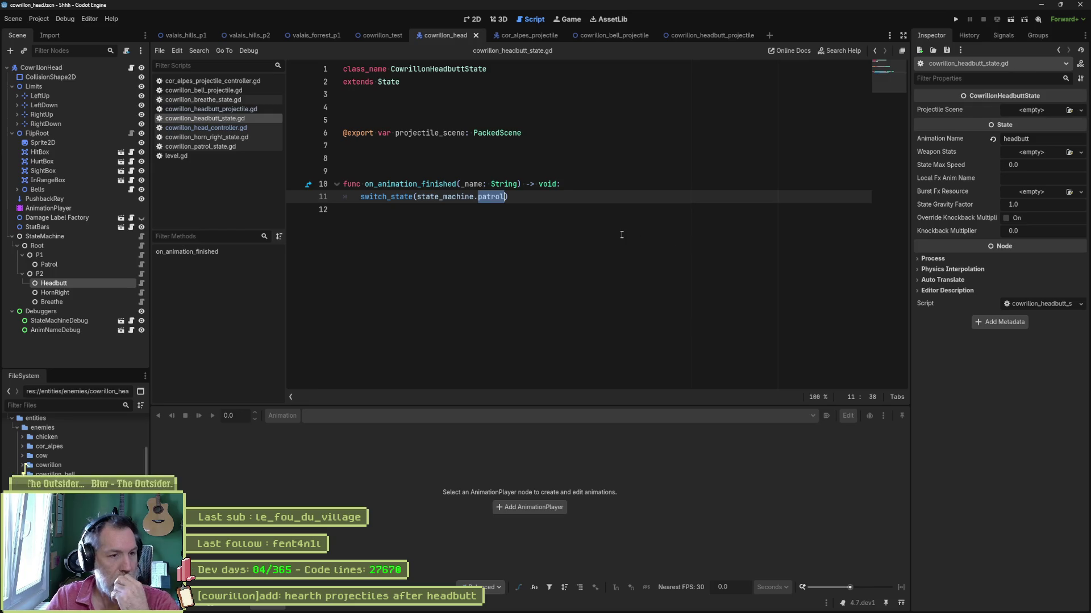
{"action": "key", "text": "Up"}
{"action": "key", "text": "Up"}
{"action": "key", "text": "Up"}
{"action": "key", "text": "Return"}
{"action": "key", "text": "Return"}
{"action": "key", "text": "Return"}
{"action": "key", "text": "Up"}
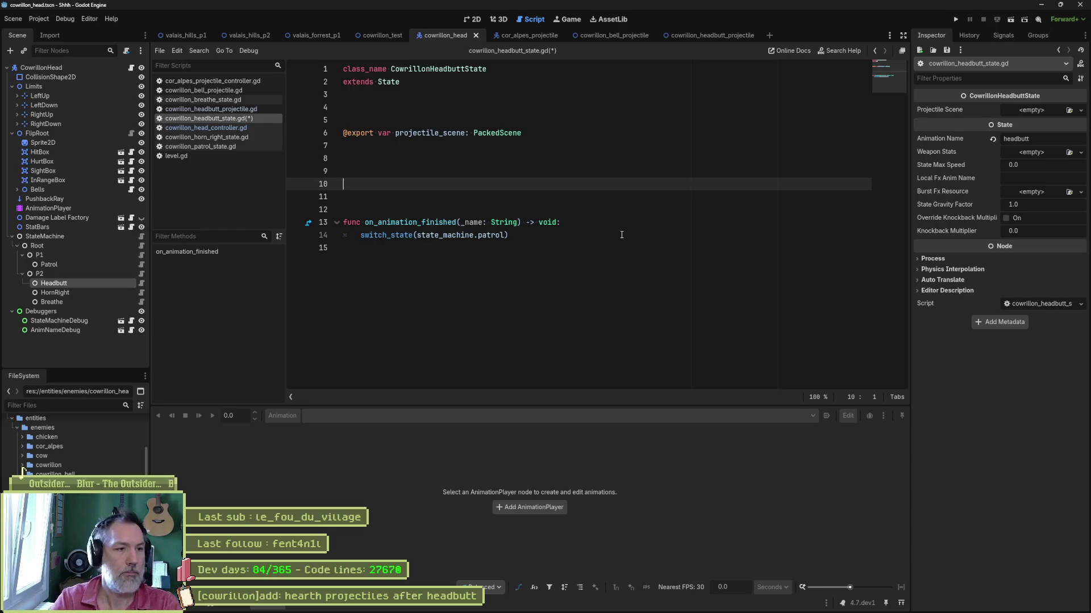
{"action": "type", "text": "func enter"}
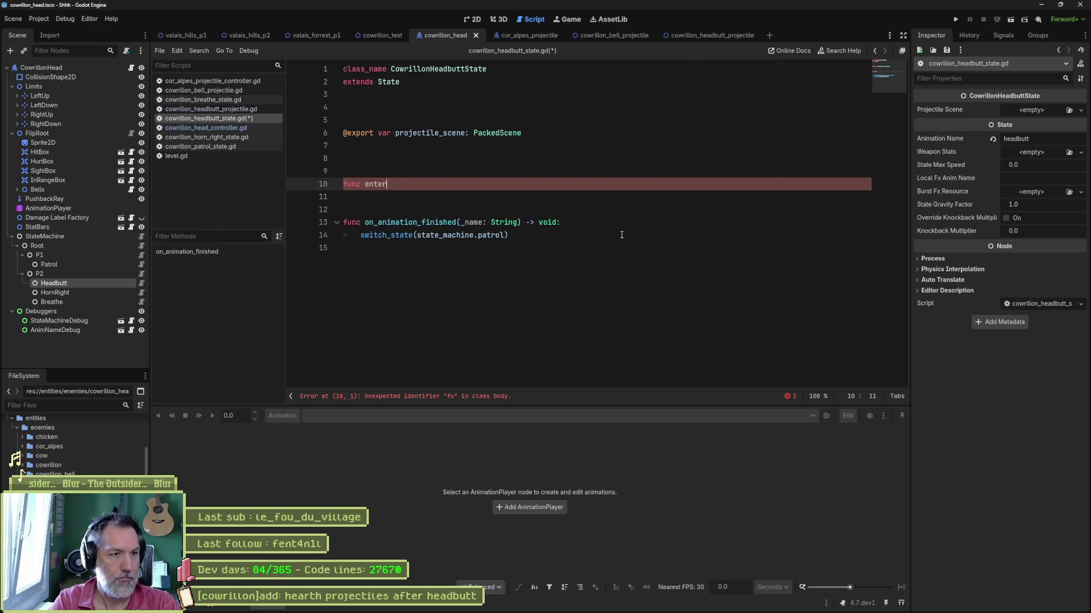
{"action": "key", "text": "Return"}
{"action": "key", "text": "Return"}
{"action": "type", "text": "super()"}
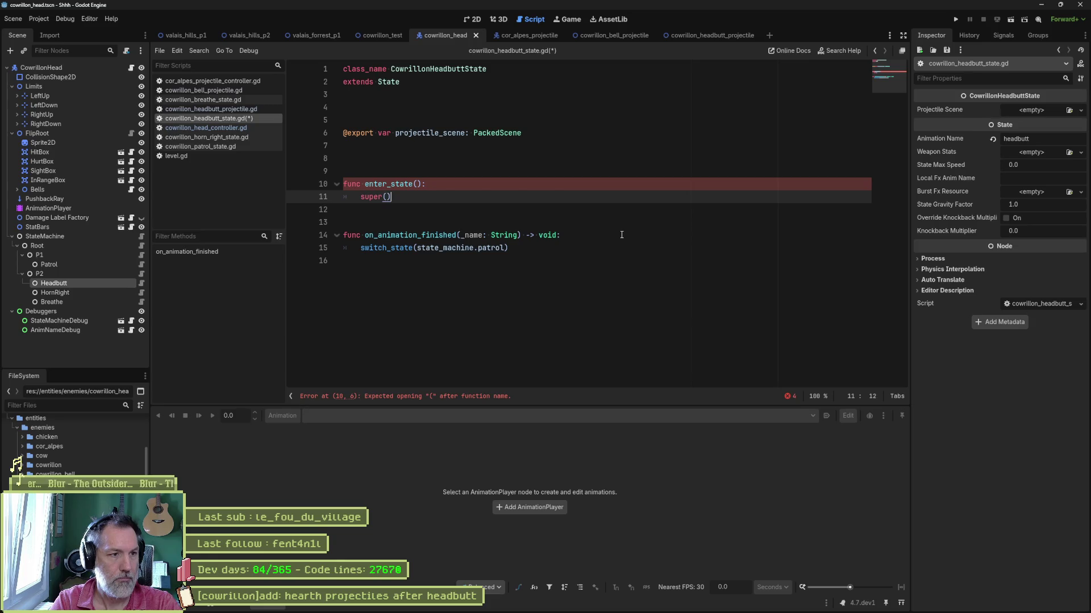
{"action": "key", "text": "Return"}
{"action": "type", "text": "instan"}
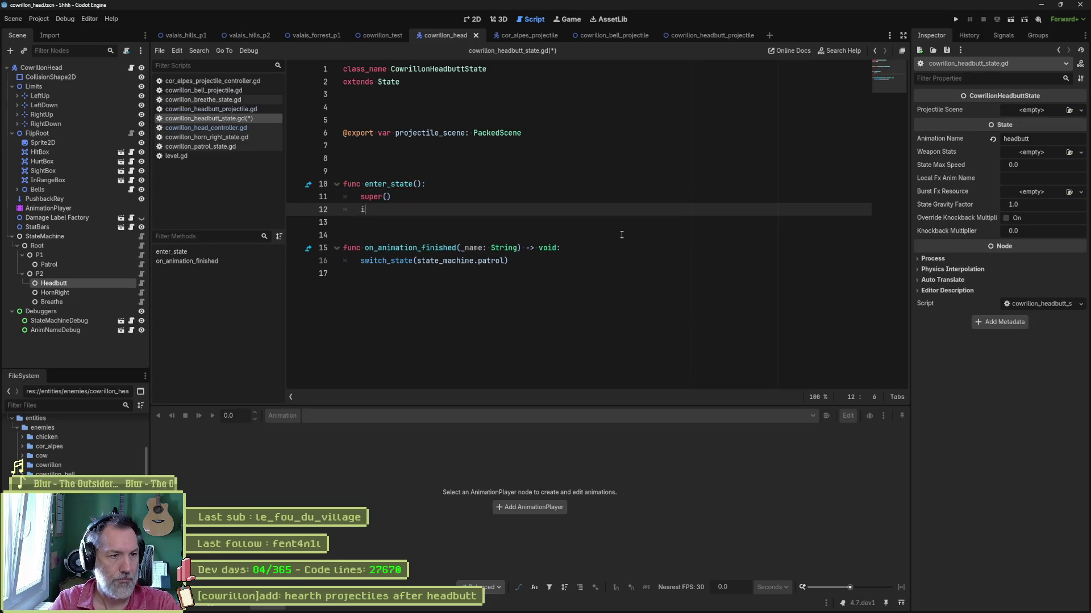
{"action": "type", "text": "tiate_proe"}
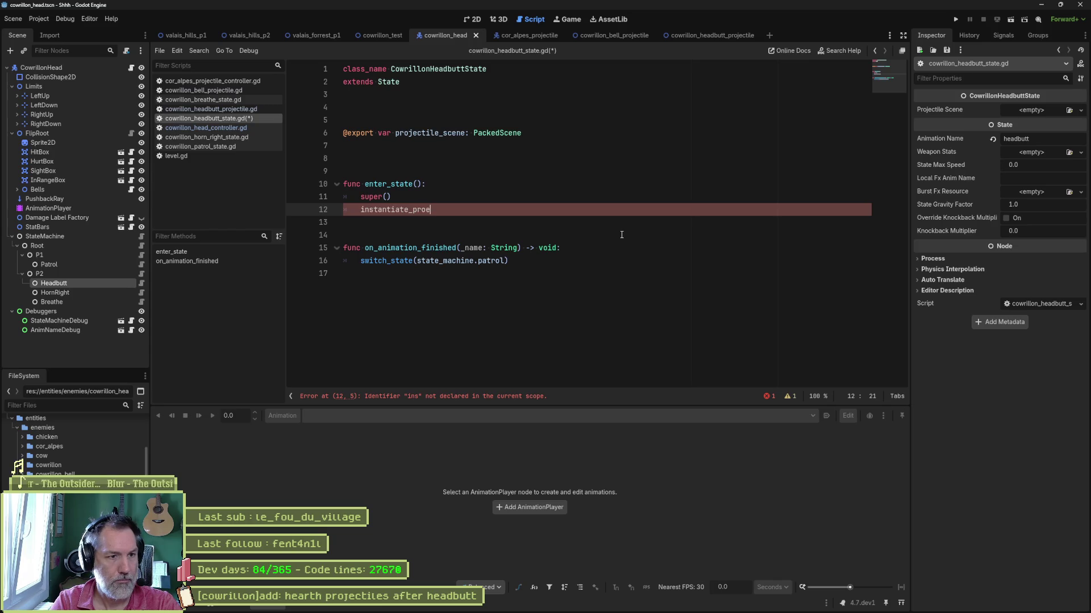
{"action": "key", "text": "BackSpace"}
{"action": "type", "text": "jectiles()"}
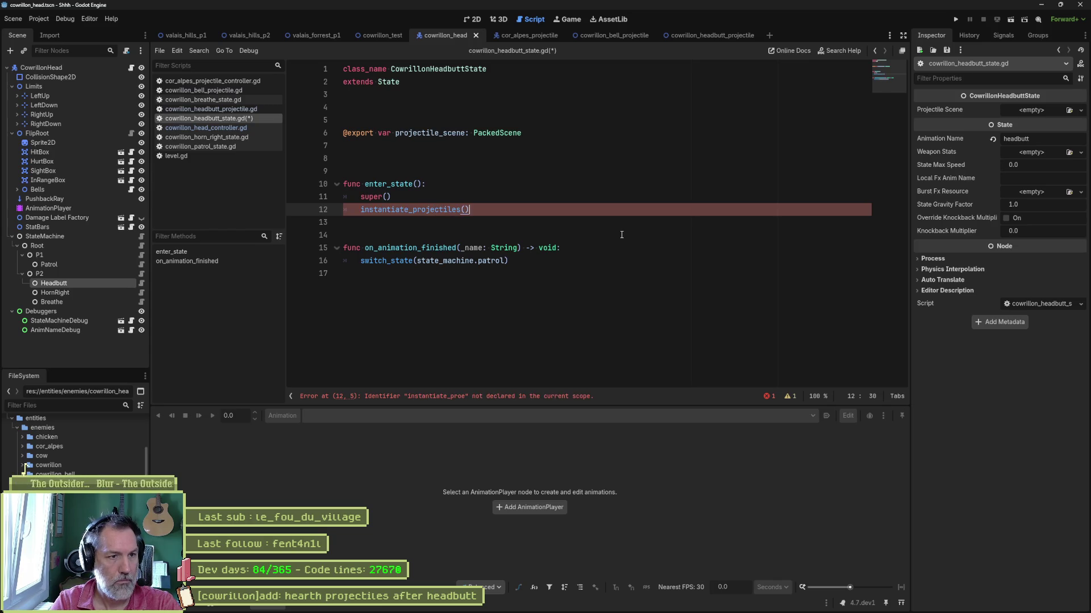
{"action": "key", "text": "Down"}
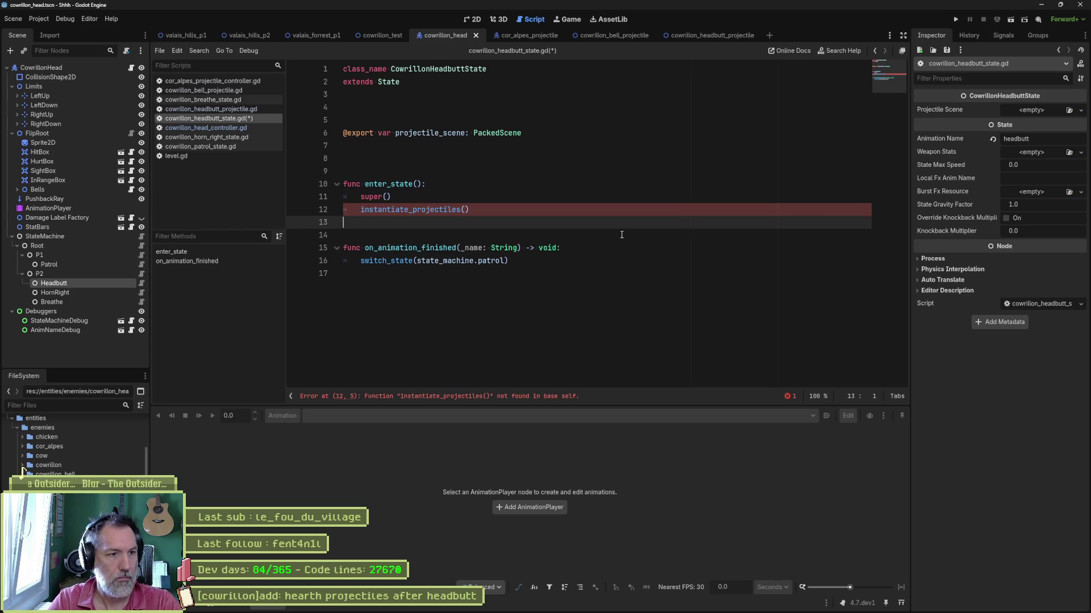
Add a stub func instantiate_projectiles() -> void: with pass and save.
{"action": "key", "text": "Return"}
{"action": "key", "text": "Return"}
{"action": "key", "text": "Return"}
{"action": "key", "text": "Up"}
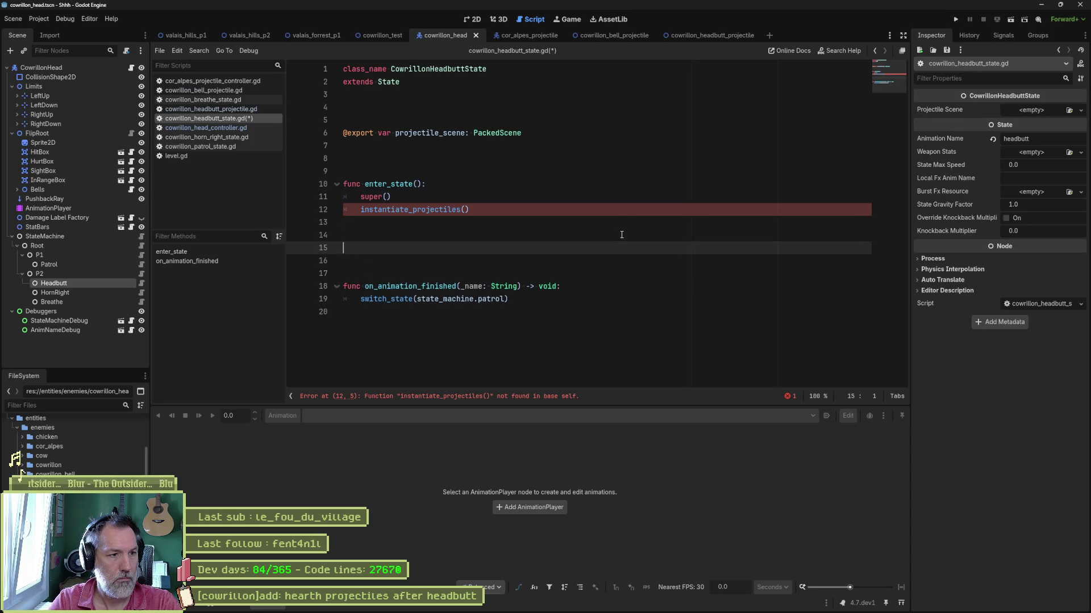
{"action": "type", "text": "func instantiate_projectiles() -> void"}
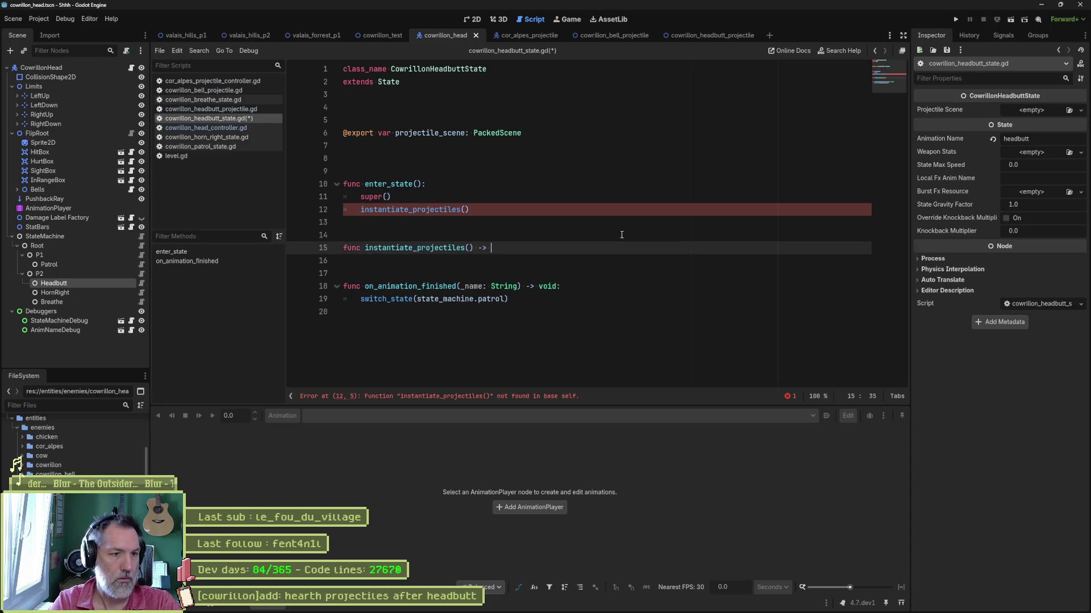
{"action": "type", "text": ":"}
{"action": "key", "text": "Return"}
{"action": "type", "text": "p"}
{"action": "key", "text": "ctrl+s"}
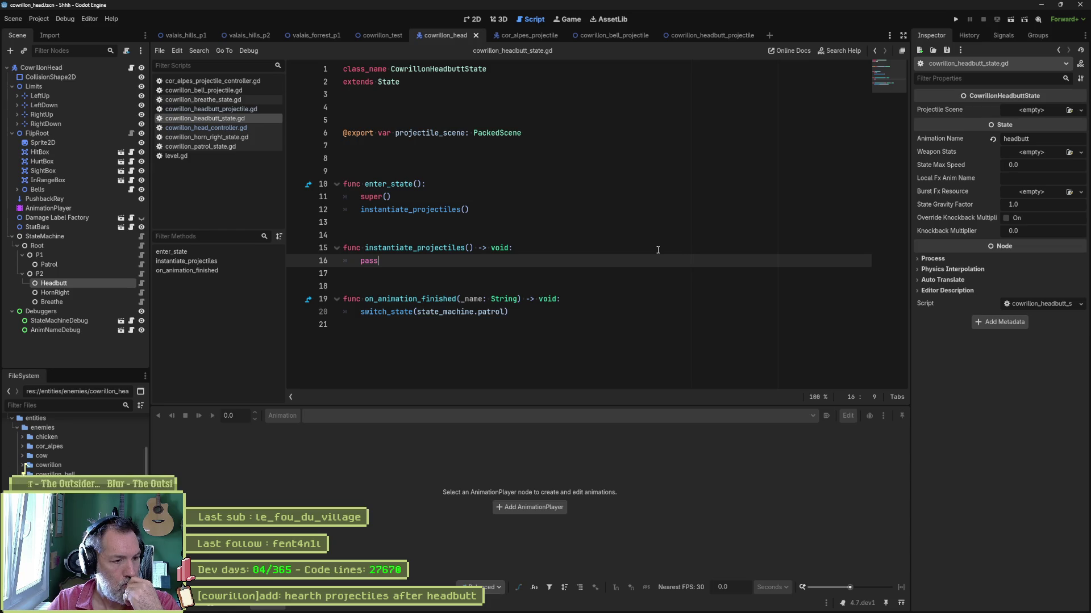
Delete the enter_state override and save the script.
{"action": "key", "text": "Up"}
{"action": "left_click", "coordinate": [437, 209]}
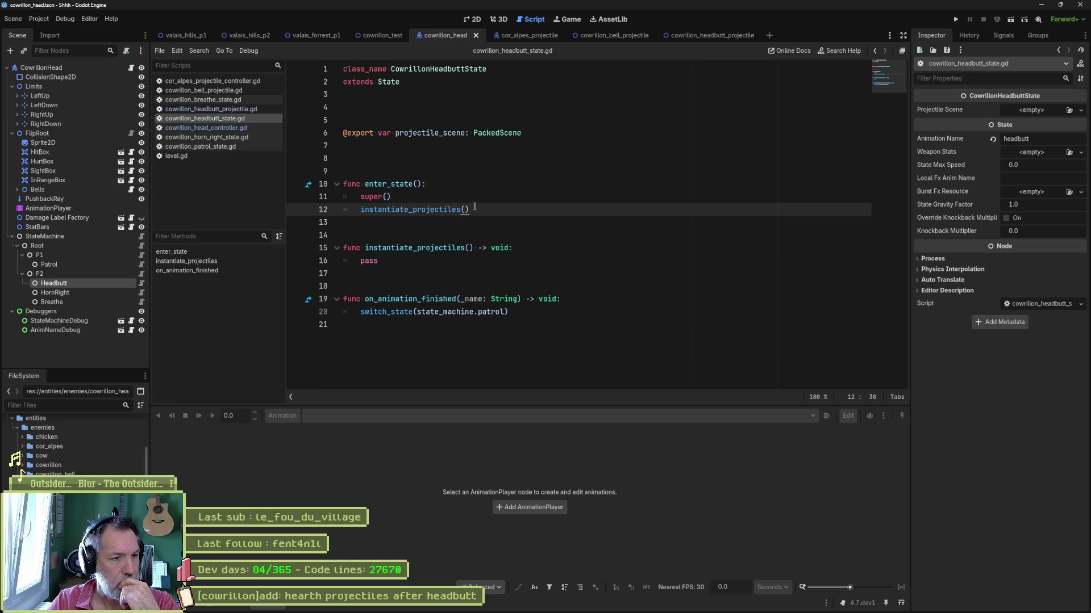
{"action": "left_click_drag", "start_coordinate": [474, 206], "coordinate": [477, 195]}
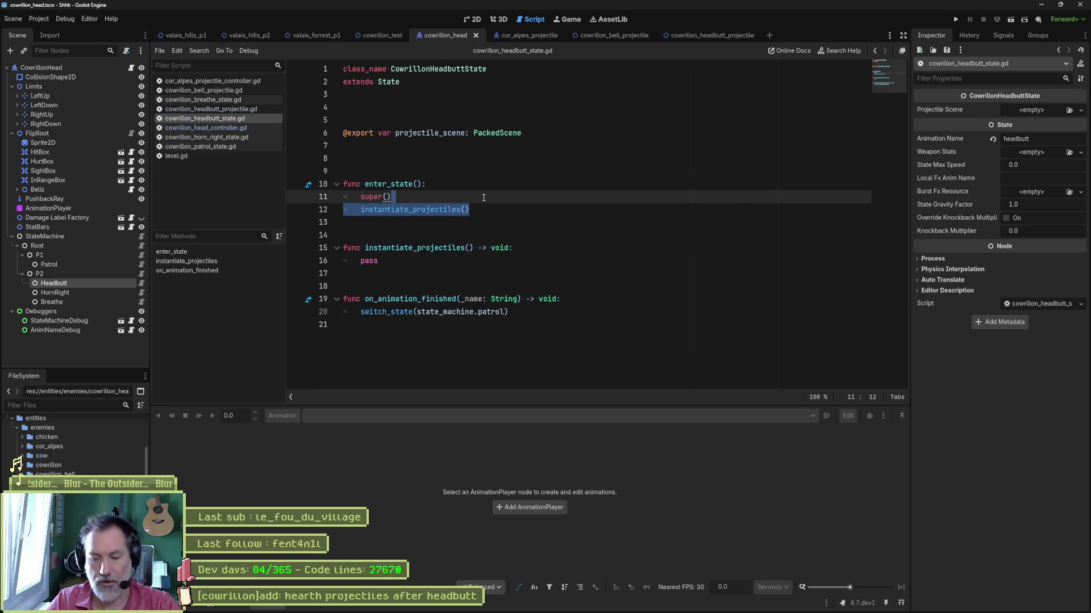
{"action": "key", "text": "BackSpace"}
{"action": "left_click_drag", "start_coordinate": [477, 191], "coordinate": [485, 170]}
{"action": "key", "text": "BackSpace"}
{"action": "key", "text": "BackSpace"}
{"action": "key", "text": "BackSpace"}
{"action": "key", "text": "ctrl+s"}
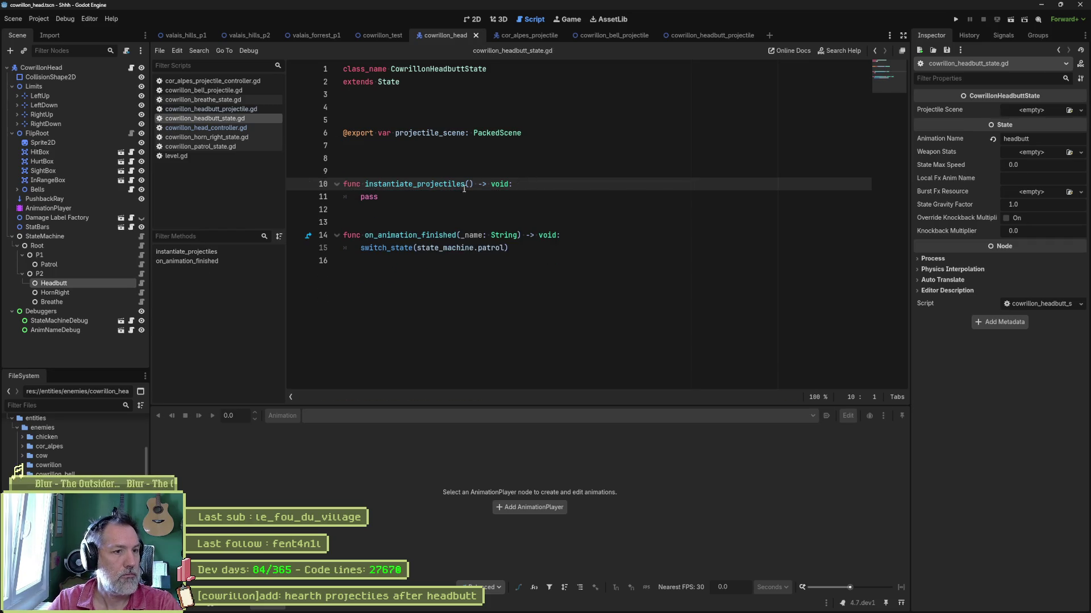
Open the headbutt animation and start, then cancel, a property track on the Headbutt node.
{"action": "left_click", "coordinate": [89, 209]}
{"action": "left_click", "coordinate": [463, 417]}
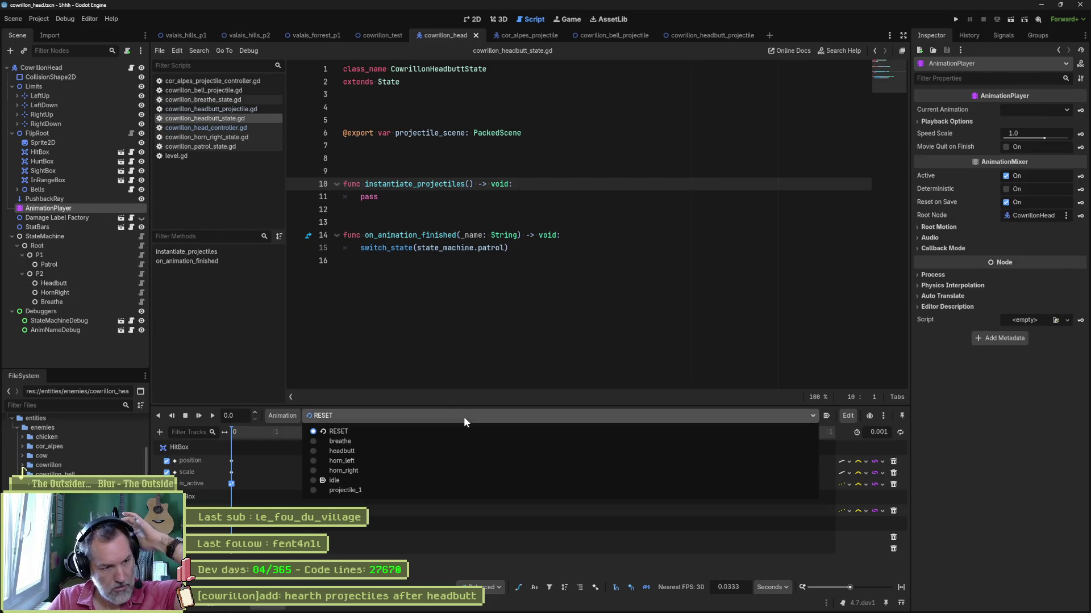
{"action": "left_click", "coordinate": [470, 451]}
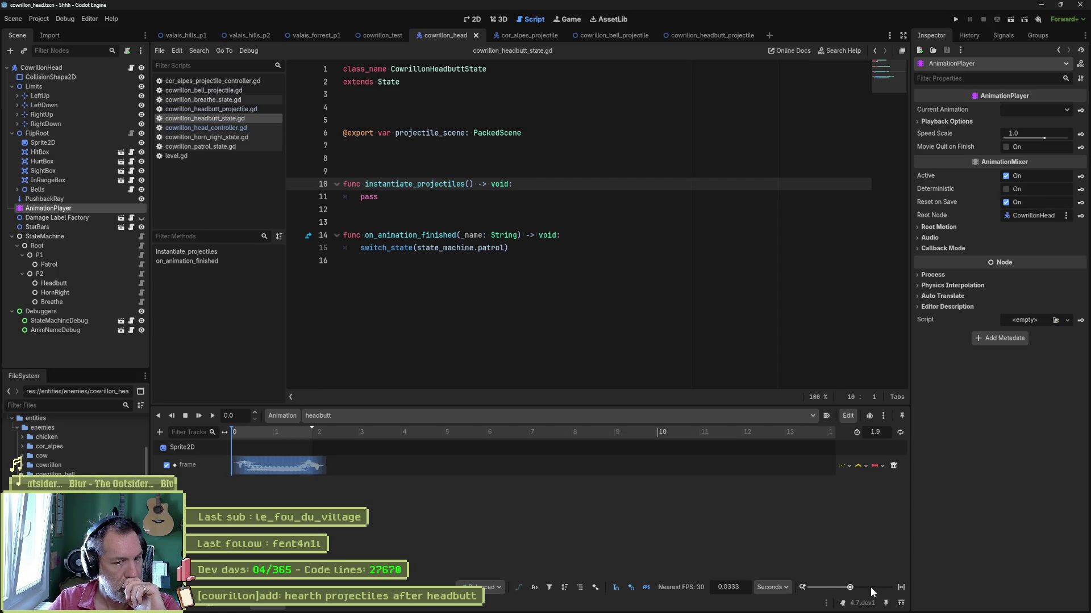
{"action": "left_click", "coordinate": [901, 587]}
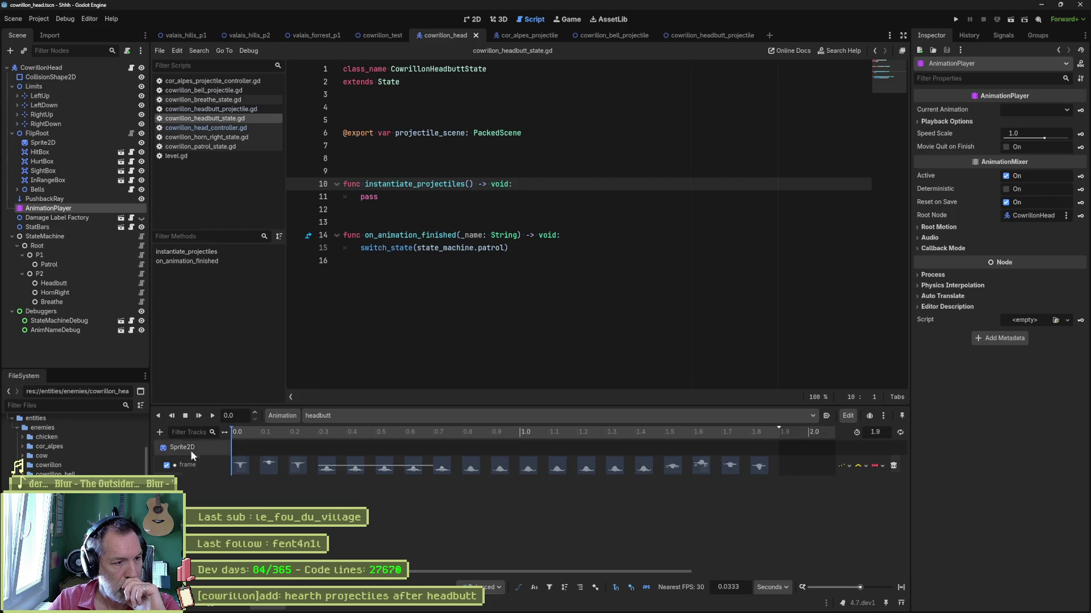
{"action": "left_click", "coordinate": [160, 432]}
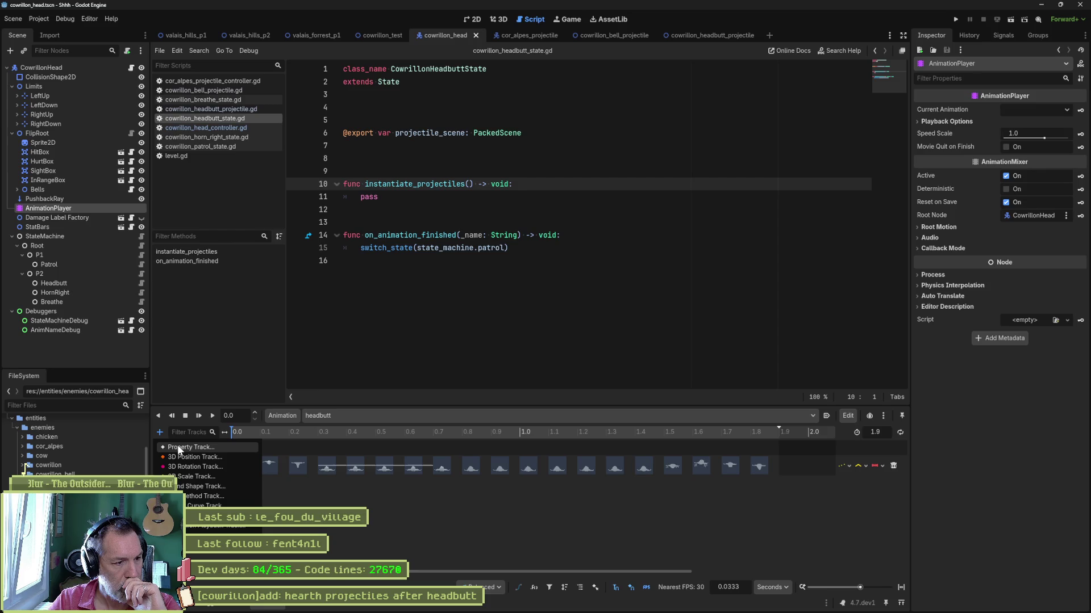
{"action": "left_click", "coordinate": [178, 448]}
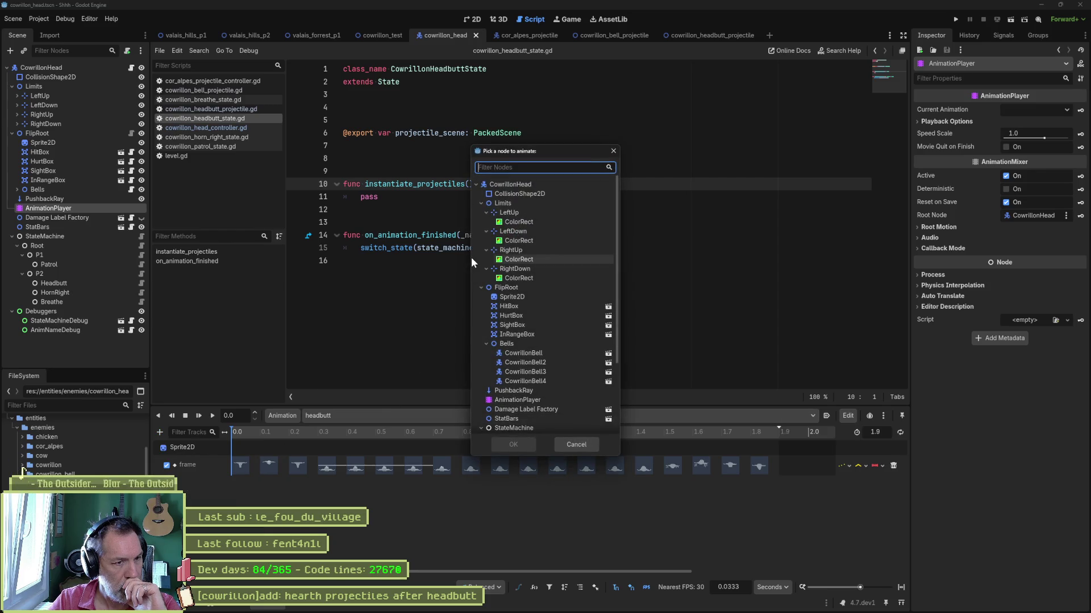
{"action": "scroll", "coordinate": [547, 327], "scroll_direction": "down", "scroll_amount": 3}
{"action": "left_click", "coordinate": [540, 378]}
{"action": "left_click", "coordinate": [513, 443]}
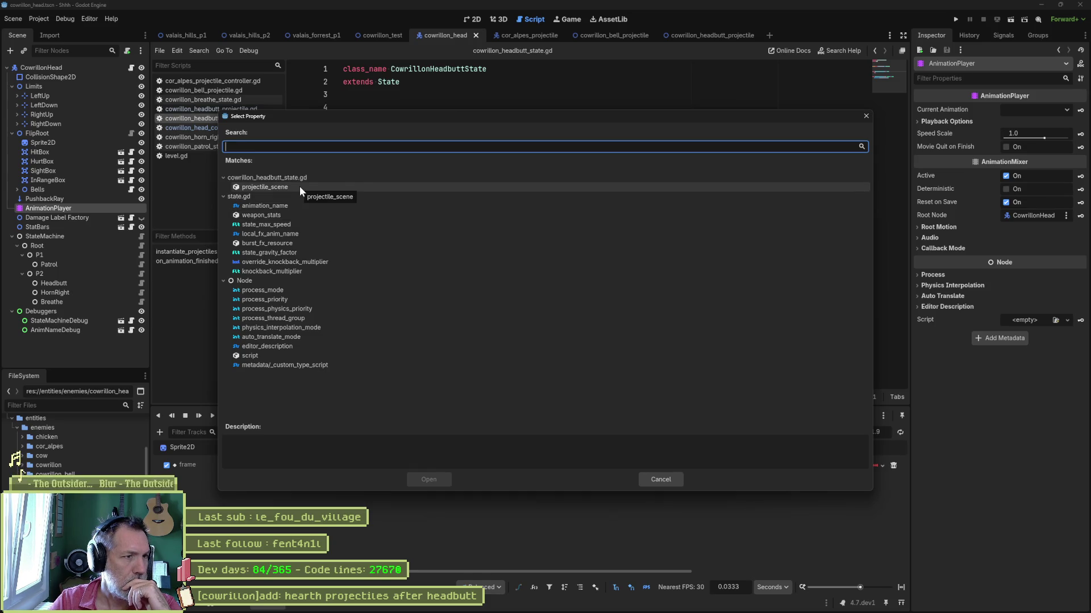
{"action": "left_click", "coordinate": [663, 480]}
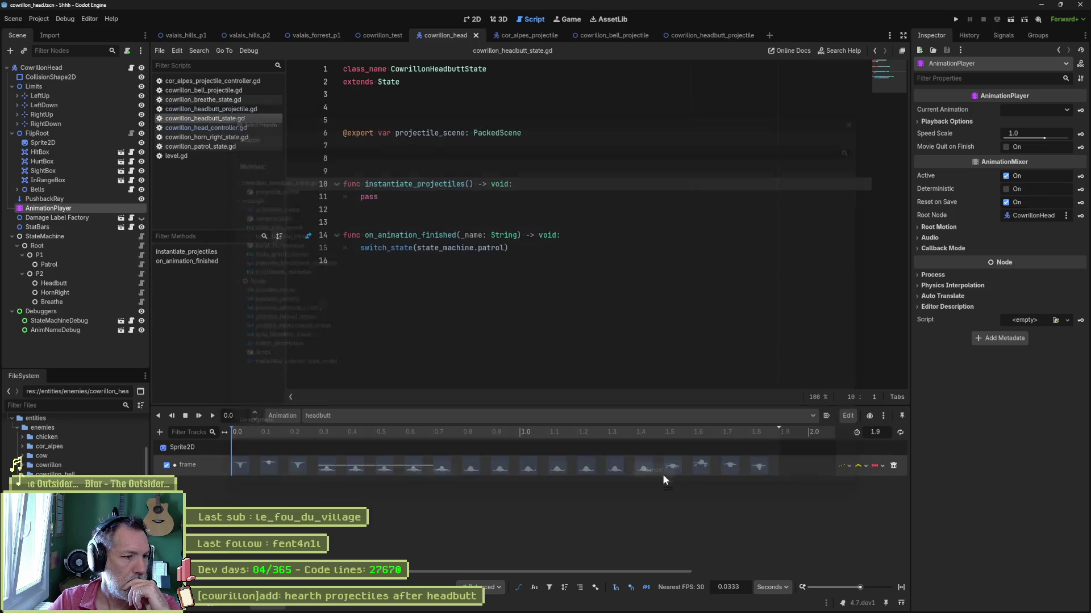
Add a method-call track targeting the Headbutt state node.
{"action": "left_click", "coordinate": [162, 433]}
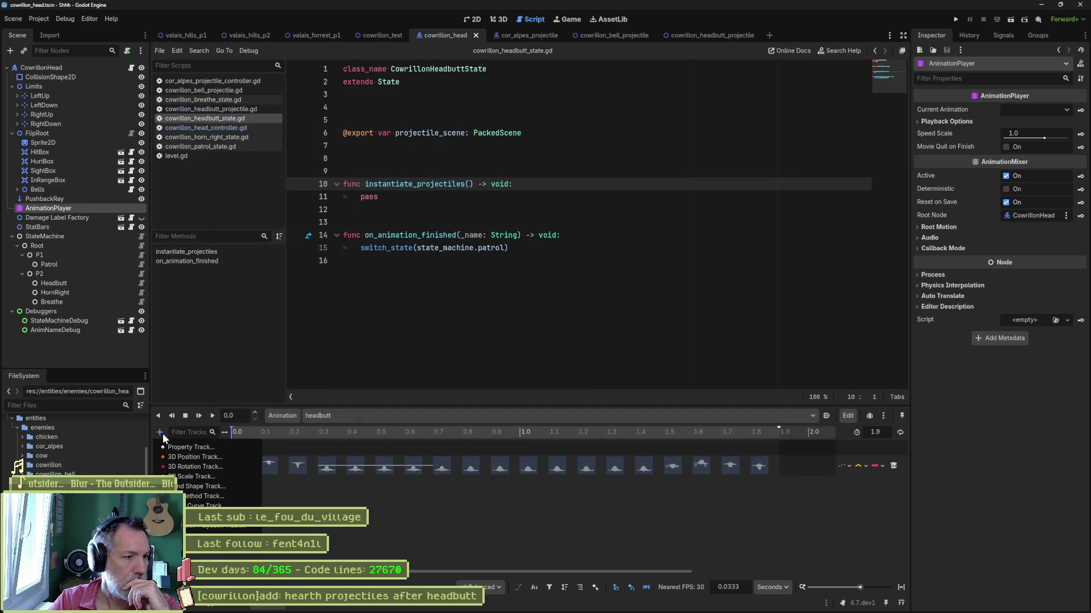
{"action": "left_click", "coordinate": [194, 494]}
{"action": "left_click", "coordinate": [521, 379]}
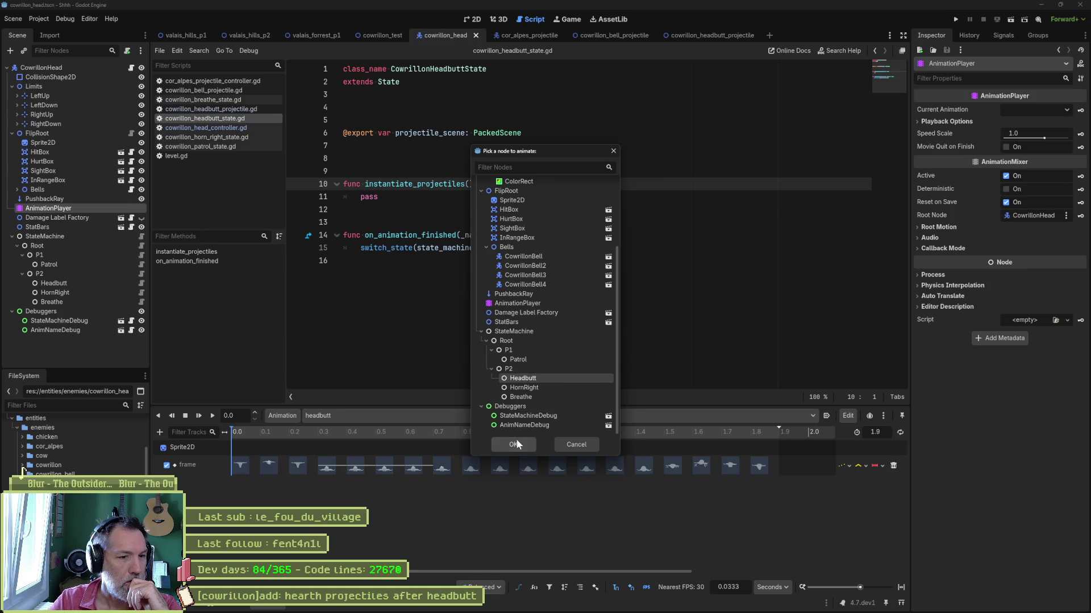
{"action": "left_click", "coordinate": [514, 443]}
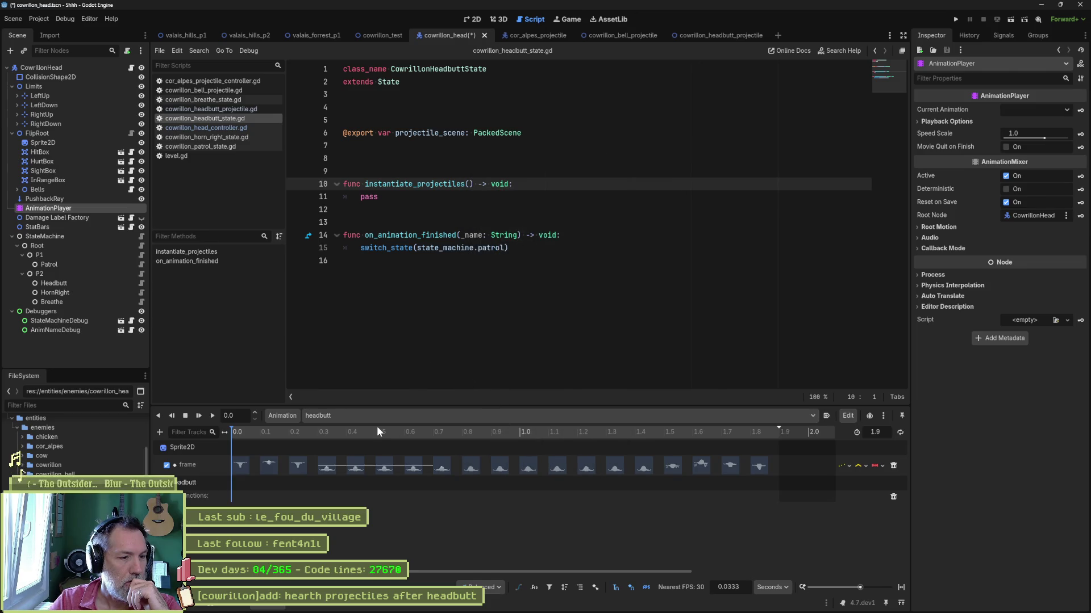
Key an instantiate_projectiles call at 1.5 seconds on the method track.
{"action": "left_click_drag", "start_coordinate": [327, 431], "coordinate": [660, 435]}
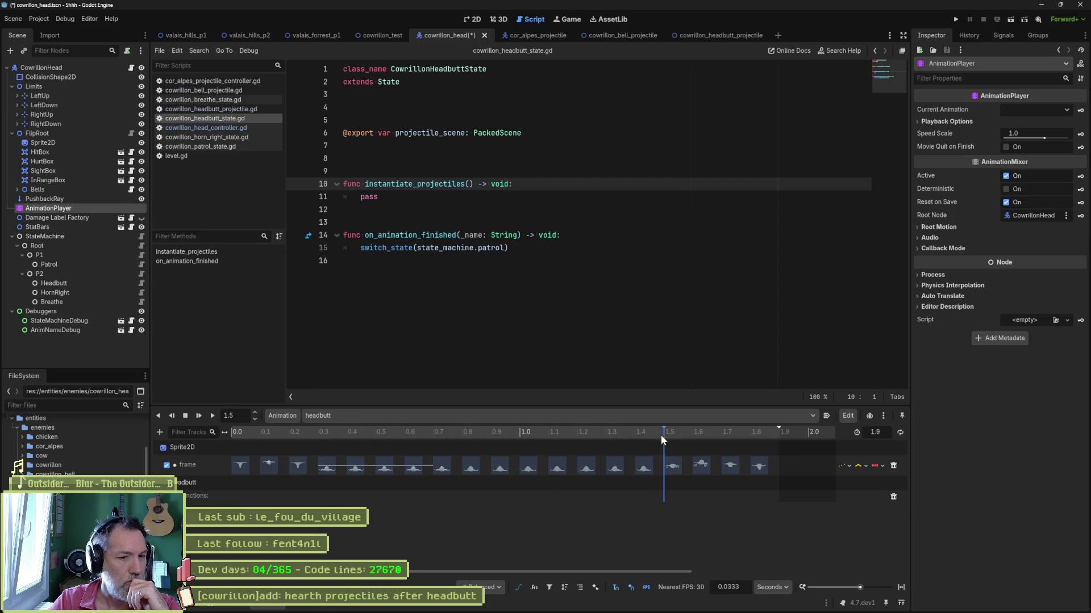
{"action": "right_click", "coordinate": [662, 495]}
{"action": "left_click", "coordinate": [680, 504]}
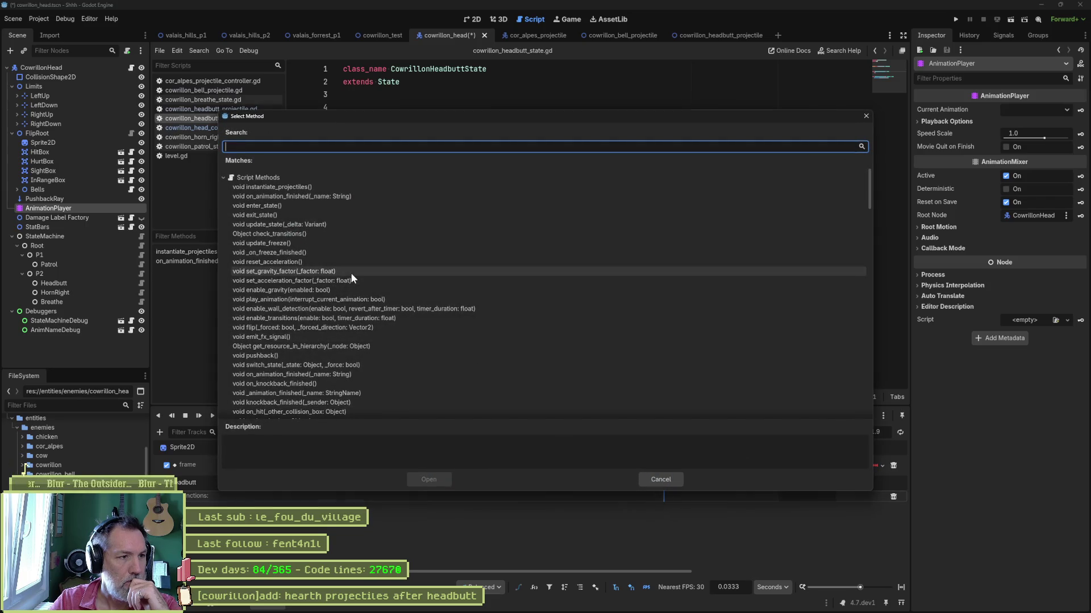
{"action": "left_click", "coordinate": [310, 188]}
{"action": "left_click", "coordinate": [436, 480]}
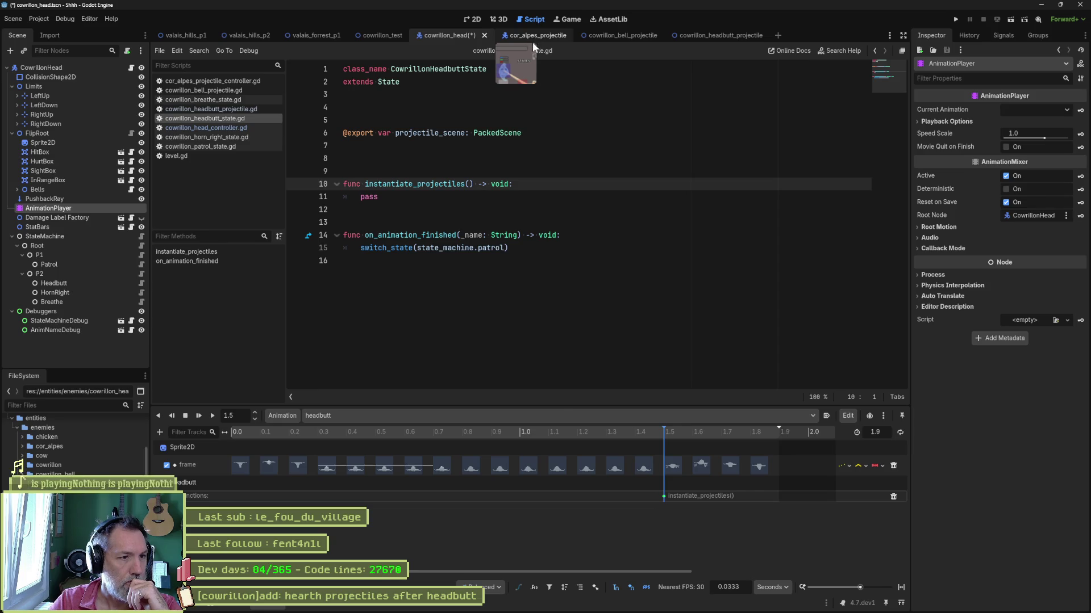
Select the placeholder pass inside instantiate_projectiles() in the script.
{"action": "left_click", "coordinate": [531, 189]}
{"action": "key", "text": "Down"}
{"action": "key", "text": "shift+Home"}
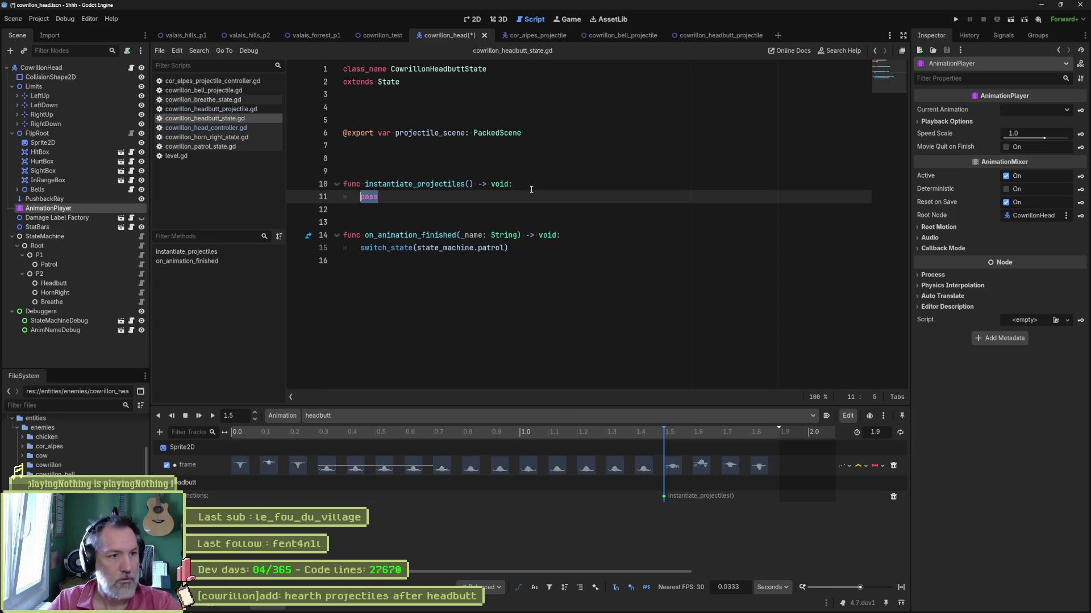
Replace pass with print_debug(self, " instantiating projectiles..."), save, and run cowrillon_test with F6.
{"action": "type", "text": "print_de"}
{"action": "type", "text": "bug(self, \" "}
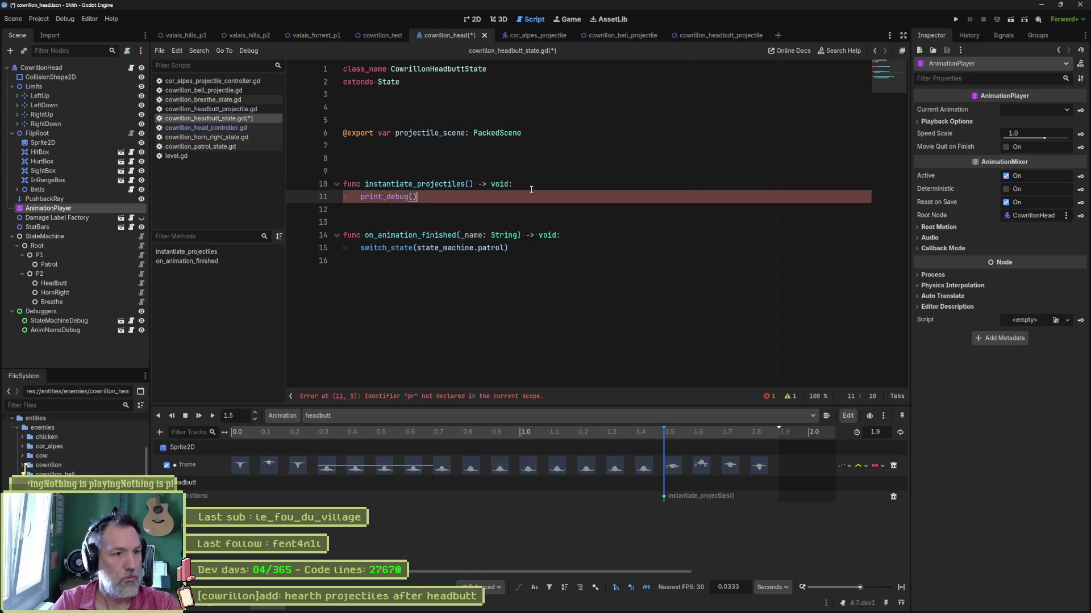
{"action": "type", "text": "instantiating proj"}
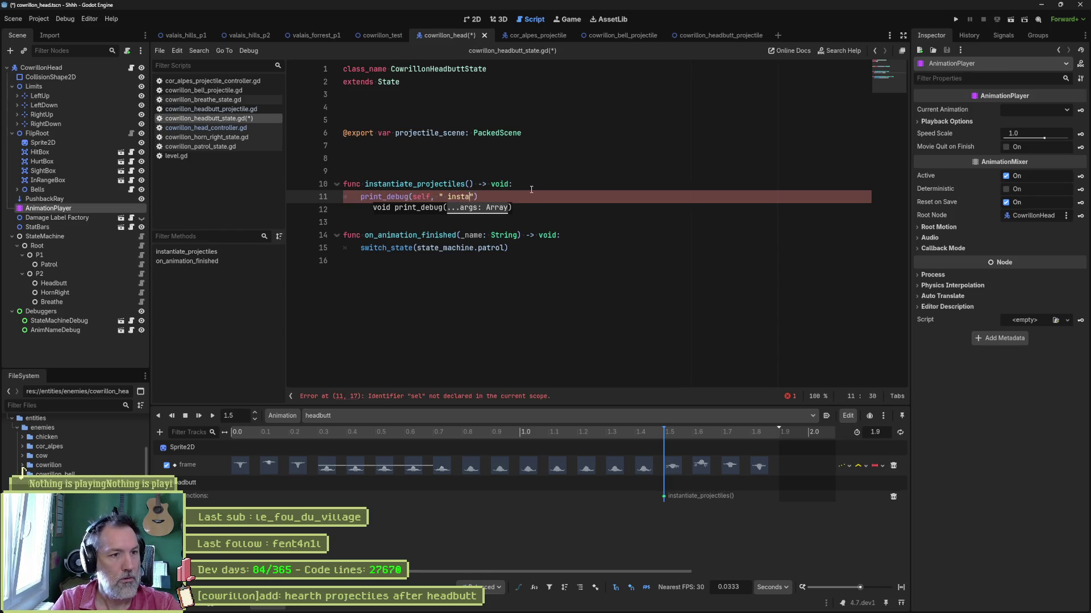
{"action": "type", "text": "ectiles"}
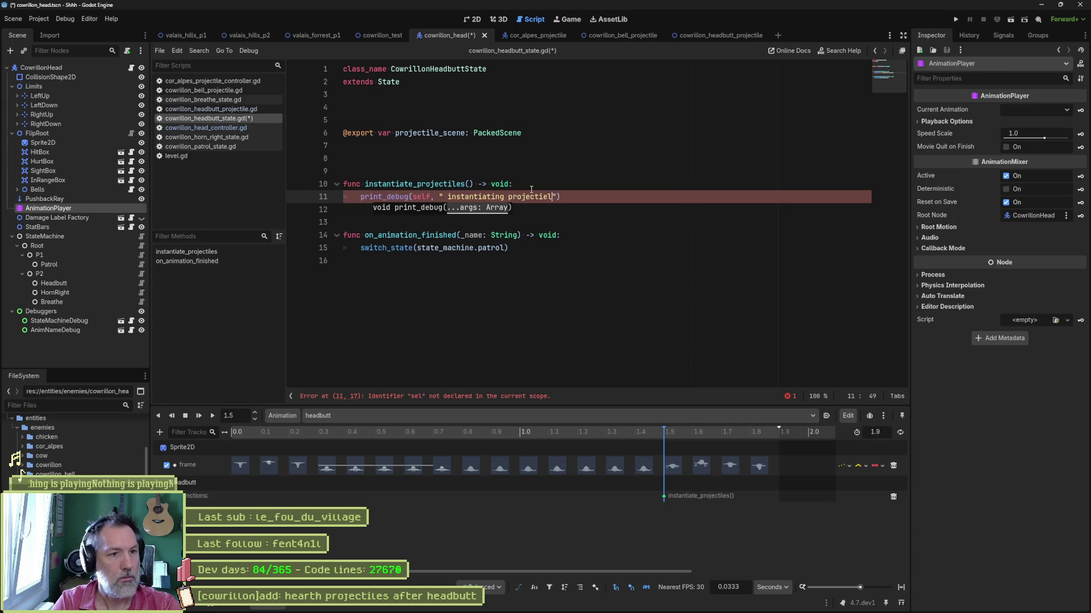
{"action": "type", "text": "..."}
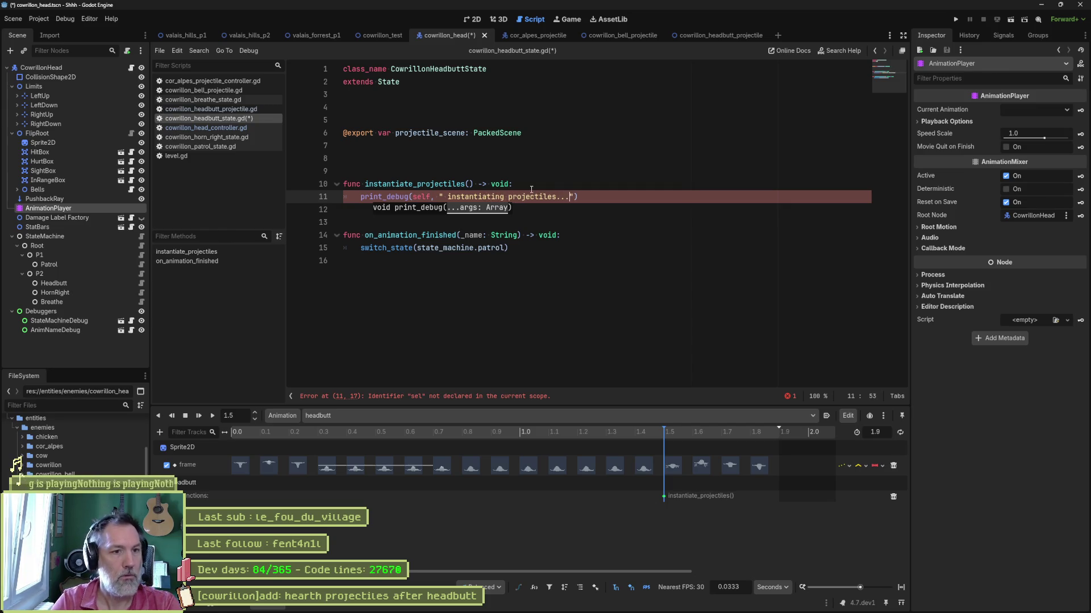
{"action": "key", "text": "ctrl+s"}
{"action": "left_click", "coordinate": [564, 210]}
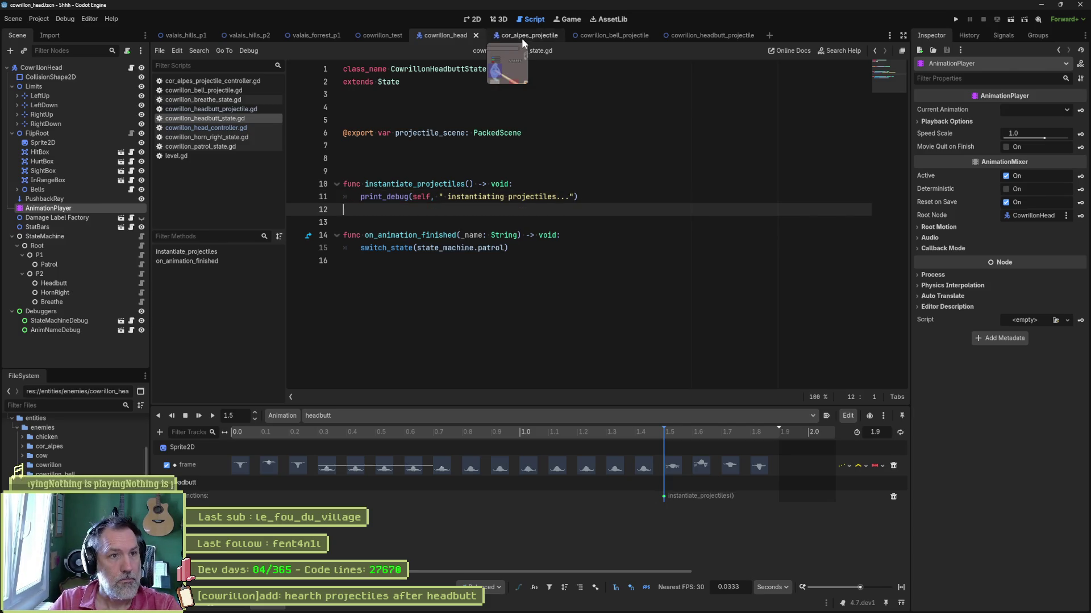
{"action": "left_click", "coordinate": [376, 36]}
{"action": "key", "text": "F6"}
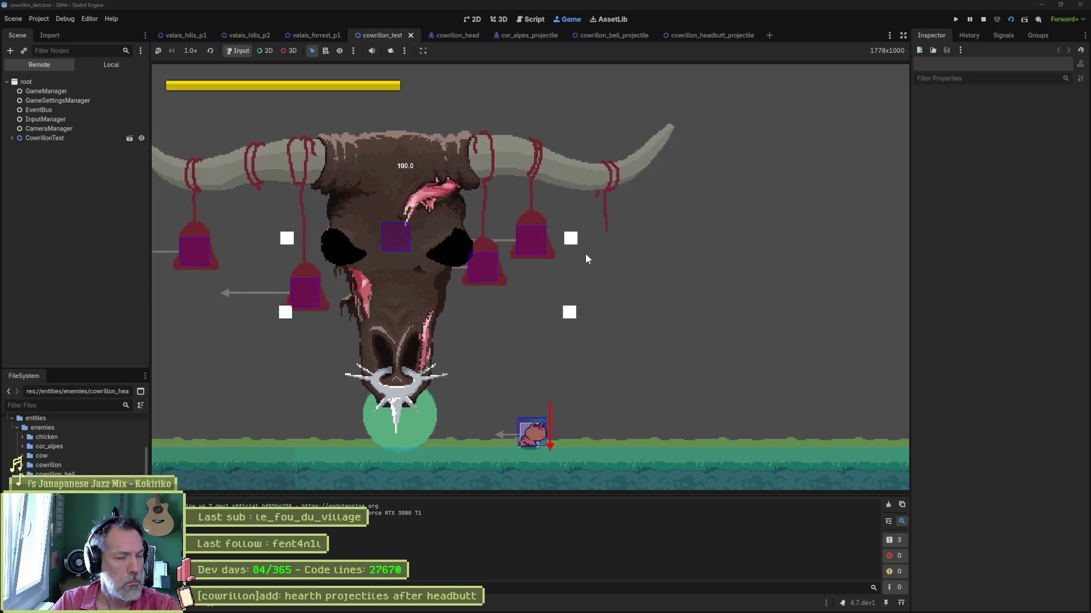
Select the live CowrillonHead, tick Horn Attack and Headbutt Attack, check the output, then stop with F8.
{"action": "left_click", "coordinate": [11, 139]}
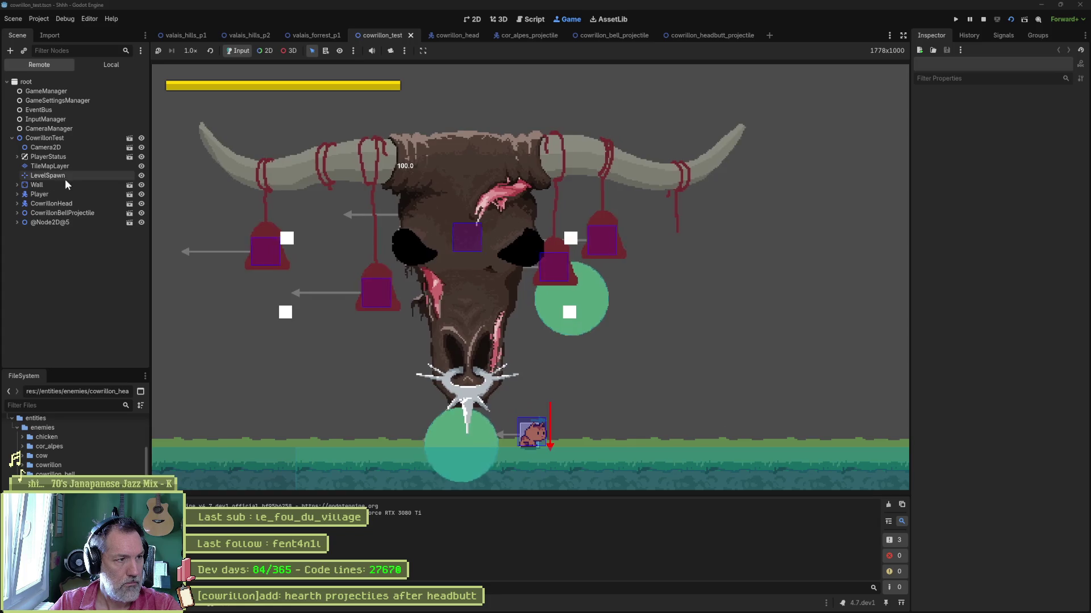
{"action": "left_click", "coordinate": [51, 204]}
{"action": "scroll", "coordinate": [1000, 277], "scroll_direction": "down", "scroll_amount": 5}
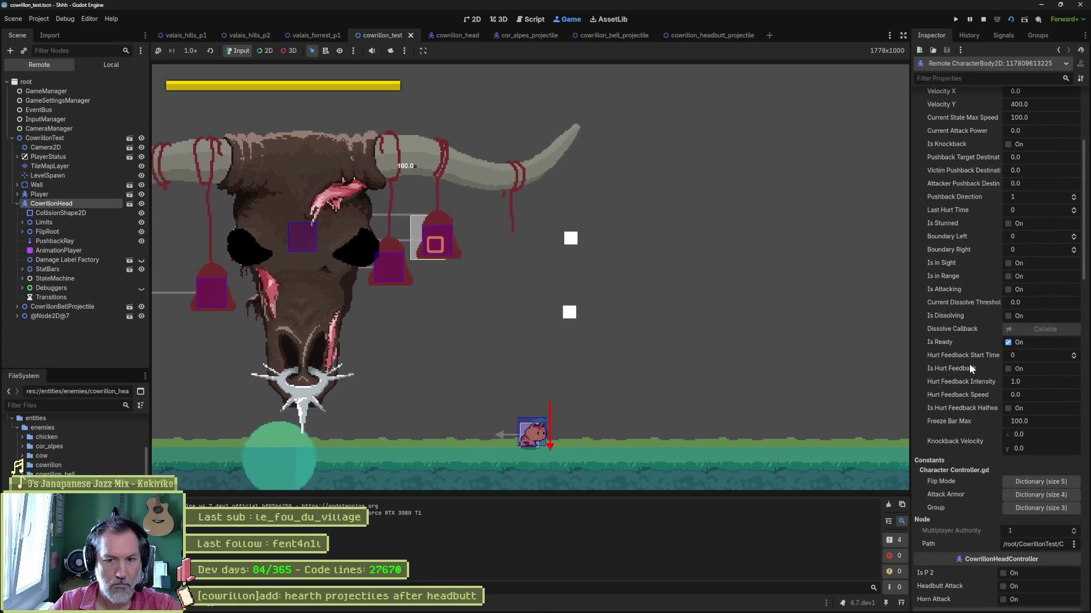
{"action": "scroll", "coordinate": [969, 369], "scroll_direction": "down", "scroll_amount": 5}
{"action": "left_click", "coordinate": [1007, 466]}
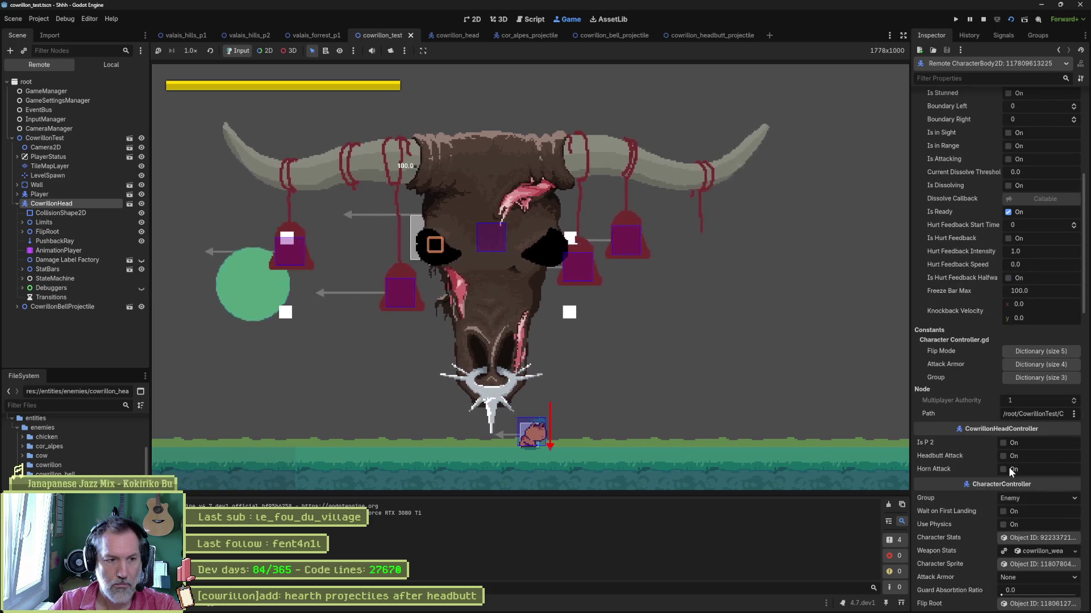
{"action": "left_click", "coordinate": [1007, 457]}
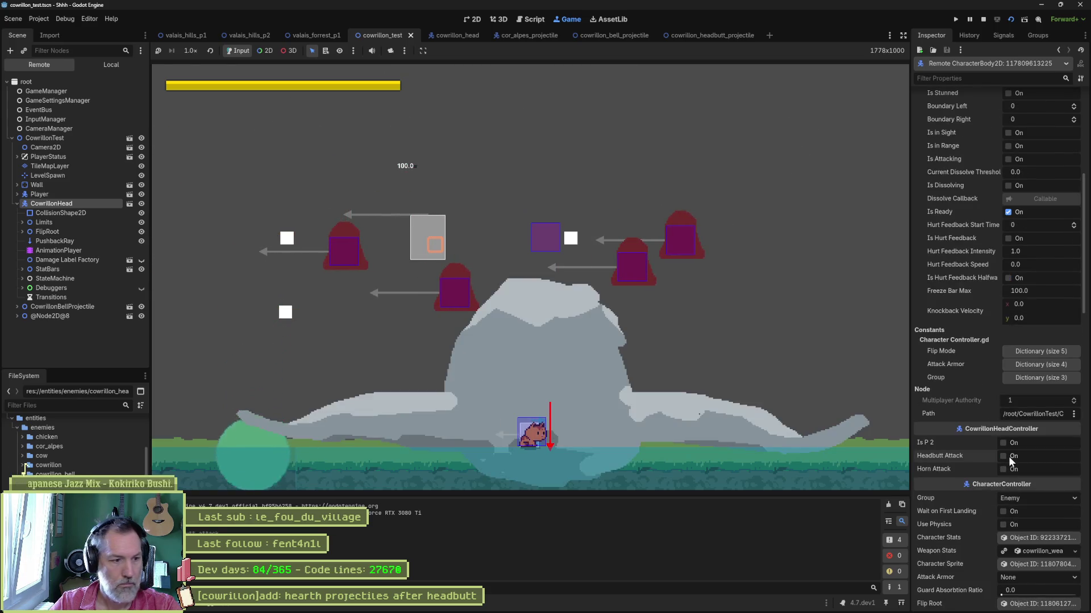
{"action": "key", "text": "F8"}
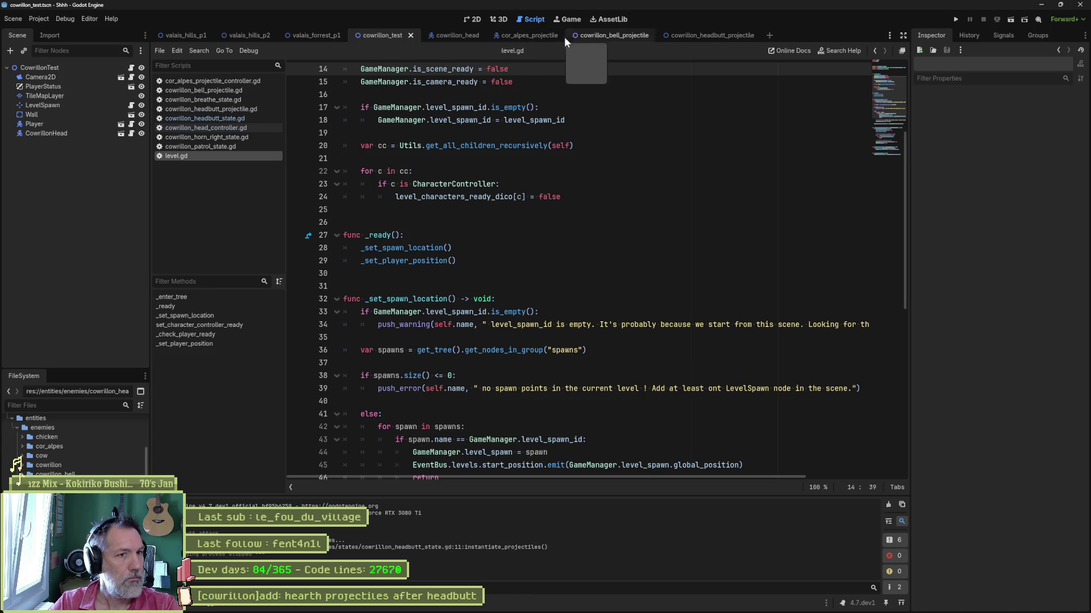
Close the cor_alpes_projectile and cowrillon_bell_projectile scenes, open cowrillon_headbutt_projectile, then cowrillon_headbutt_state.gd.
{"action": "middle_click", "coordinate": [523, 33]}
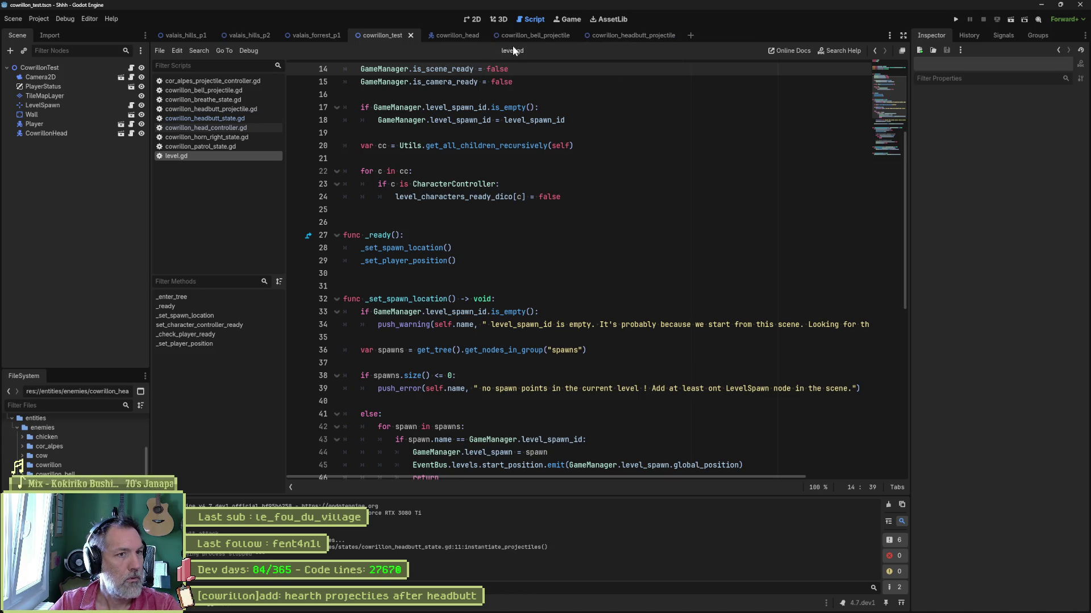
{"action": "left_click", "coordinate": [533, 36]}
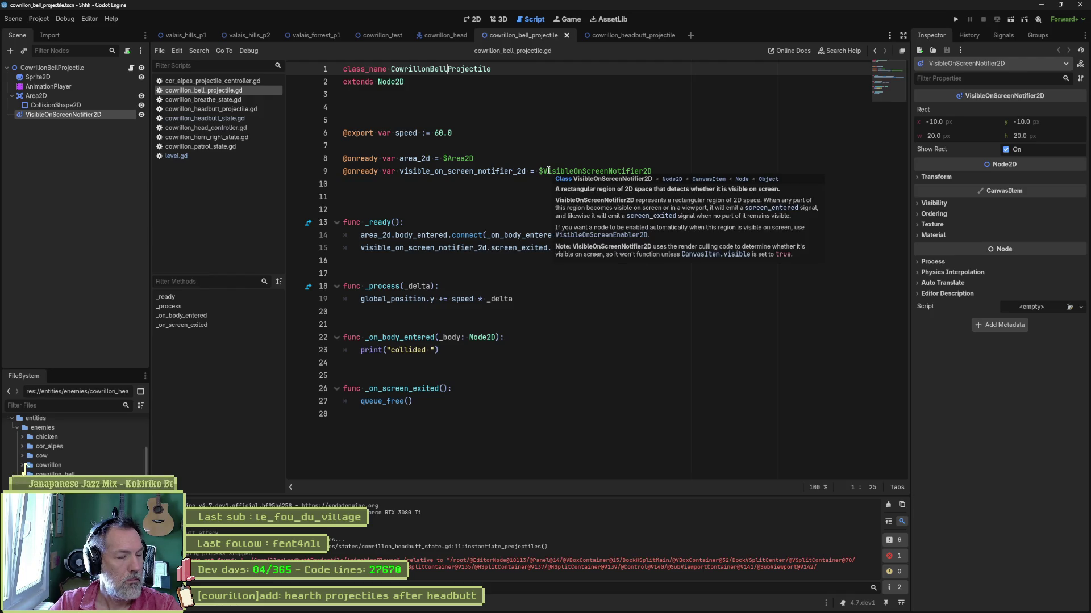
{"action": "middle_click", "coordinate": [530, 37]}
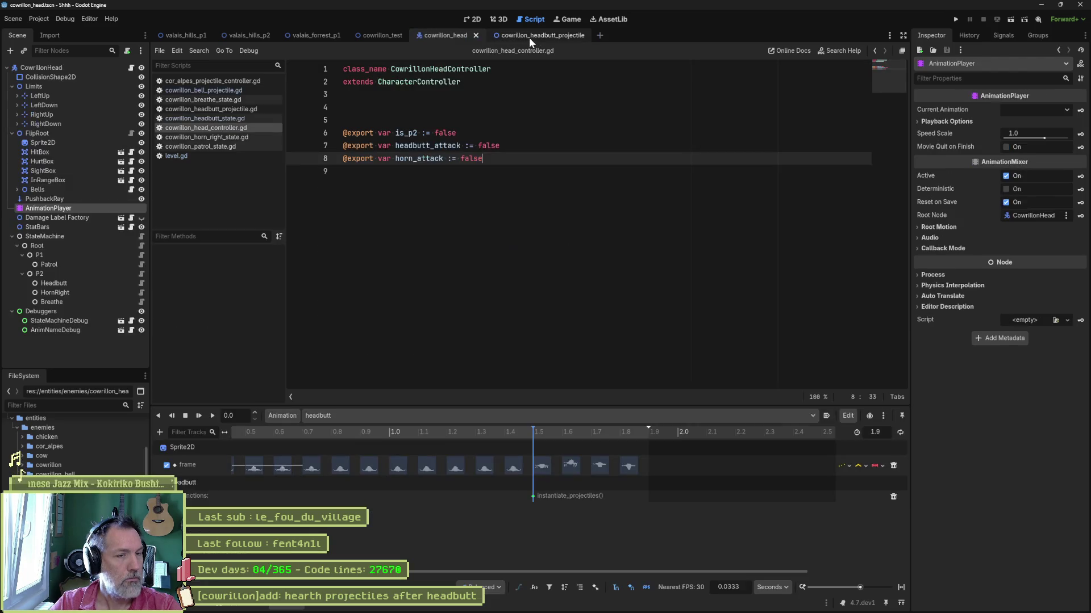
{"action": "left_click", "coordinate": [531, 35]}
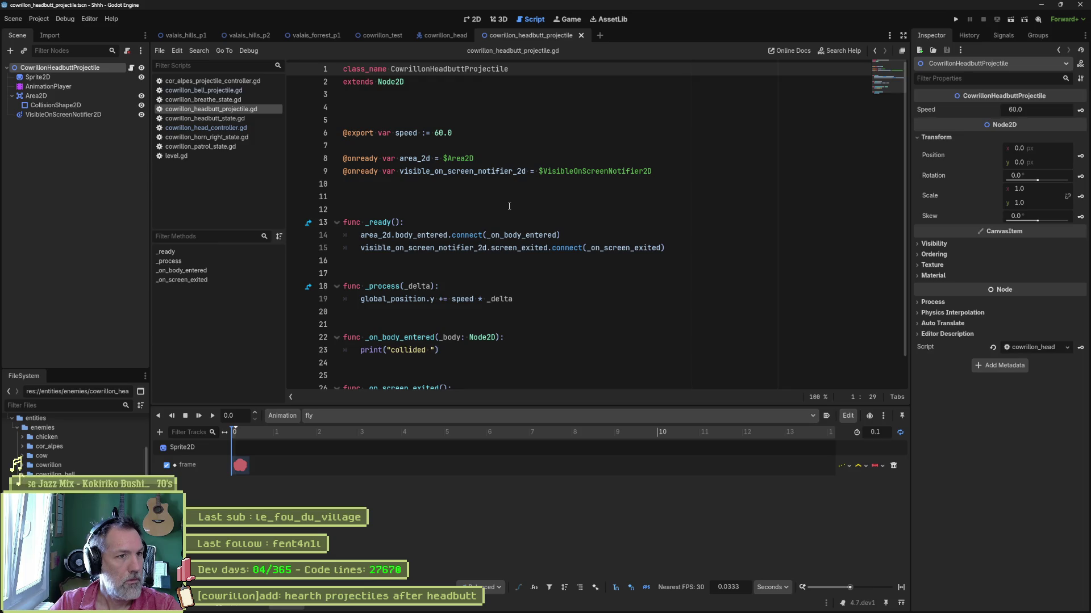
{"action": "scroll", "coordinate": [499, 222], "scroll_direction": "down", "scroll_amount": 1}
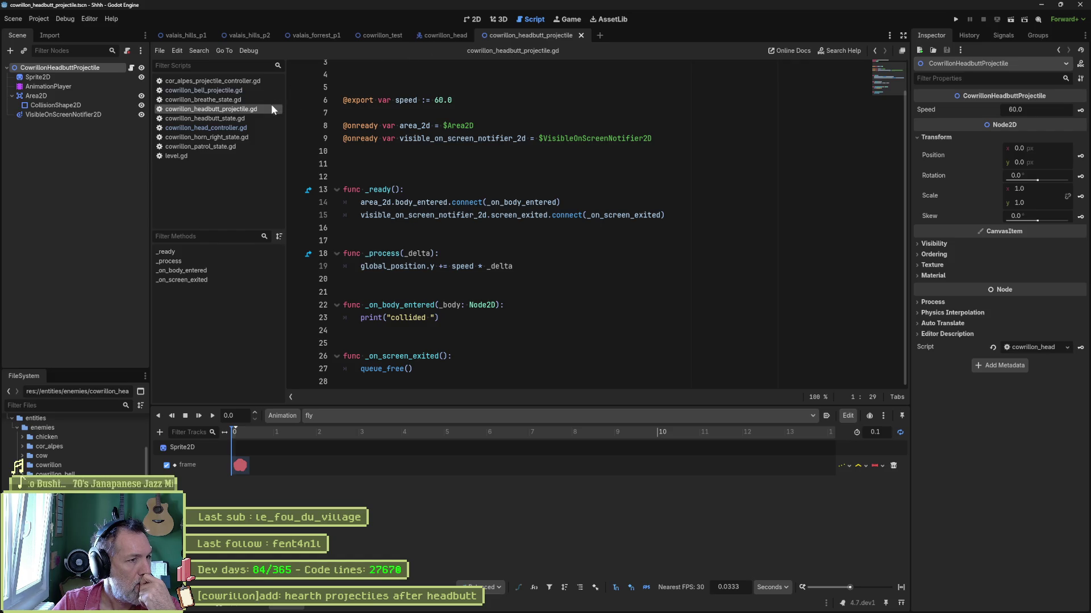
{"action": "left_click", "coordinate": [245, 118]}
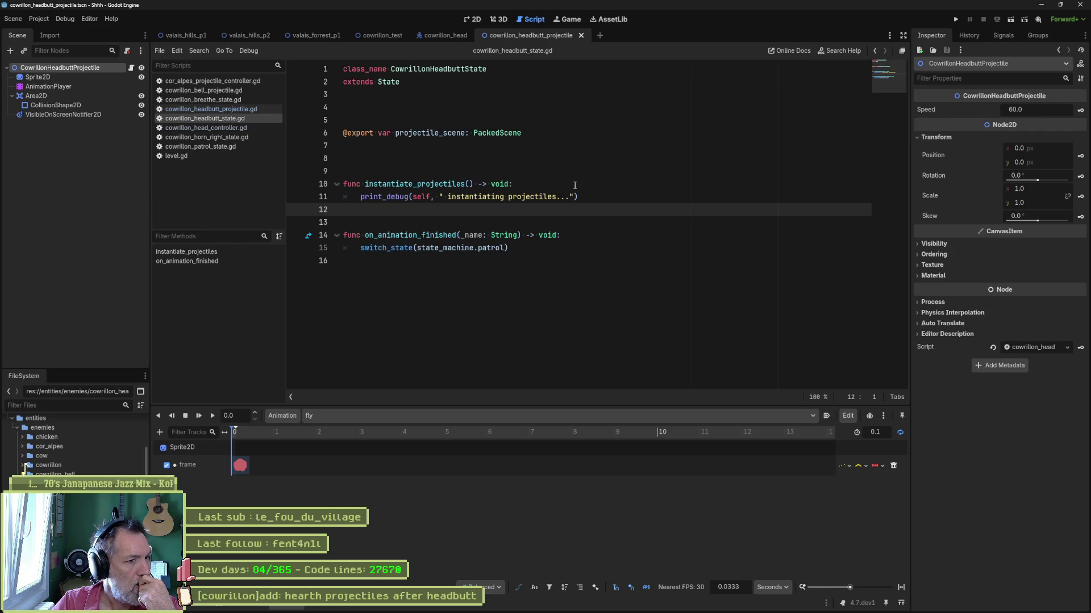
Add the comment '# called via animation player' above instantiate_projectiles.
{"action": "left_click_drag", "start_coordinate": [580, 195], "coordinate": [369, 195]}
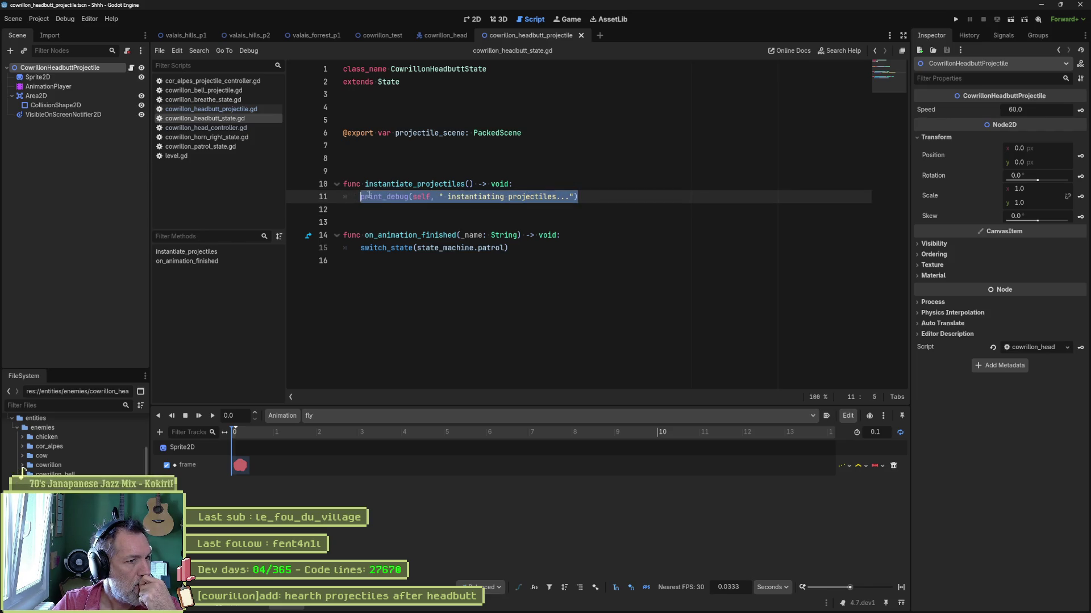
{"action": "left_click", "coordinate": [642, 197]}
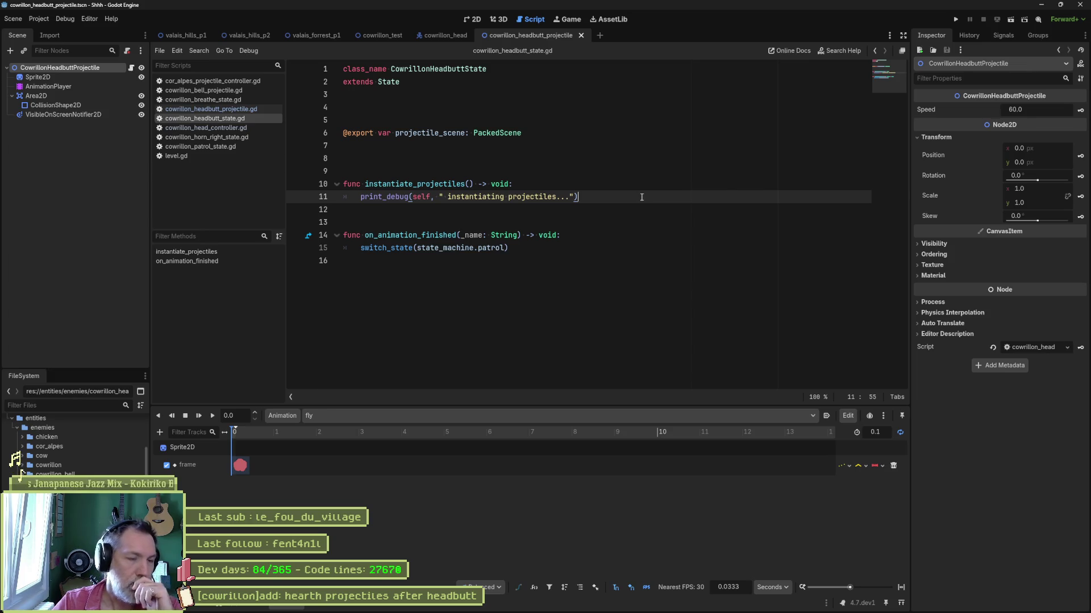
{"action": "key", "text": "Up"}
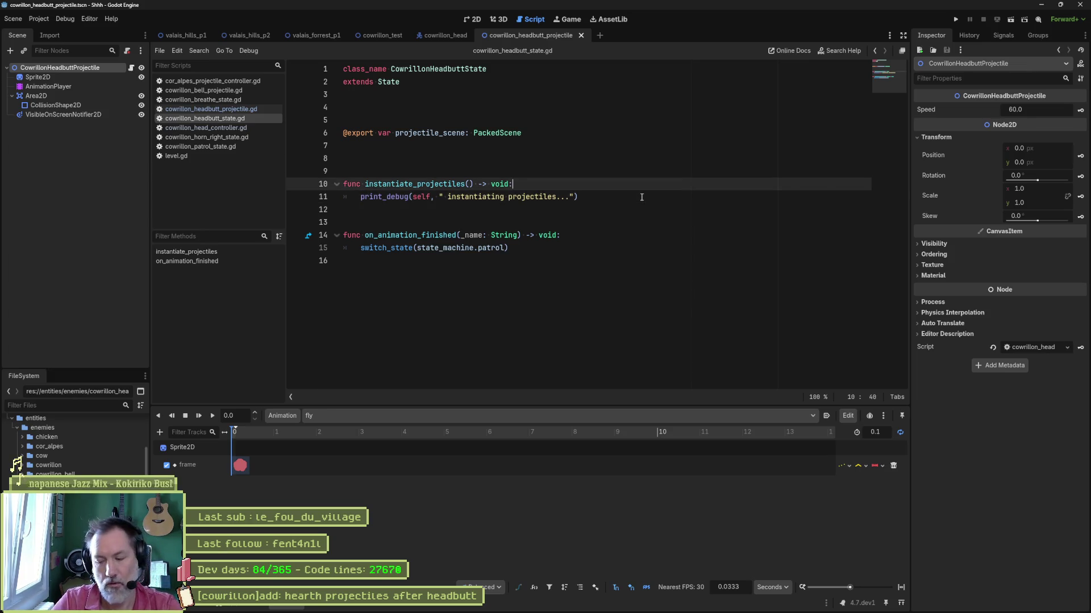
{"action": "key", "text": "ctrl+shift+Return"}
{"action": "type", "text": "# called via animation player"}
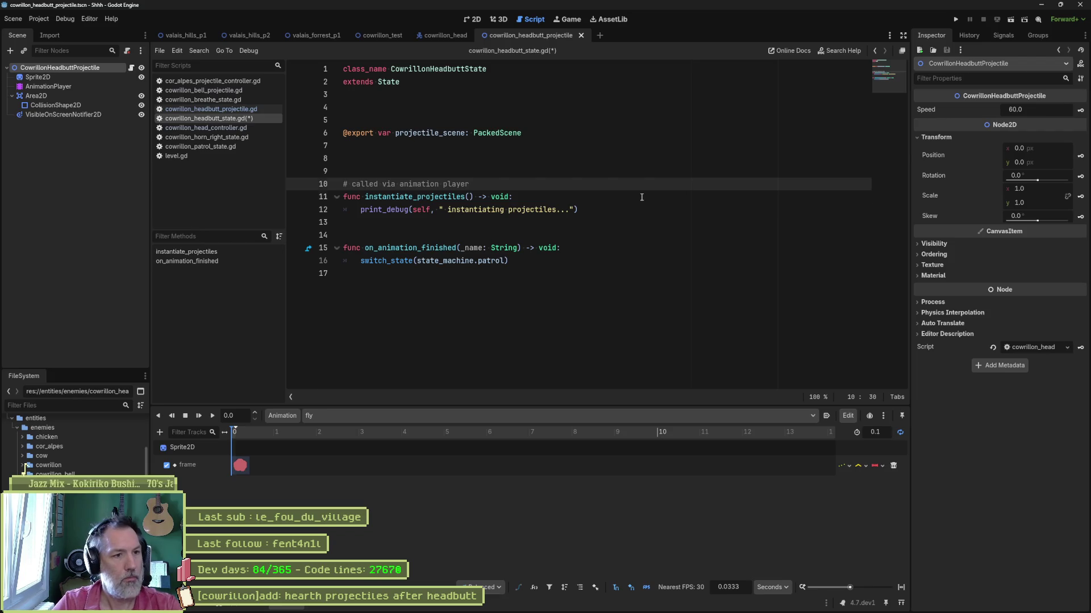
Open a blank line after print_debug, then move to the empty line below the projectile_scene export.
{"action": "key", "text": "Down"}
{"action": "key", "text": "Down"}
{"action": "key", "text": "End"}
{"action": "key", "text": "Return"}
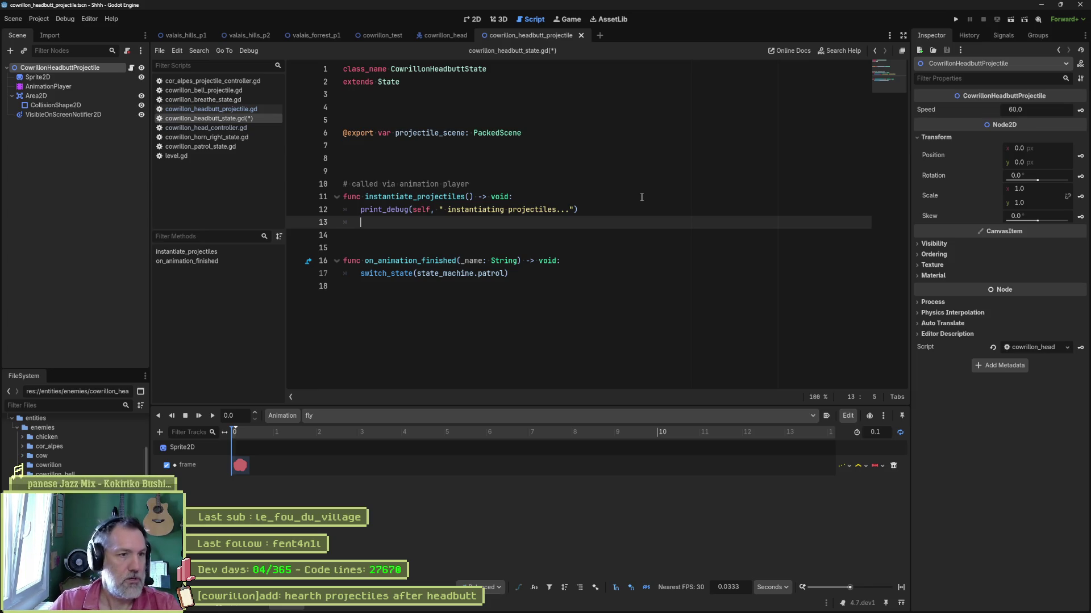
{"action": "left_click", "coordinate": [530, 143]}
{"action": "type", "text": "@expor"}
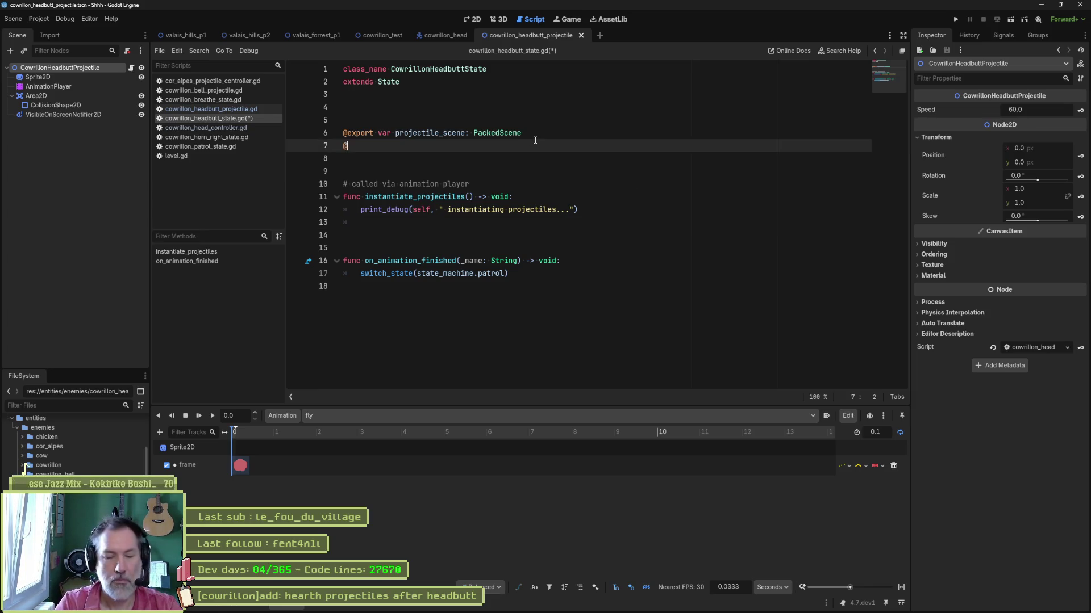
{"action": "type", "text": "t var proje"}
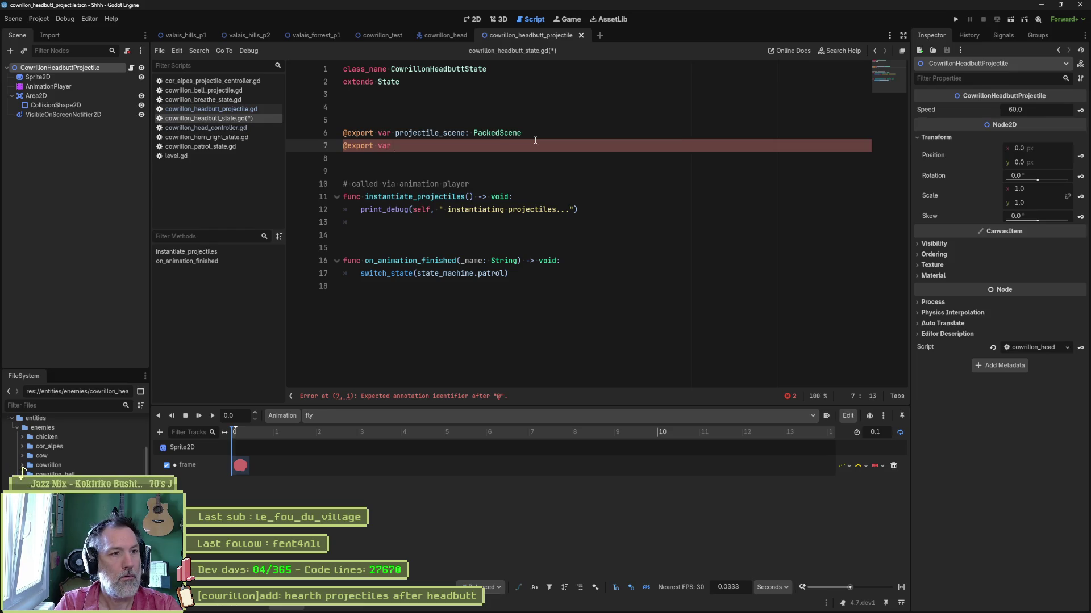
{"action": "type", "text": "ctiles_count:"}
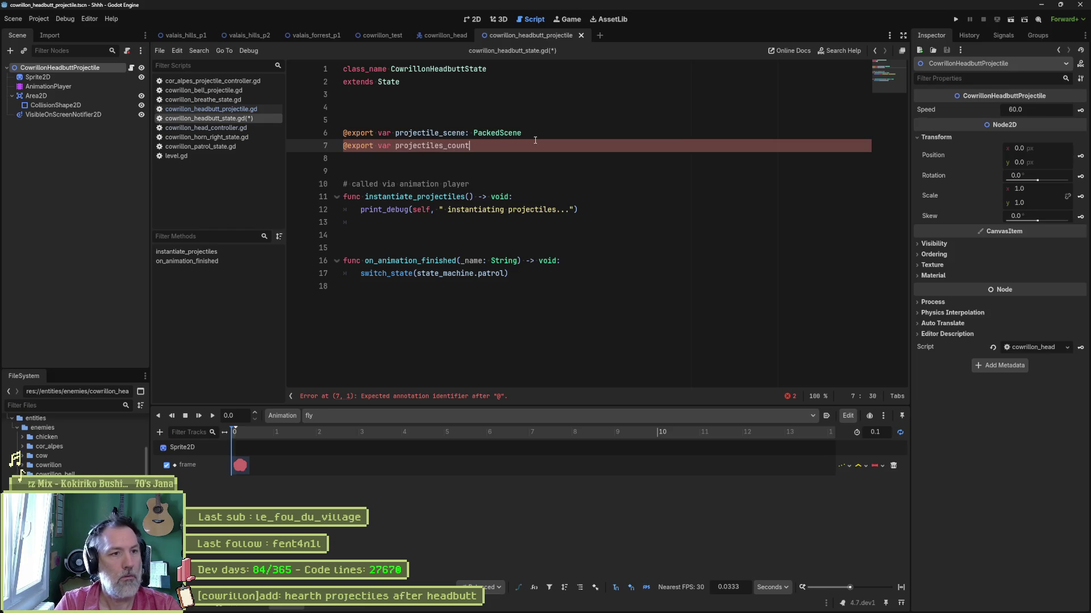
{"action": "key", "text": "BackSpace"}
{"action": "key", "text": "BackSpace"}
{"action": "type", "text": ":= "}
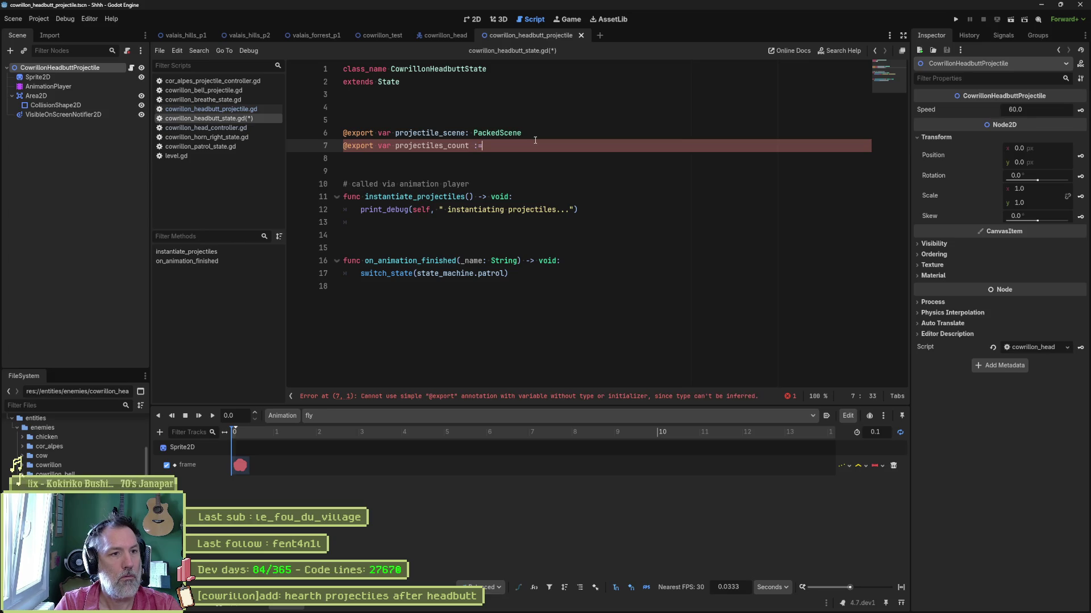
{"action": "type", "text": "5"}
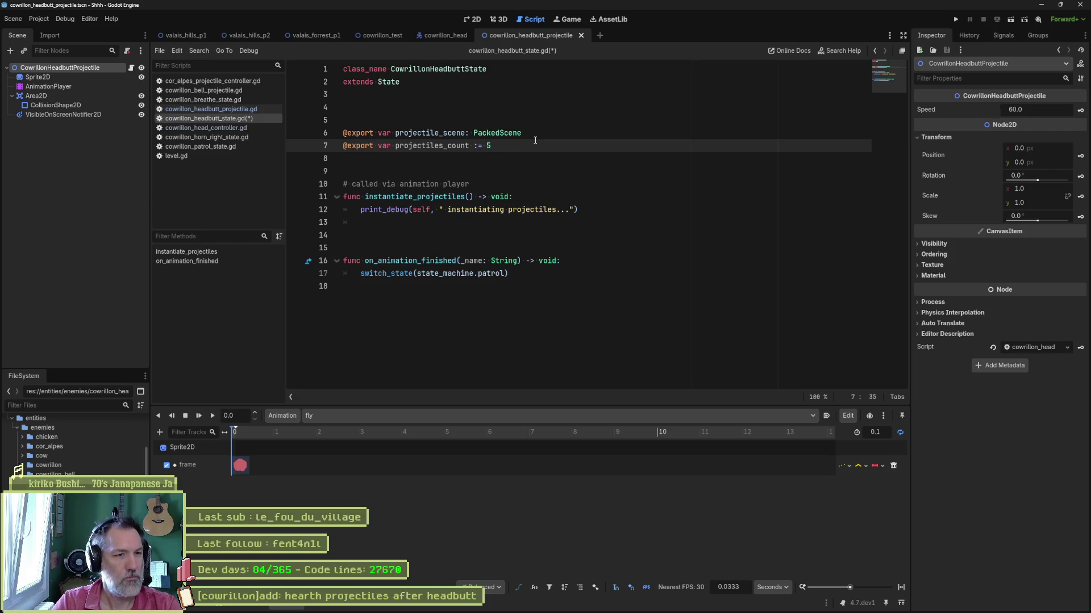
Start a 'for i in projectiles_count:' loop inside instantiate_projectiles.
{"action": "key", "text": "Down"}
{"action": "key", "text": "Down"}
{"action": "key", "text": "Down"}
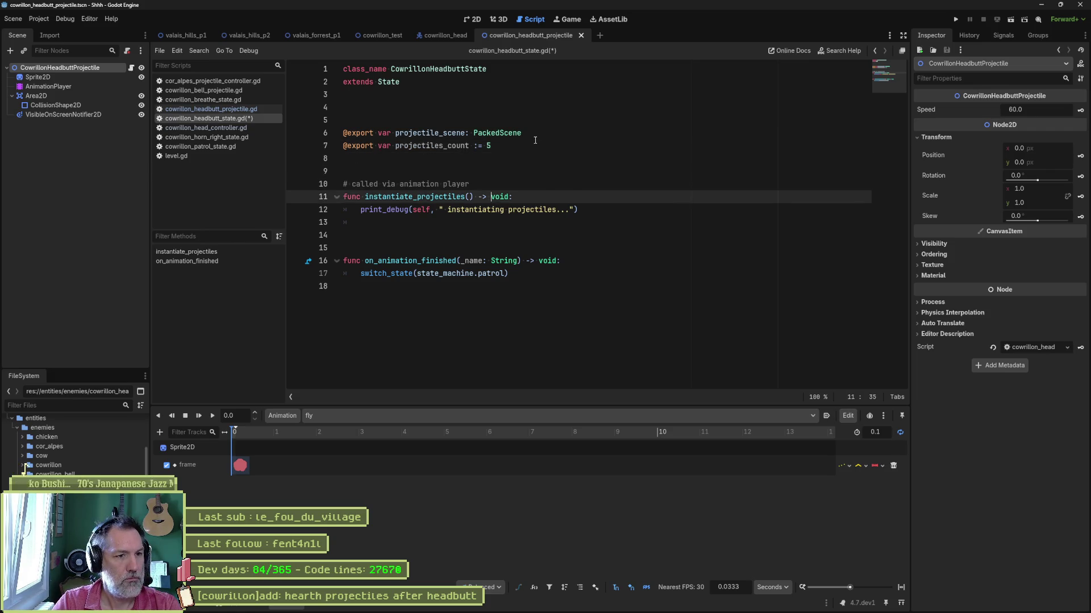
{"action": "type", "text": "for i in "}
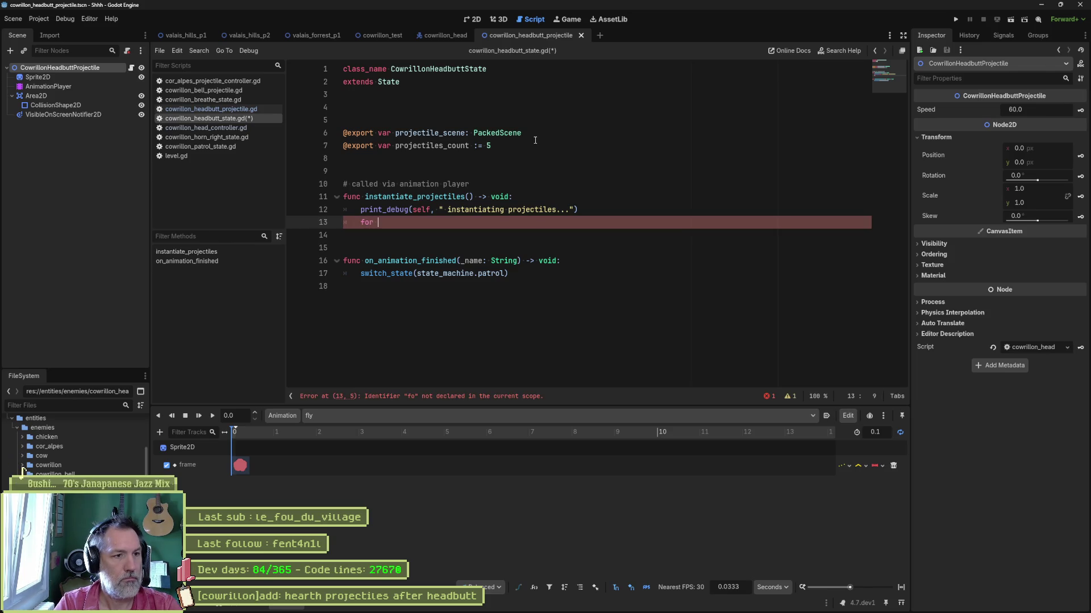
{"action": "type", "text": "proj"}
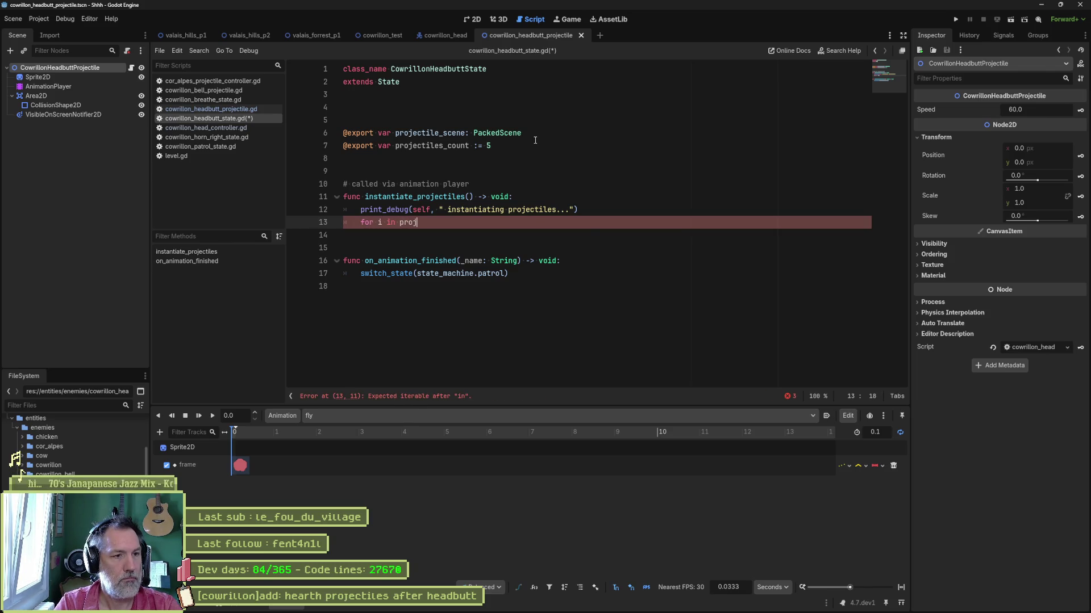
{"action": "key", "text": "Return"}
{"action": "type", "text": ":"}
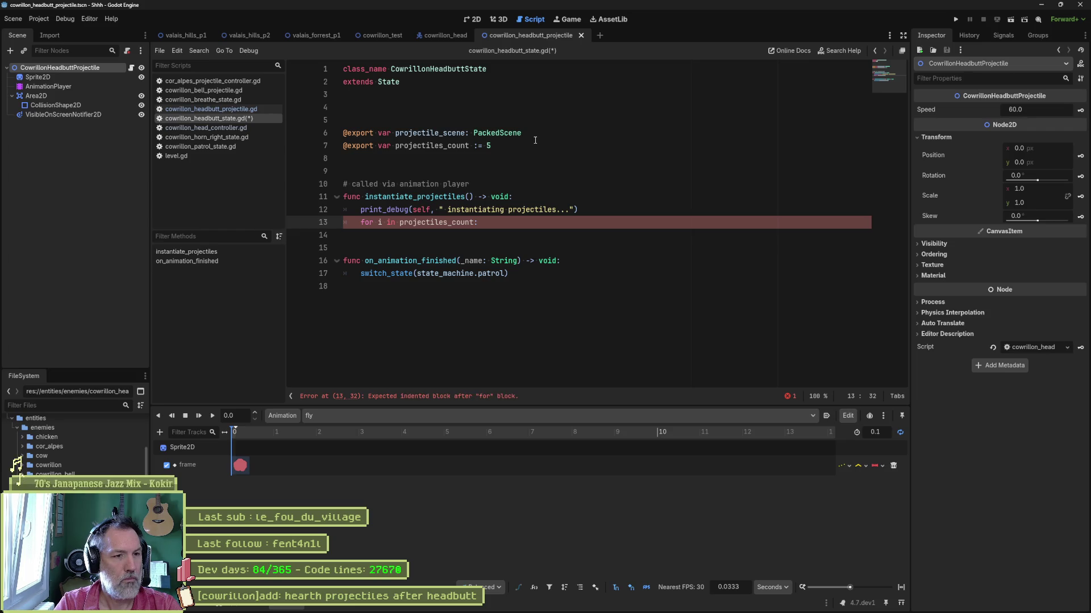
{"action": "key", "text": "Return"}
Call projectile_scene.instantiate() inside the loop, then return to the 2D view.
{"action": "type", "text": "inst"}
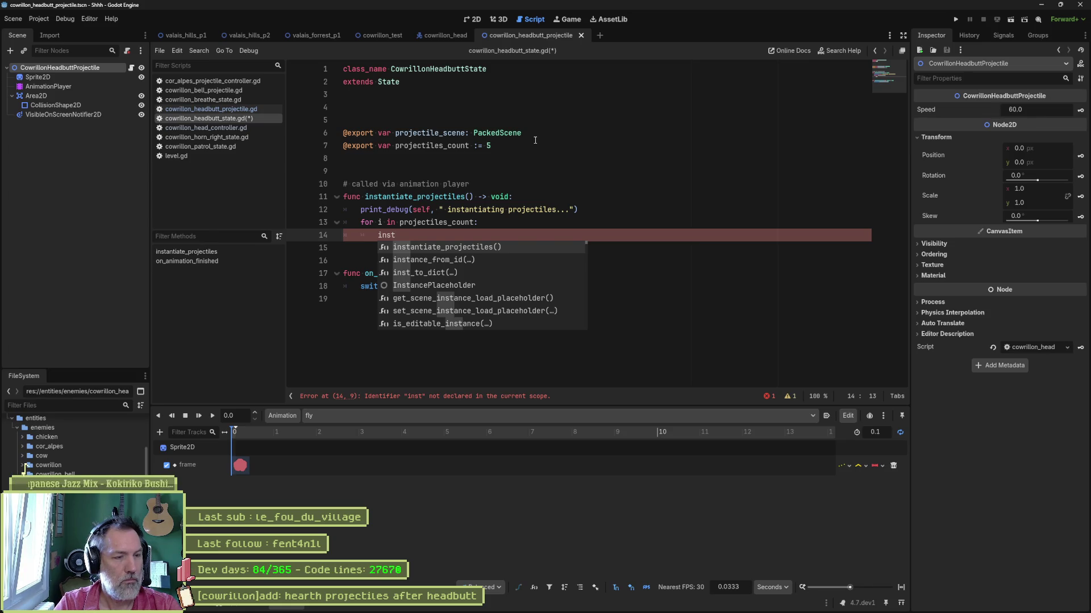
{"action": "key", "text": "BackSpace"}
{"action": "key", "text": "BackSpace"}
{"action": "key", "text": "BackSpace"}
{"action": "type", "text": "proje"}
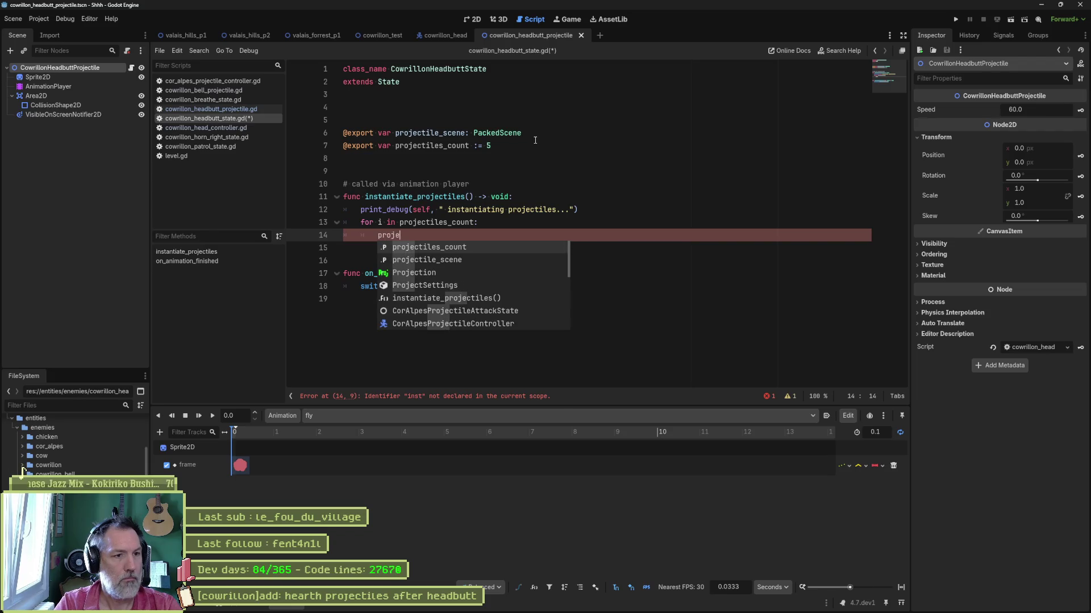
{"action": "key", "text": "Return"}
{"action": "type", "text": ".in"}
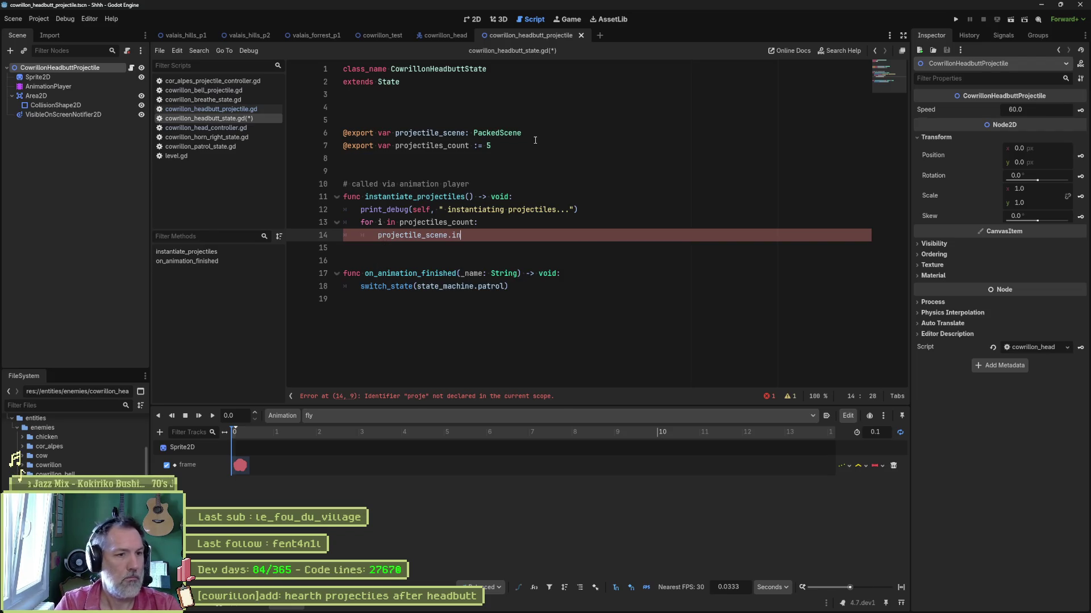
{"action": "key", "text": "Return"}
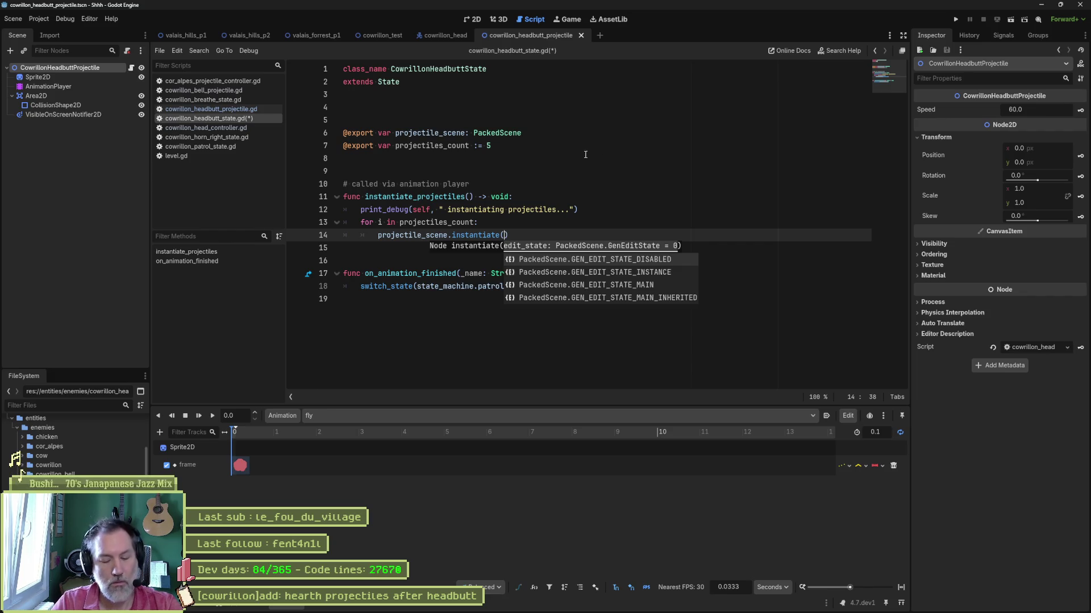
{"action": "left_click", "coordinate": [473, 20]}
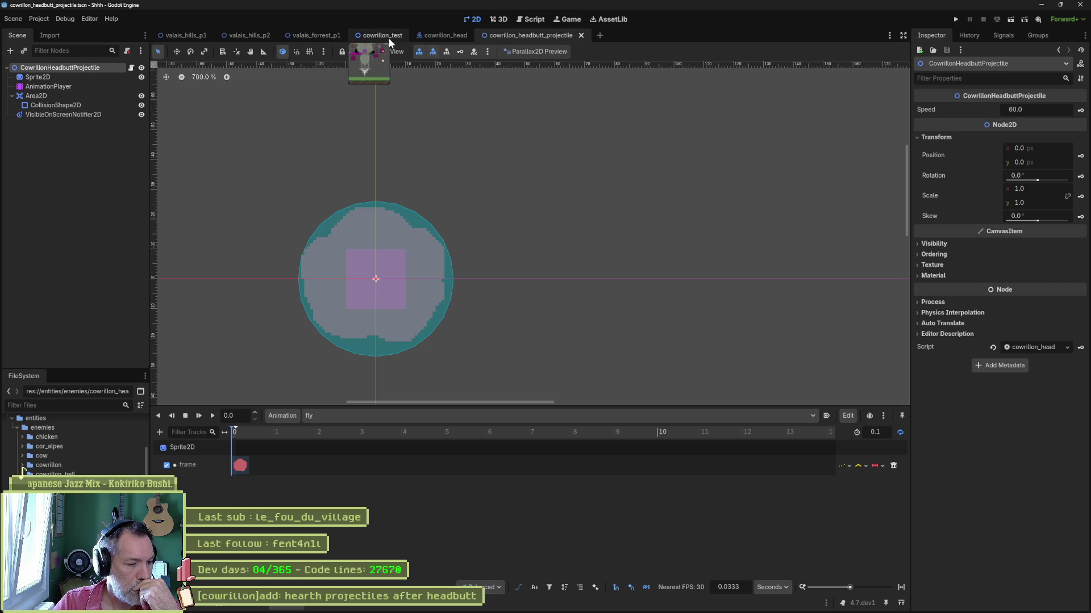
Open cowrillon_head, scrub the headbutt animation to 1.3 s, and select the ColorRect under LeftDown.
{"action": "left_click", "coordinate": [427, 33]}
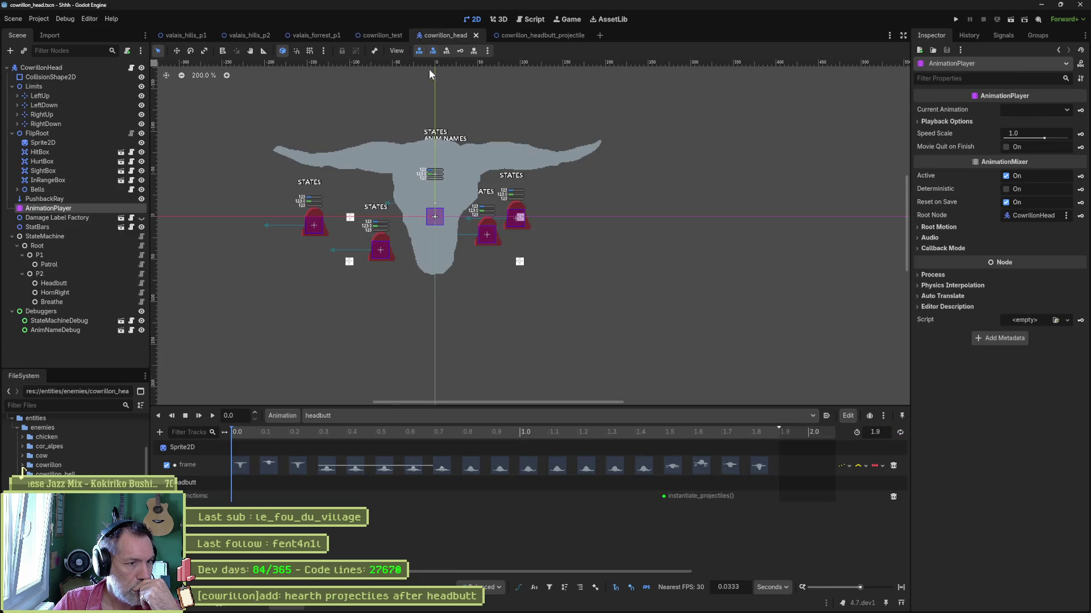
{"action": "left_click", "coordinate": [369, 410]}
{"action": "left_click", "coordinate": [301, 435]}
{"action": "mouse_move", "coordinate": [301, 436]}
{"action": "left_mouse_down"}
{"action": "mouse_move", "coordinate": [234, 432]}
{"action": "mouse_move", "coordinate": [359, 435]}
{"action": "left_mouse_up"}
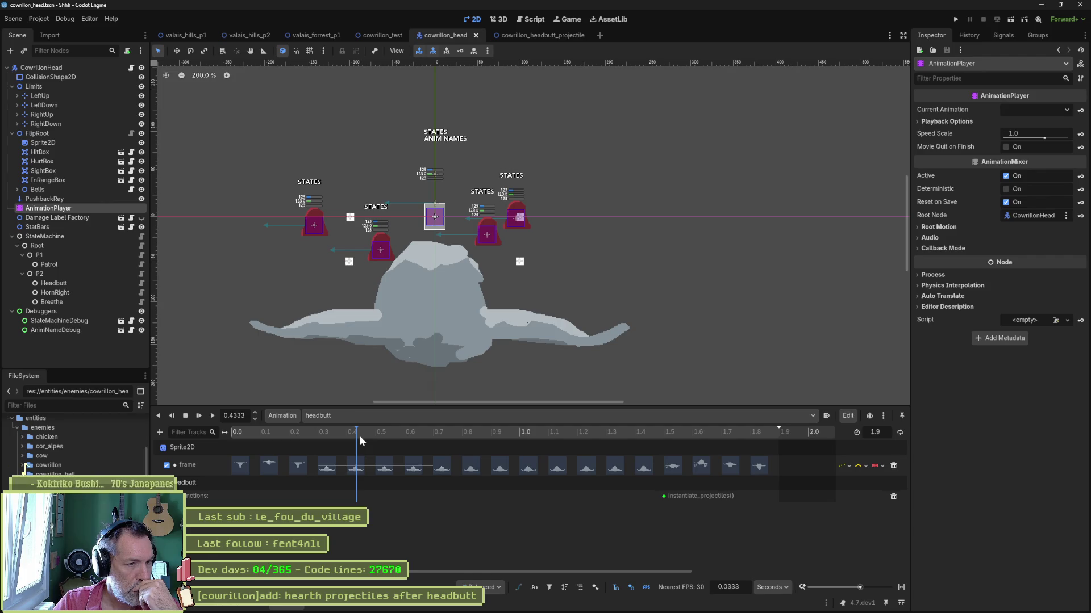
{"action": "mouse_move", "coordinate": [359, 435]}
{"action": "left_mouse_down"}
{"action": "mouse_move", "coordinate": [694, 438]}
{"action": "mouse_move", "coordinate": [605, 438]}
{"action": "left_mouse_up"}
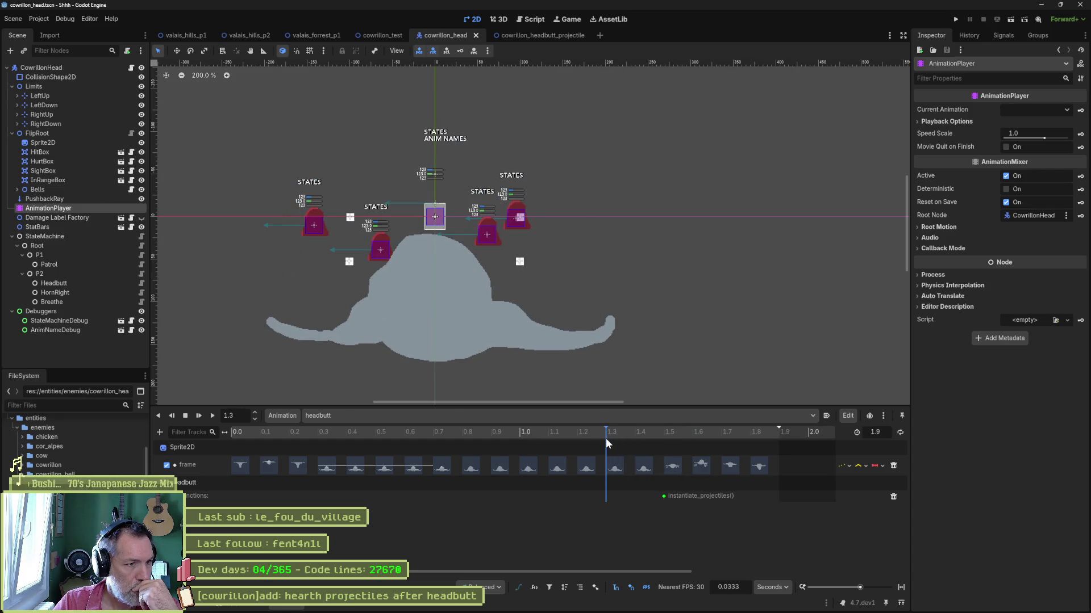
{"action": "left_click", "coordinate": [348, 263]}
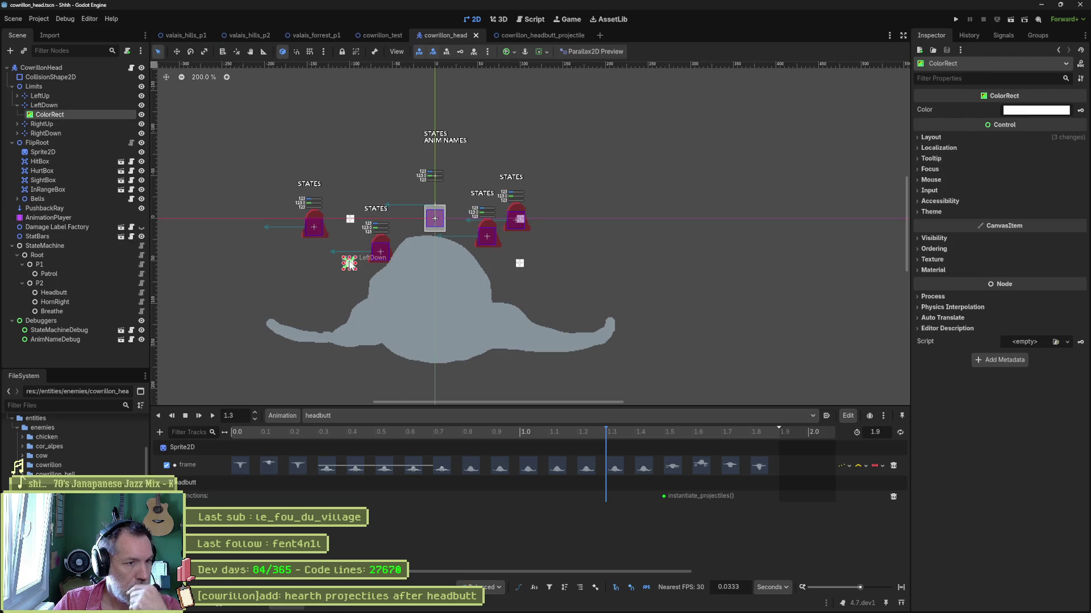
Move the ColorRect down to the head's lower edge and read its y position of about 160.
{"action": "left_click", "coordinate": [78, 105]}
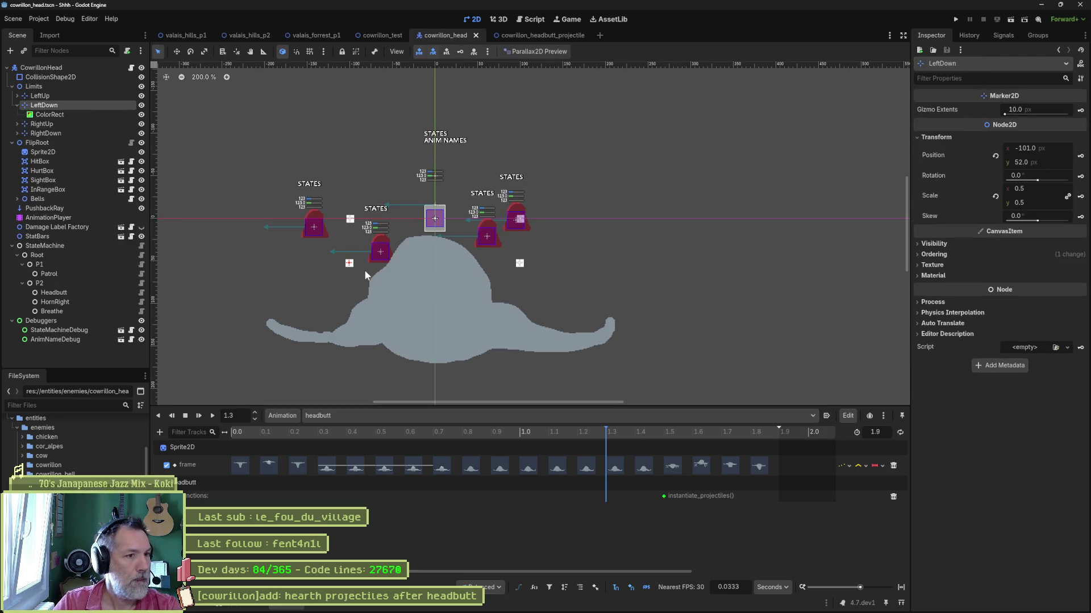
{"action": "left_click", "coordinate": [349, 265]}
{"action": "key", "text": "w"}
{"action": "left_click_drag", "start_coordinate": [349, 265], "coordinate": [348, 341]}
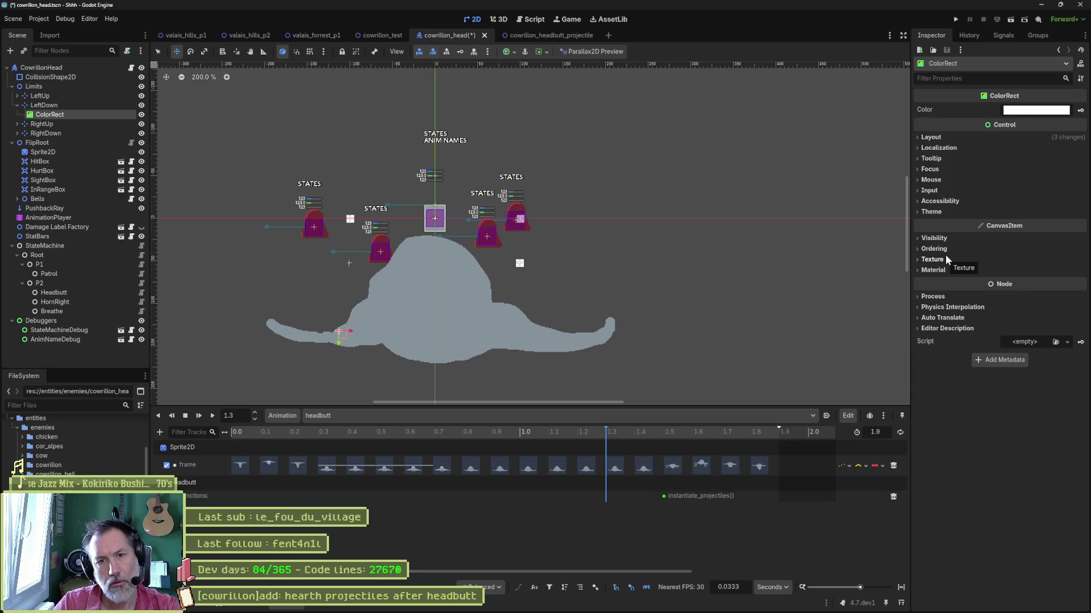
{"action": "left_click", "coordinate": [945, 138]}
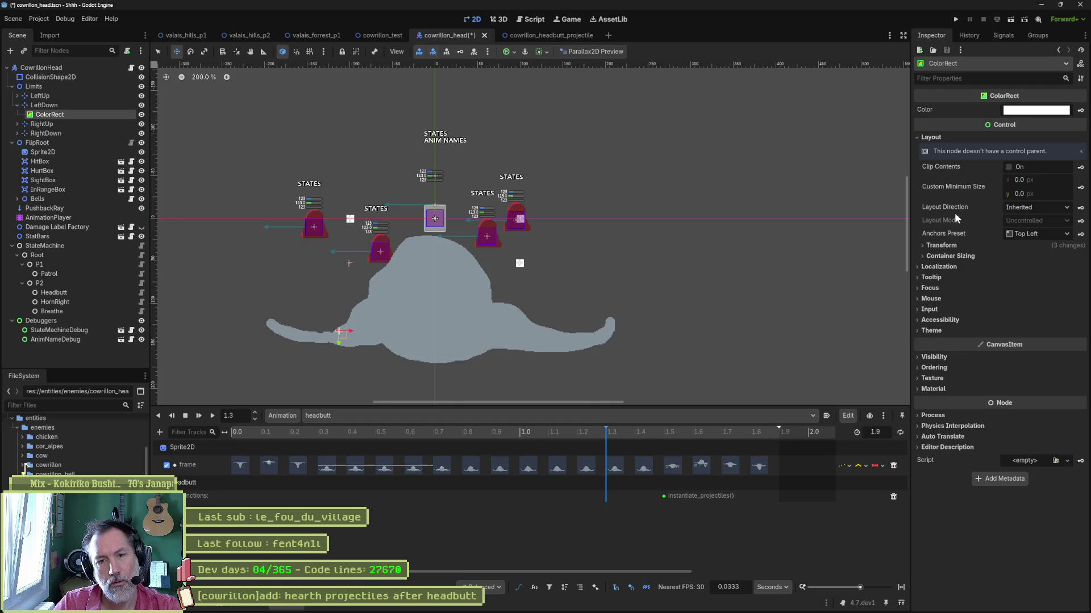
{"action": "left_click", "coordinate": [966, 246]}
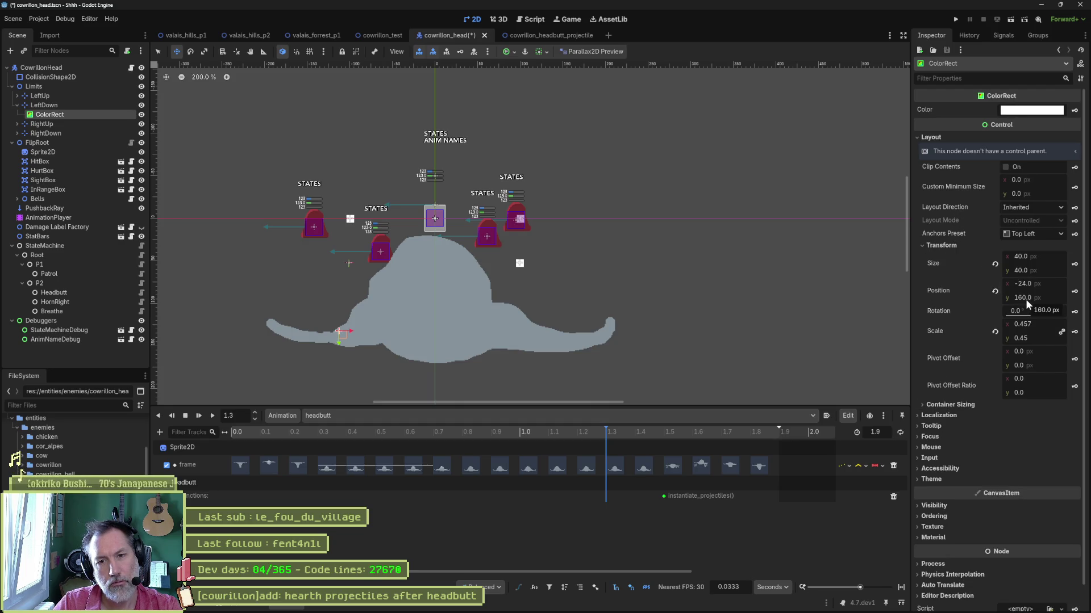
Move the ColorRect back to (20, -12), save the scene, and return to the scripts.
{"action": "mouse_move", "coordinate": [340, 332]}
{"action": "left_mouse_down"}
{"action": "mouse_move", "coordinate": [370, 208]}
{"action": "mouse_move", "coordinate": [348, 326]}
{"action": "mouse_move", "coordinate": [369, 245]}
{"action": "left_mouse_up"}
{"action": "key", "text": "ctrl+s"}
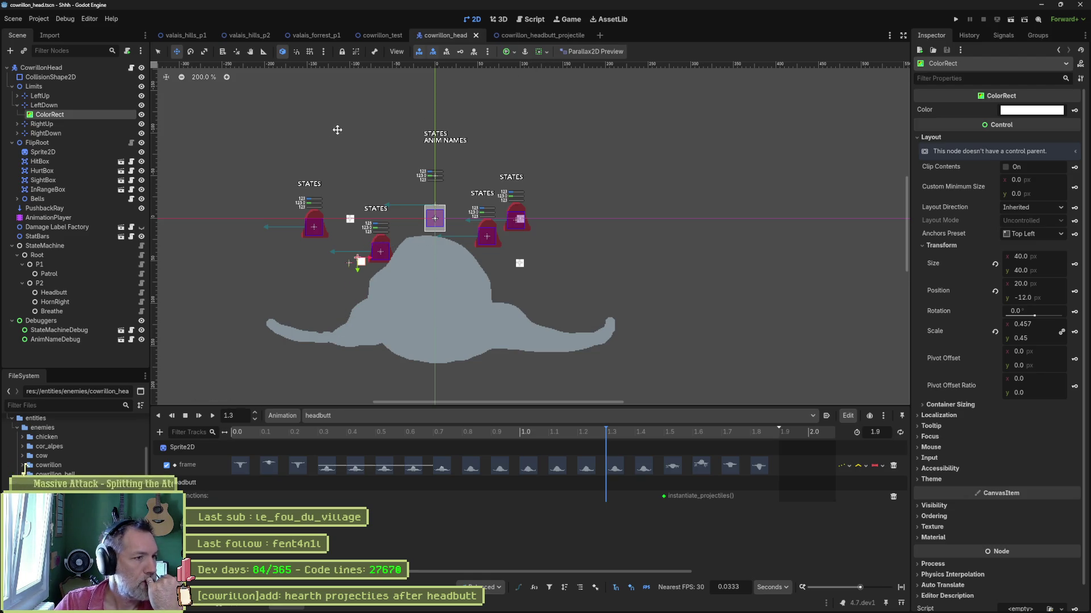
{"action": "left_click", "coordinate": [543, 19]}
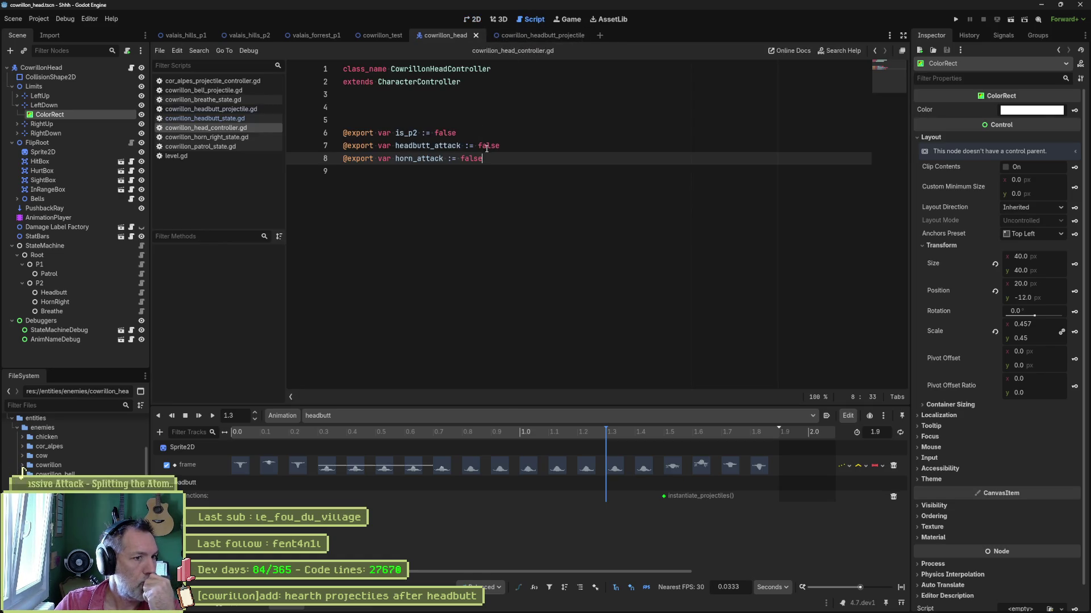
{"action": "left_click", "coordinate": [438, 104]}
{"action": "key", "text": "ctrl+w"}
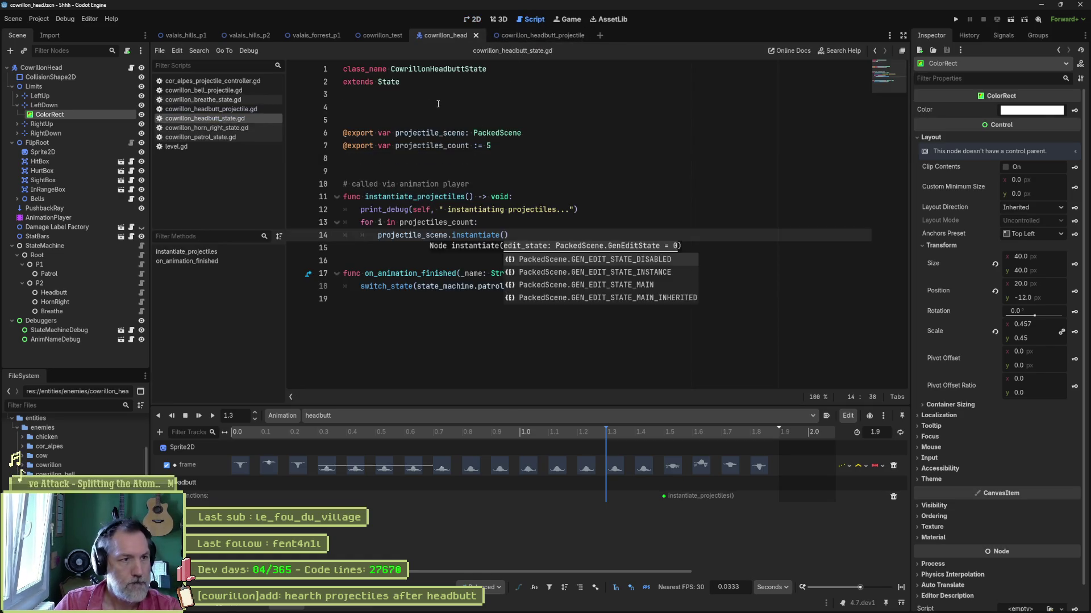
{"action": "left_click", "coordinate": [691, 146]}
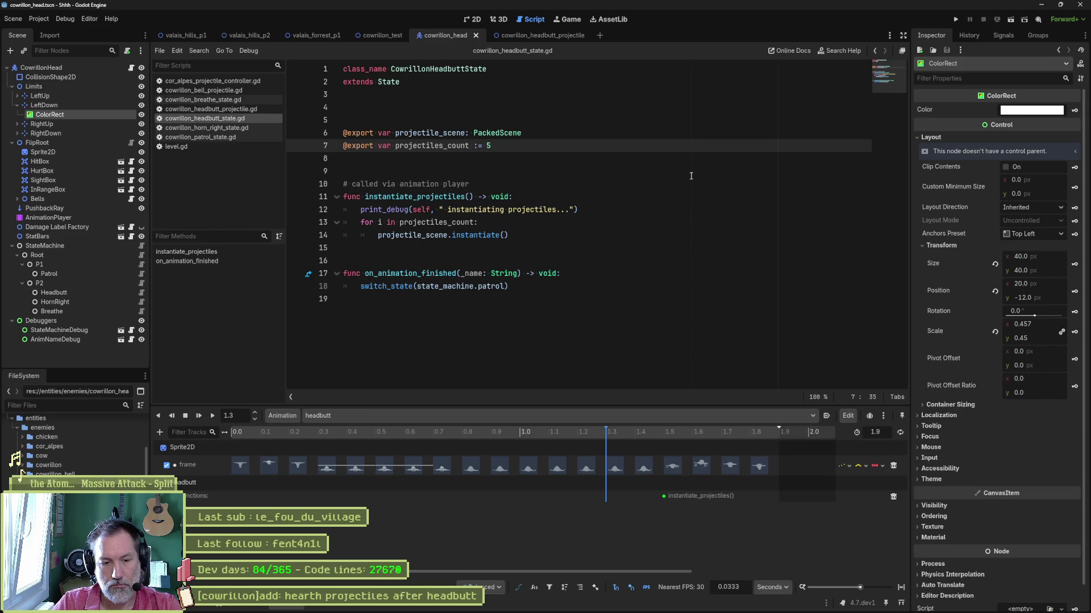
{"action": "key", "text": "Return"}
{"action": "type", "text": "@export var projectiles_startin_"}
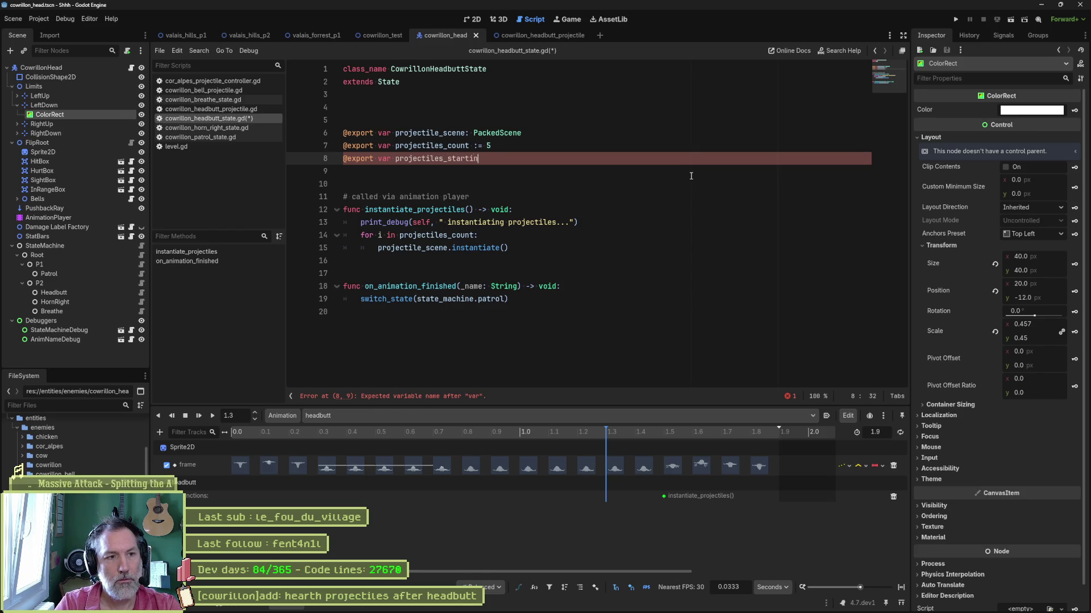
{"action": "type", "text": "y_postiion"}
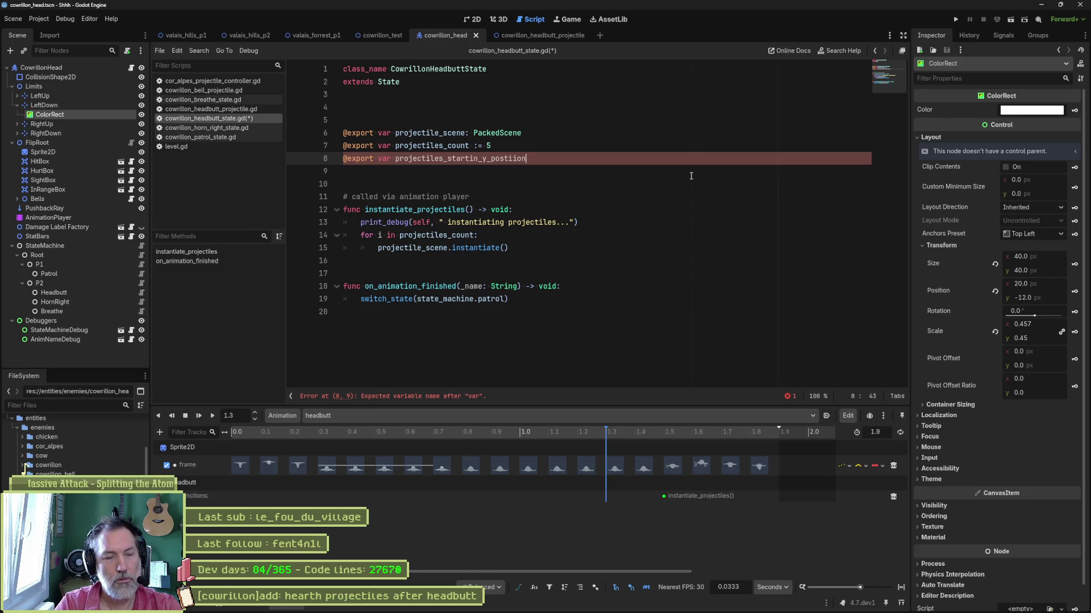
{"action": "type", "text": " := "}
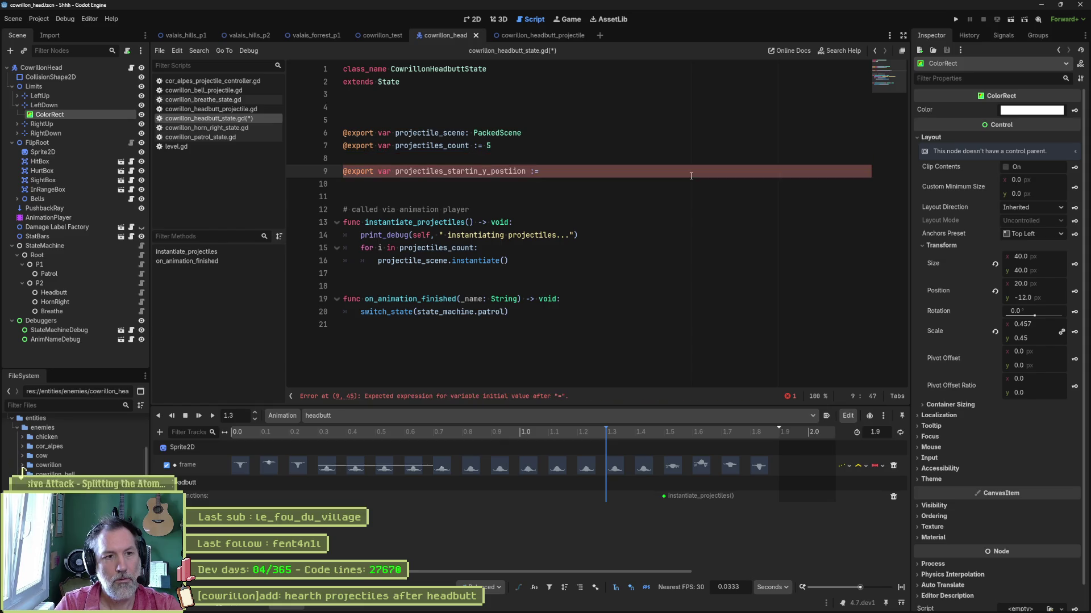
{"action": "type", "text": "160.0"}
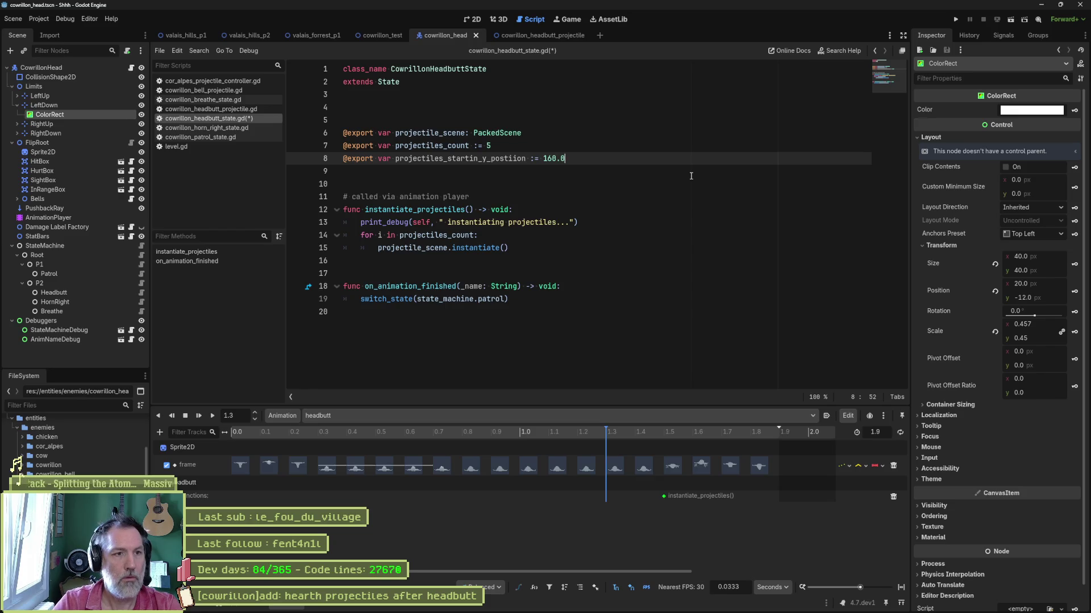
{"action": "key", "text": "Left"}
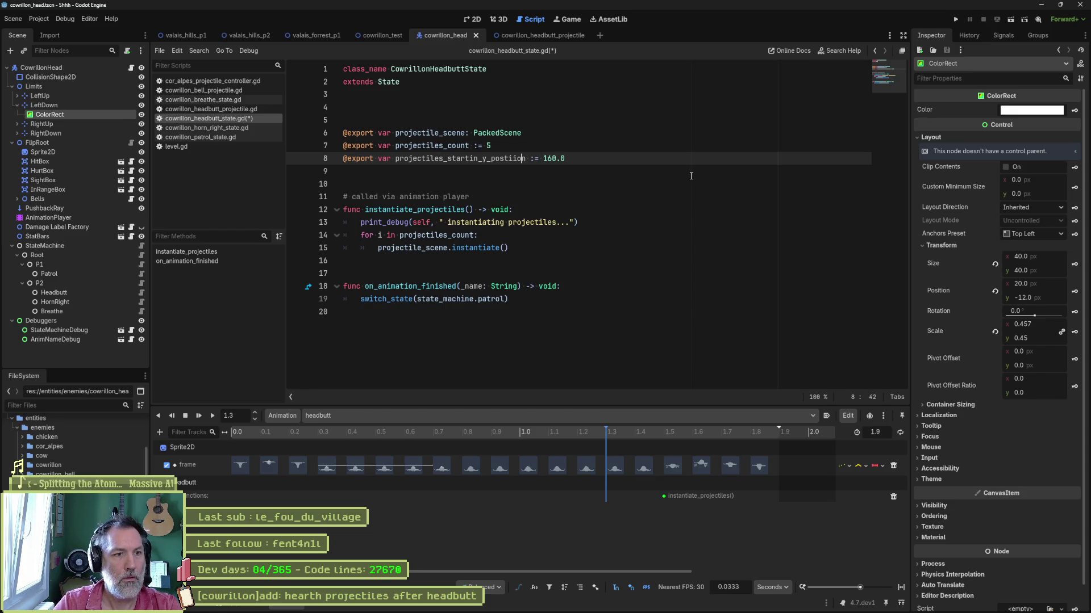
{"action": "type", "text": "g"}
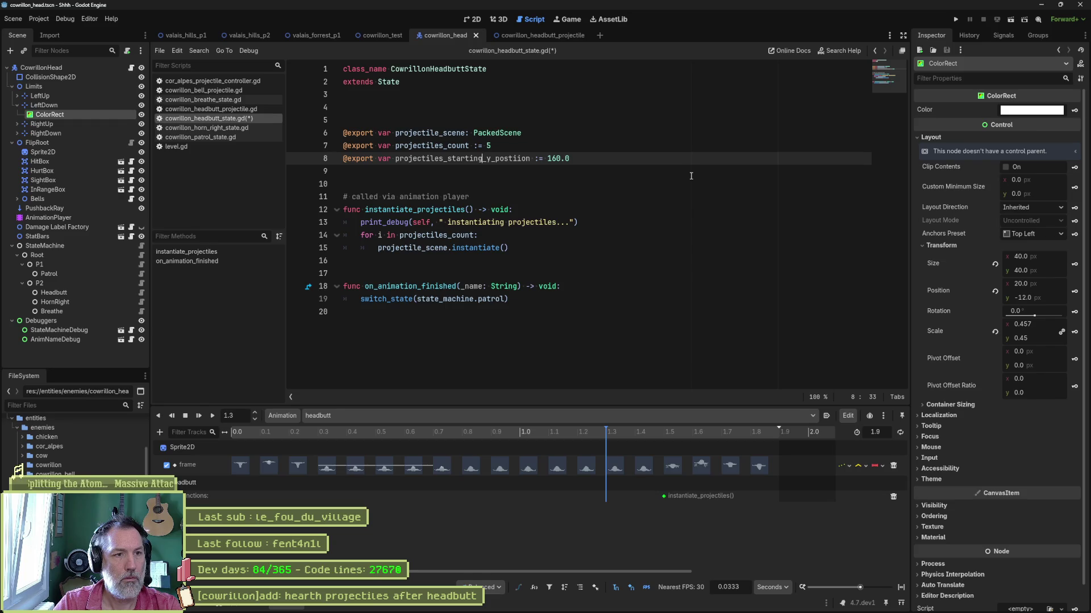
Add a blank line before the comment and open a new line after the instantiate call.
{"action": "key", "text": "Down"}
{"action": "key", "text": "Return"}
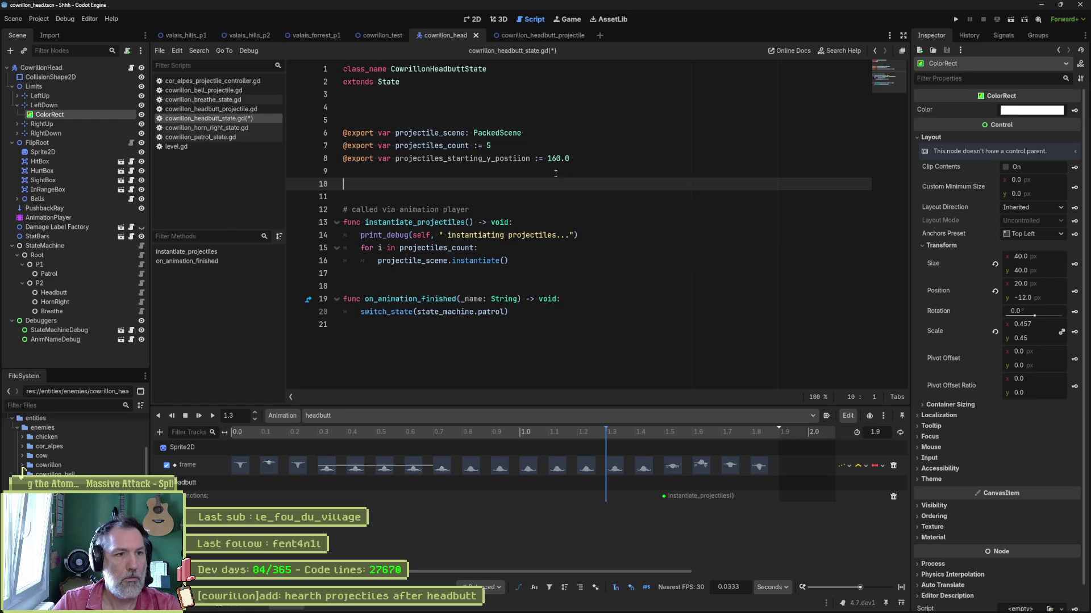
{"action": "double_click", "coordinate": [516, 161]}
{"action": "mouse_move", "coordinate": [497, 258]}
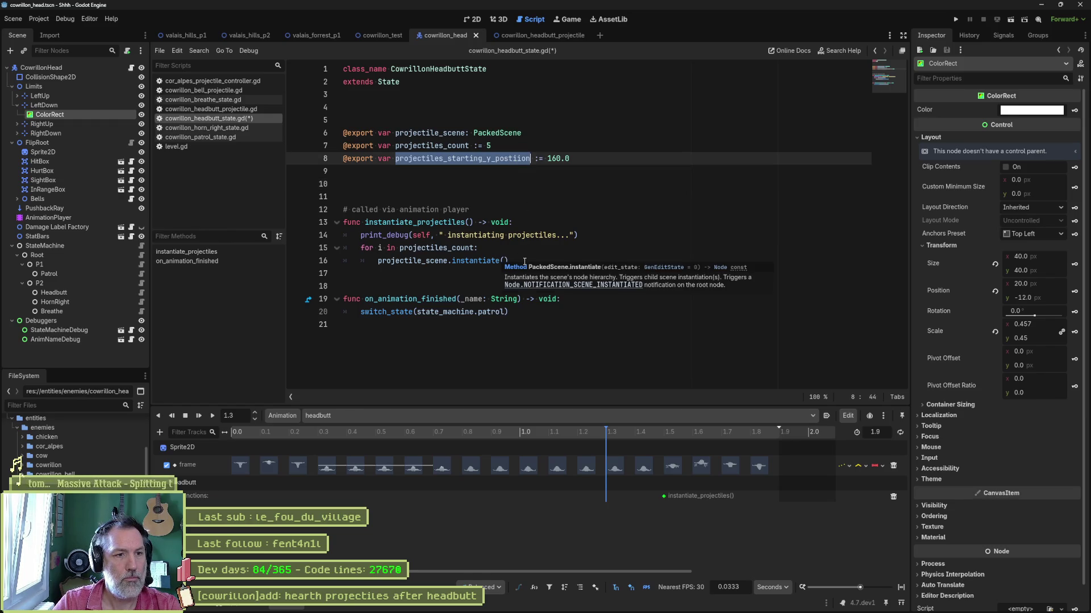
{"action": "left_click", "coordinate": [524, 262]}
{"action": "key", "text": "Return"}
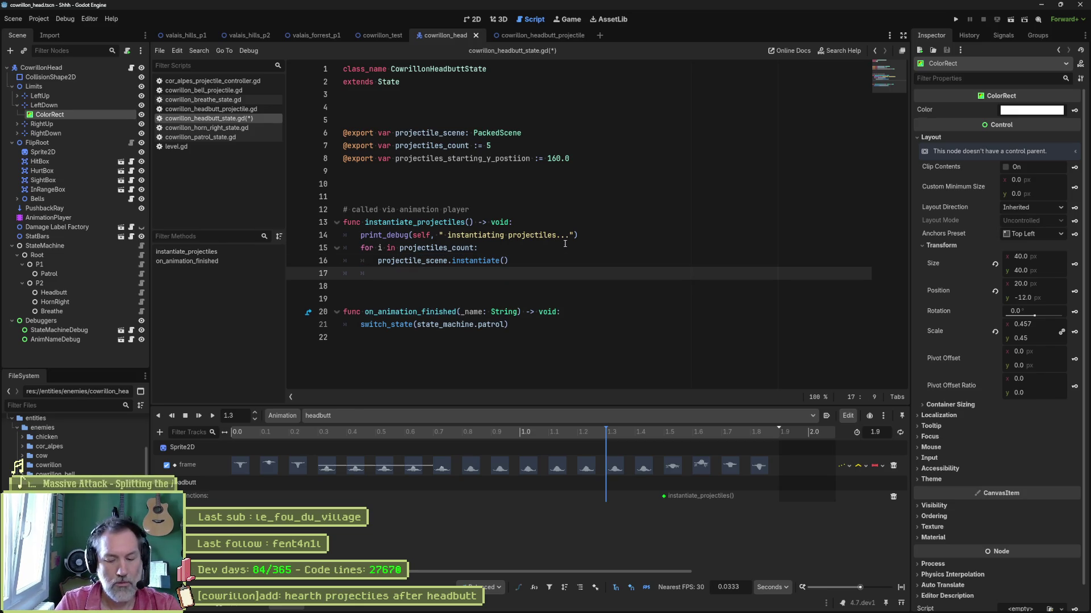
Begin declaring 'var projectile_instances :Array' on line 9.
{"action": "type", "text": "proj"}
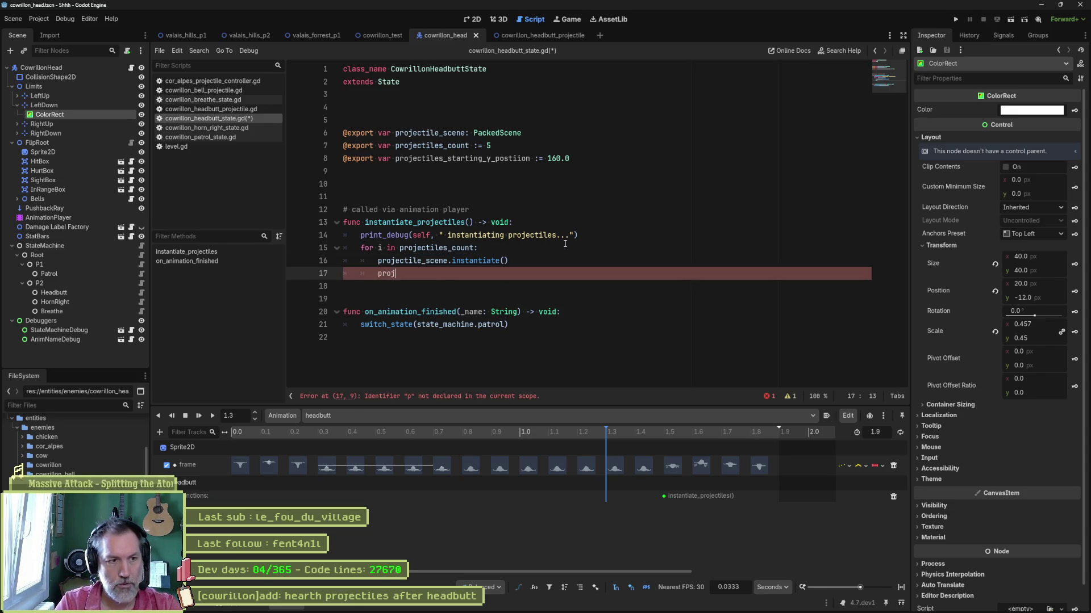
{"action": "key", "text": "Escape"}
{"action": "key", "text": "Up"}
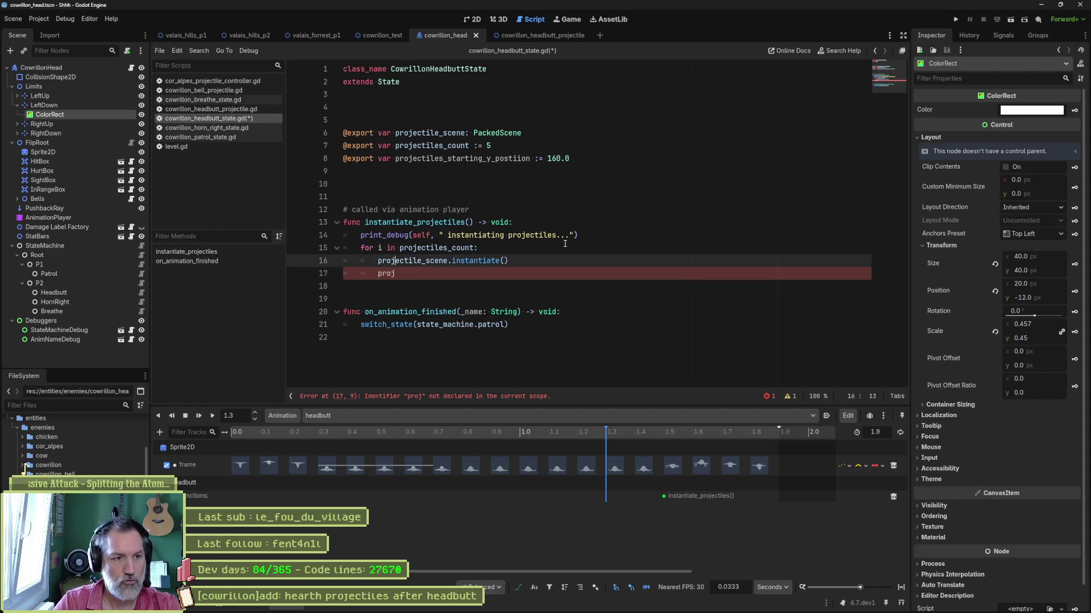
{"action": "type", "text": "projectile_instanc"}
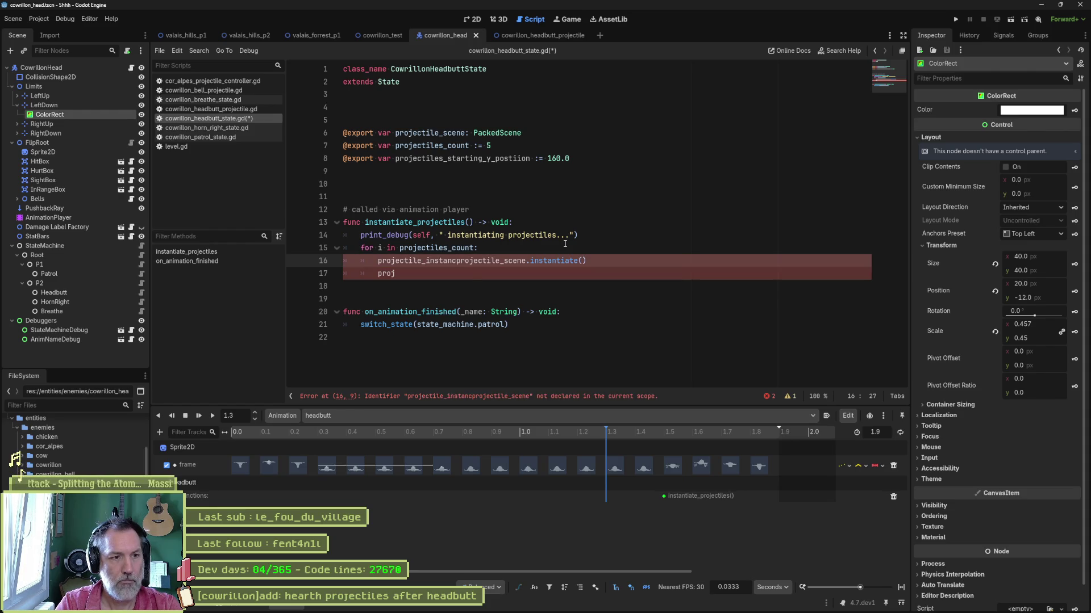
{"action": "type", "text": "es"}
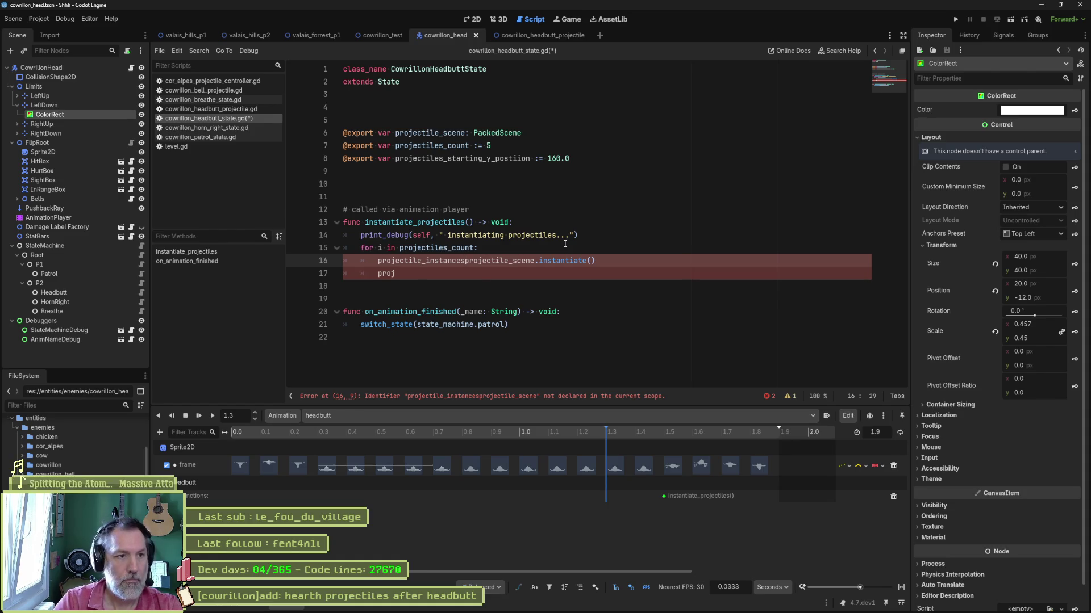
{"action": "key", "text": "Up"}
{"action": "key", "text": "Up"}
{"action": "key", "text": "Up"}
{"action": "type", "text": "var projectile_"}
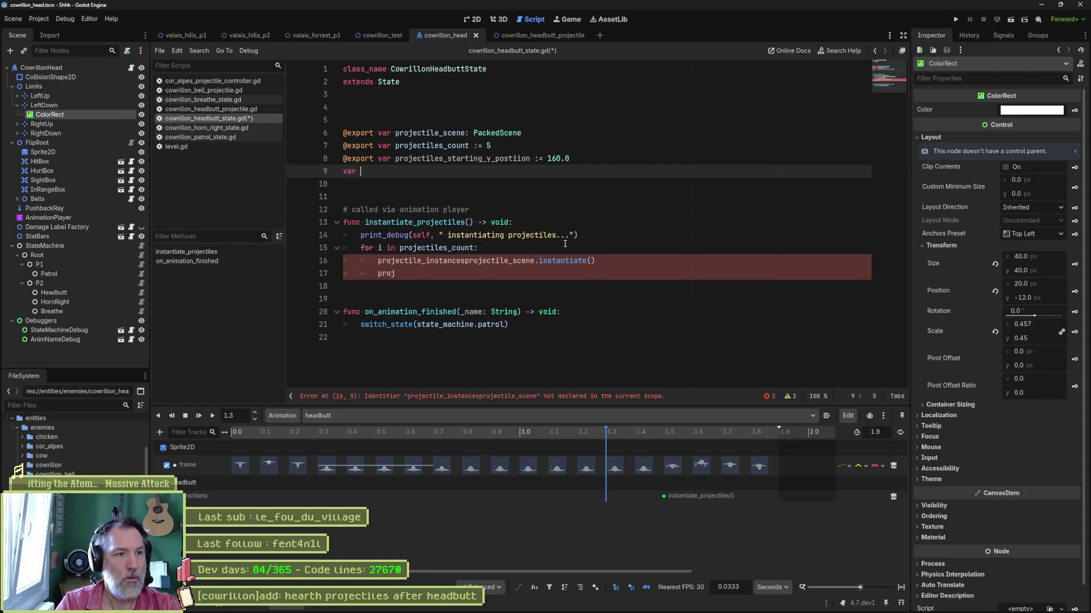
{"action": "type", "text": "instances"}
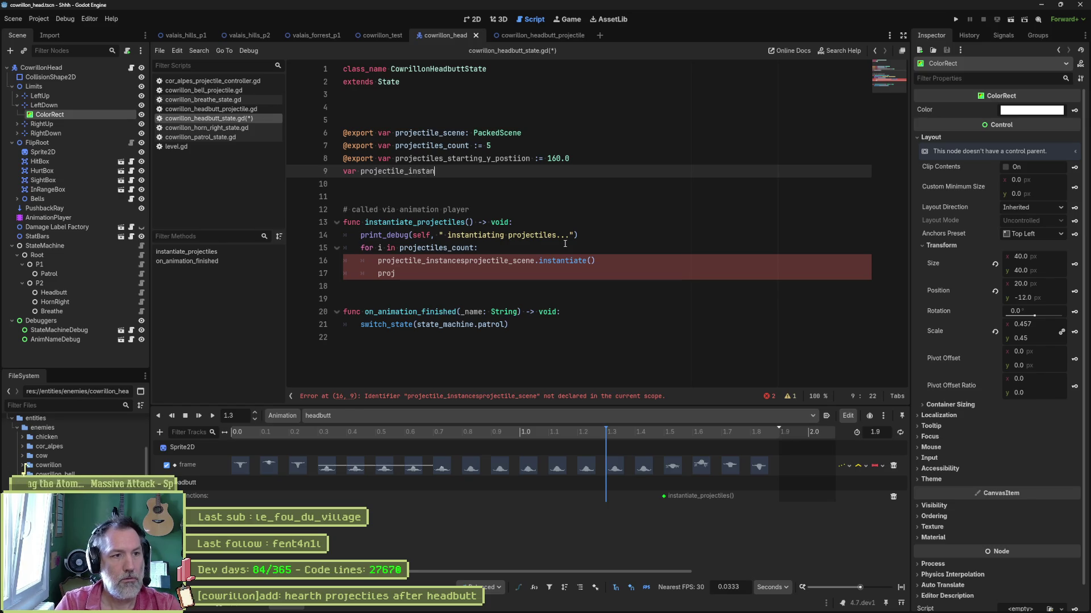
{"action": "type", "text": "[]"}
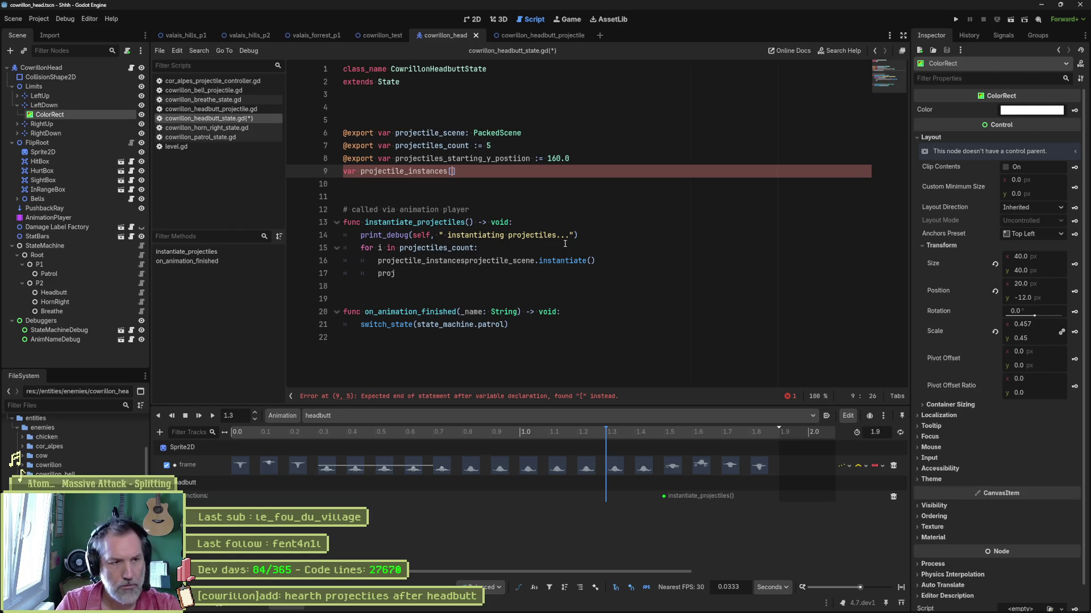
{"action": "key", "text": "Left"}
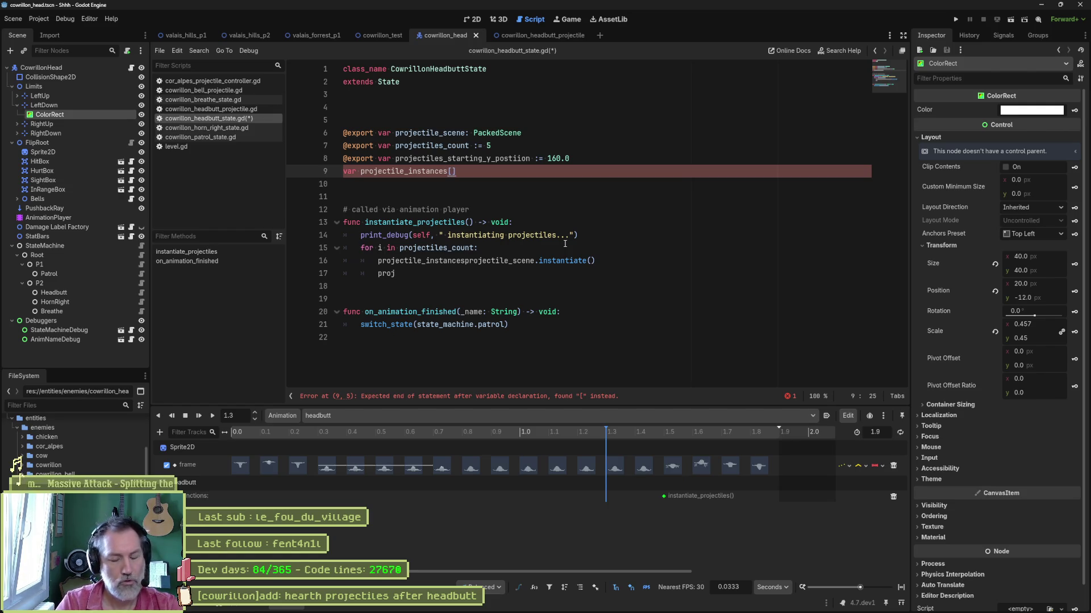
{"action": "key", "text": "BackSpace"}
{"action": "type", "text": "s :Array"}
Fix the declaration's type annotation to Array[int] with square brackets.
{"action": "key", "text": "Right"}
{"action": "key", "text": "BackSpace"}
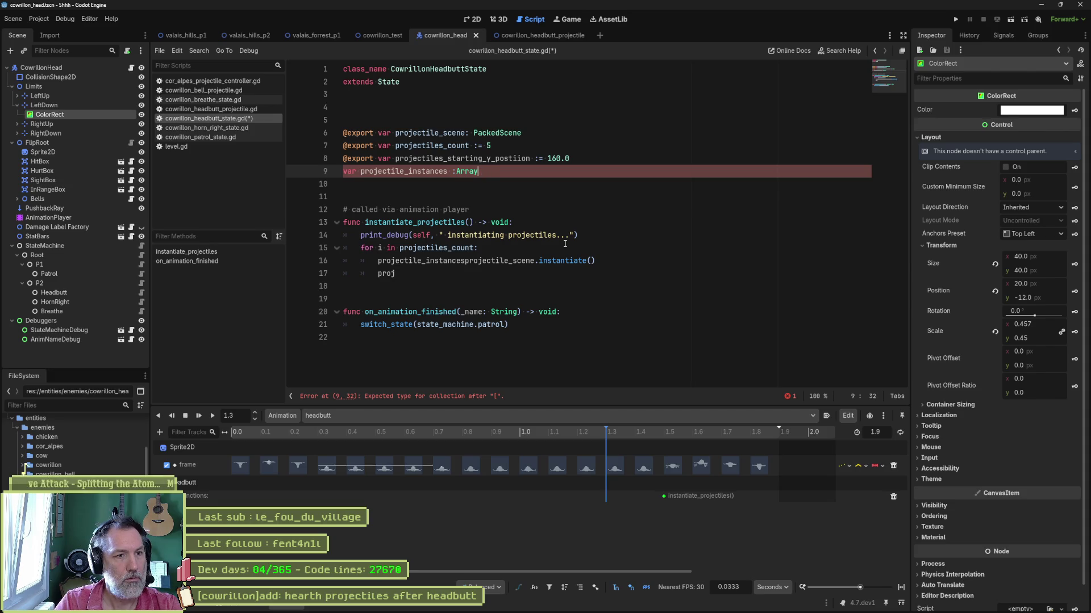
{"action": "key", "text": "BackSpace"}
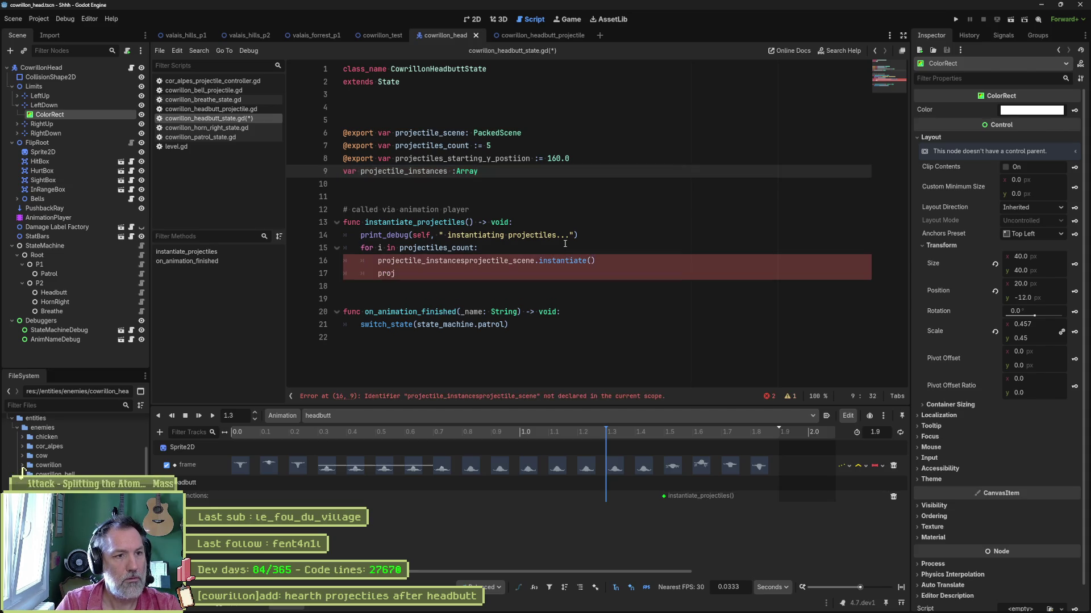
{"action": "type", "text": "z"}
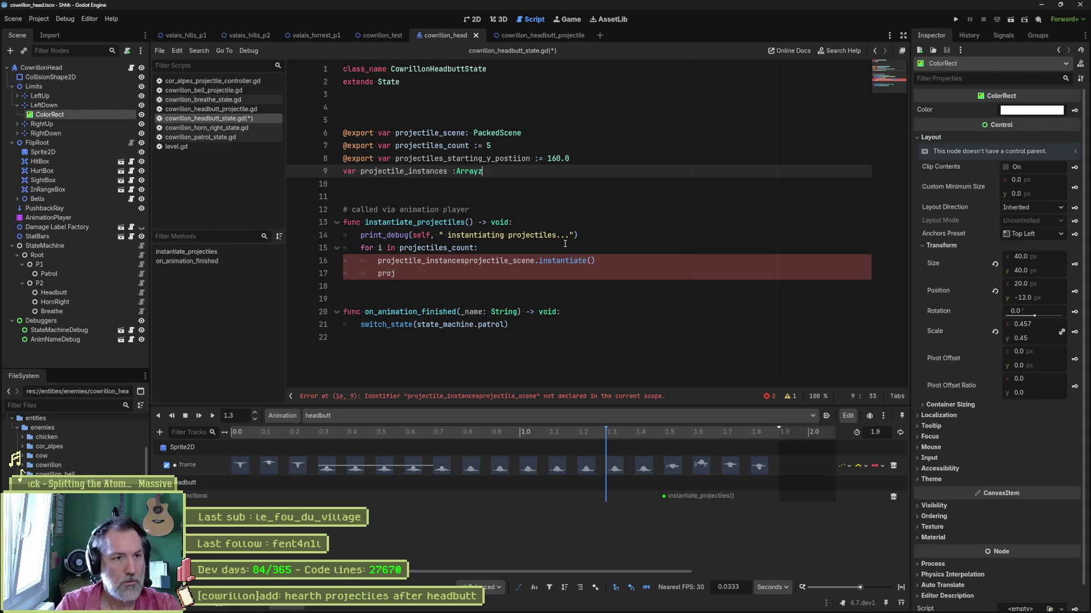
{"action": "key", "text": "BackSpace"}
{"action": "type", "text": "<>"}
{"action": "type", "text": "int"}
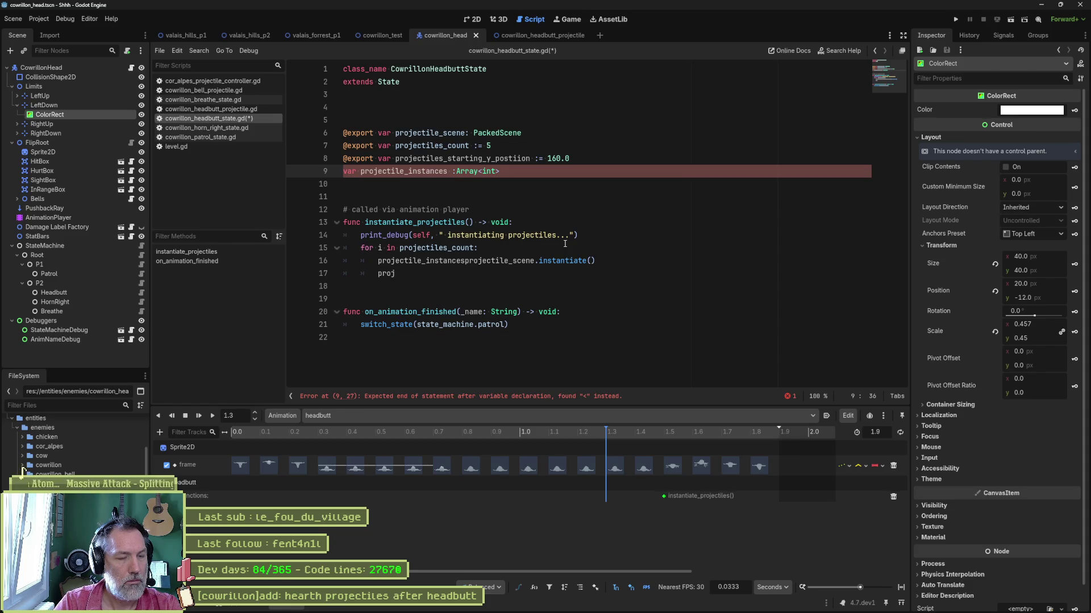
{"action": "key", "text": "BackSpace"}
{"action": "type", "text": "["}
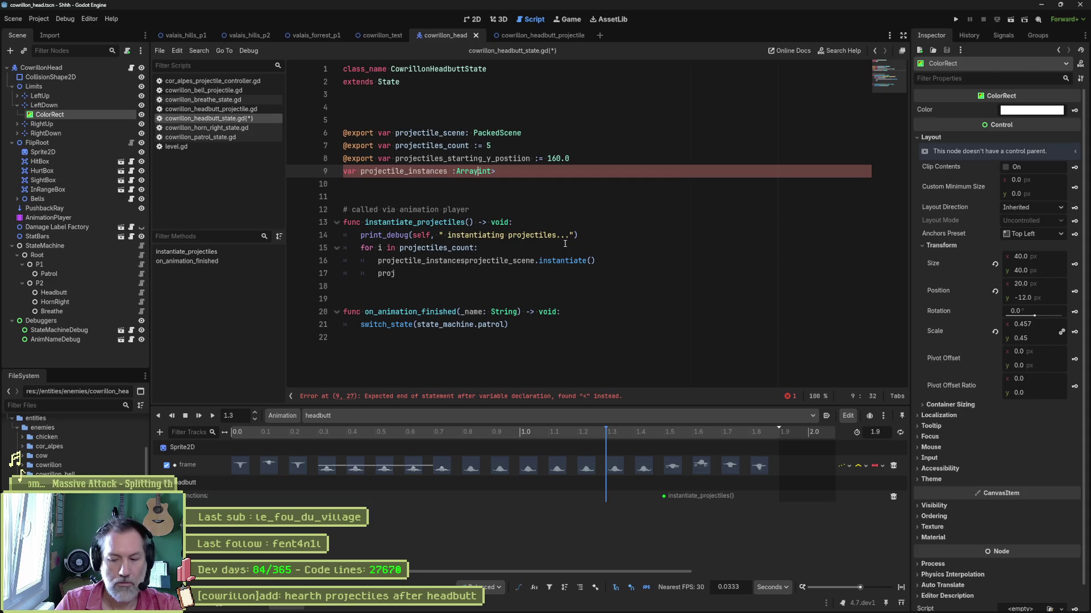
{"action": "key", "text": "End"}
{"action": "key", "text": "BackSpace"}
{"action": "type", "text": "]"}
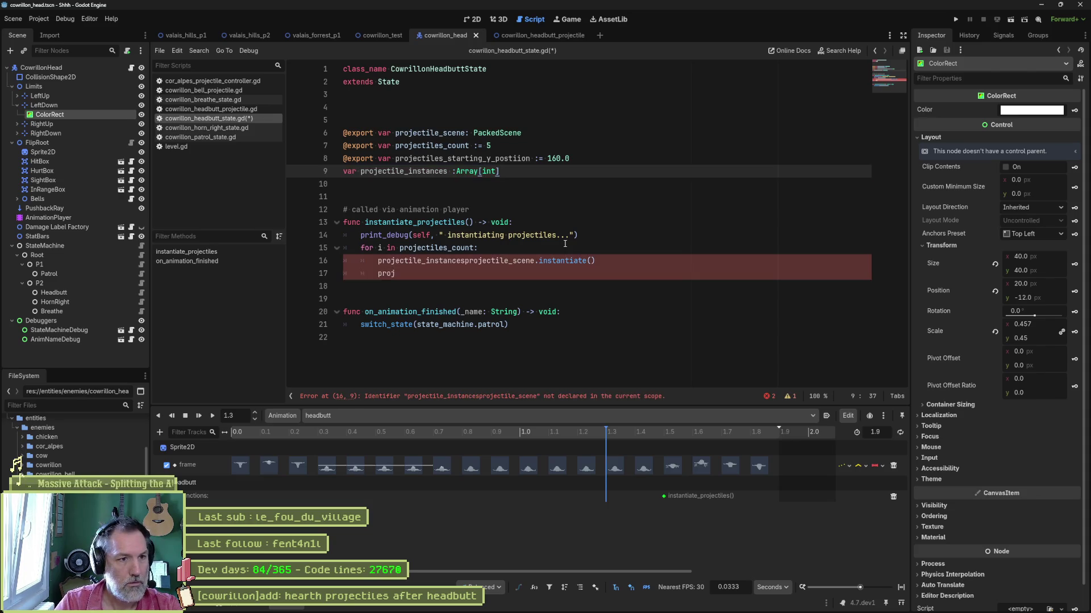
{"action": "key", "text": "Left"}
{"action": "key", "text": "ctrl+shift+Left"}
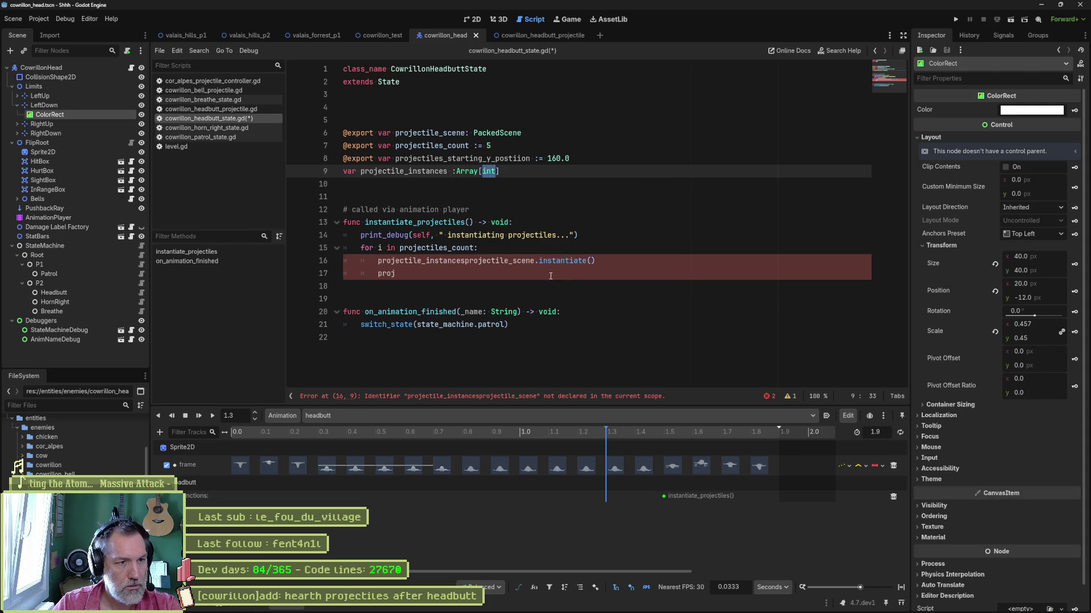
Delete the leftover 'proj' line and stray projectile_instances text, then save the script.
{"action": "left_click", "coordinate": [568, 286]}
{"action": "key", "text": "BackSpace"}
{"action": "key", "text": "BackSpace"}
{"action": "key", "text": "BackSpace"}
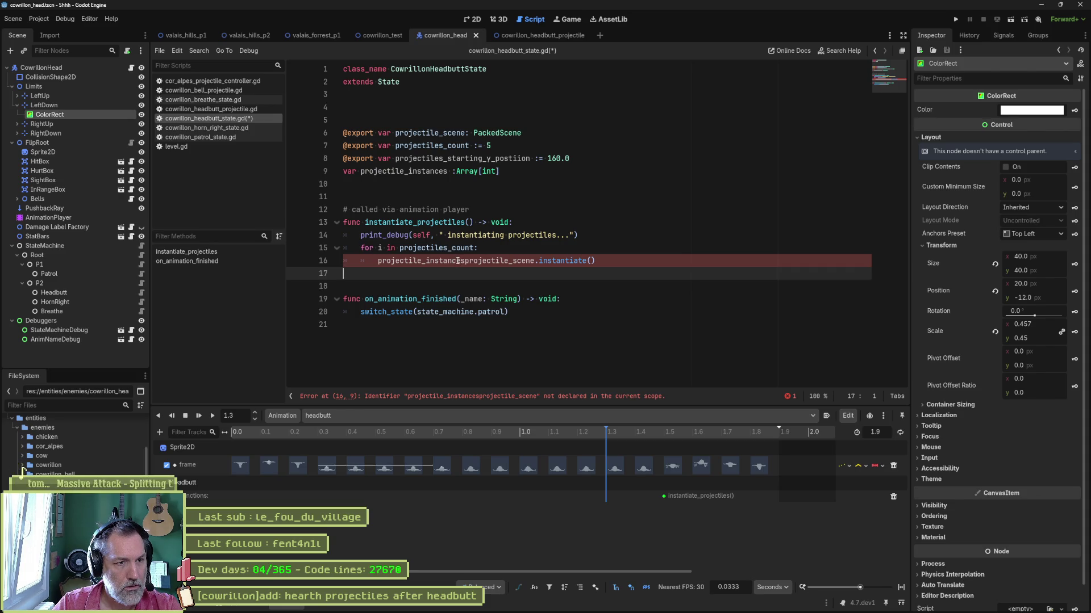
{"action": "left_click_drag", "start_coordinate": [464, 261], "coordinate": [377, 261]}
{"action": "key", "text": "BackSpace"}
{"action": "key", "text": "ctrl+s"}
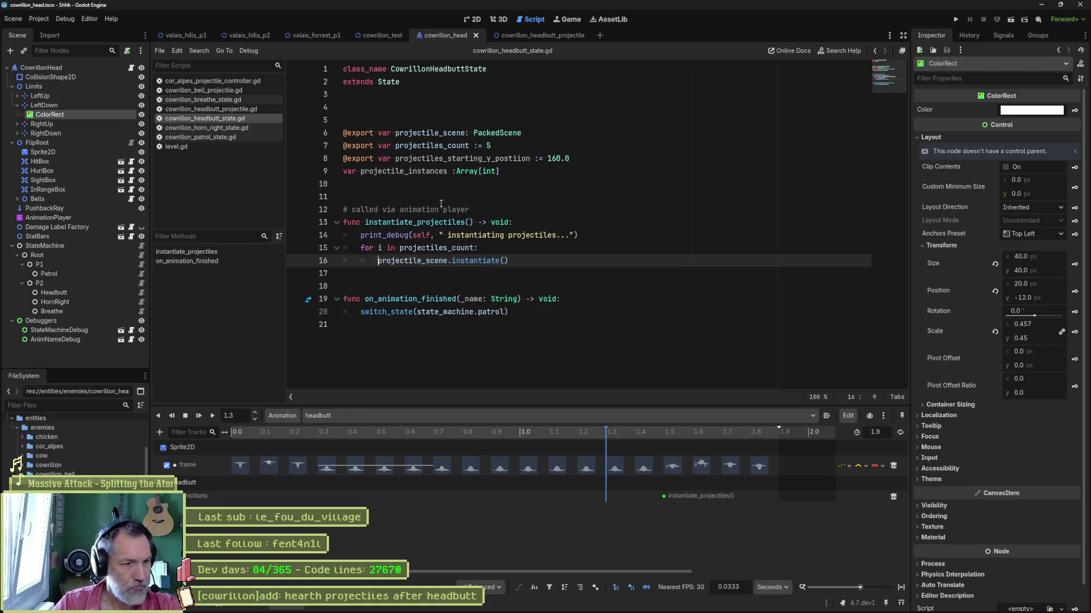
Change the array element type to Node2D and open the PackedScene instantiate() documentation.
{"action": "mouse_move", "coordinate": [471, 260]}
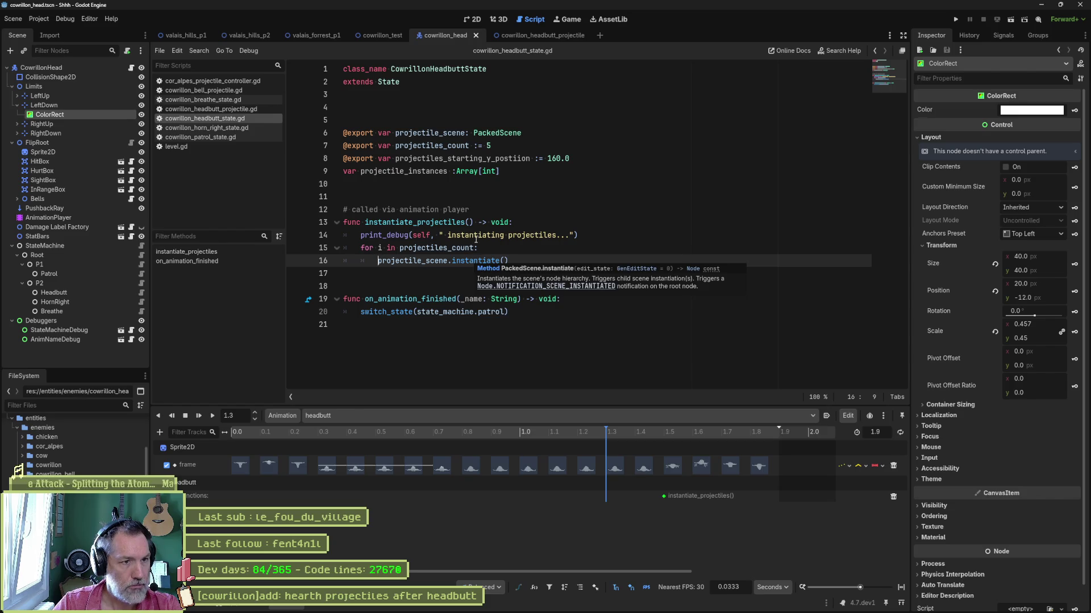
{"action": "double_click", "coordinate": [485, 172]}
{"action": "type", "text": "Node"}
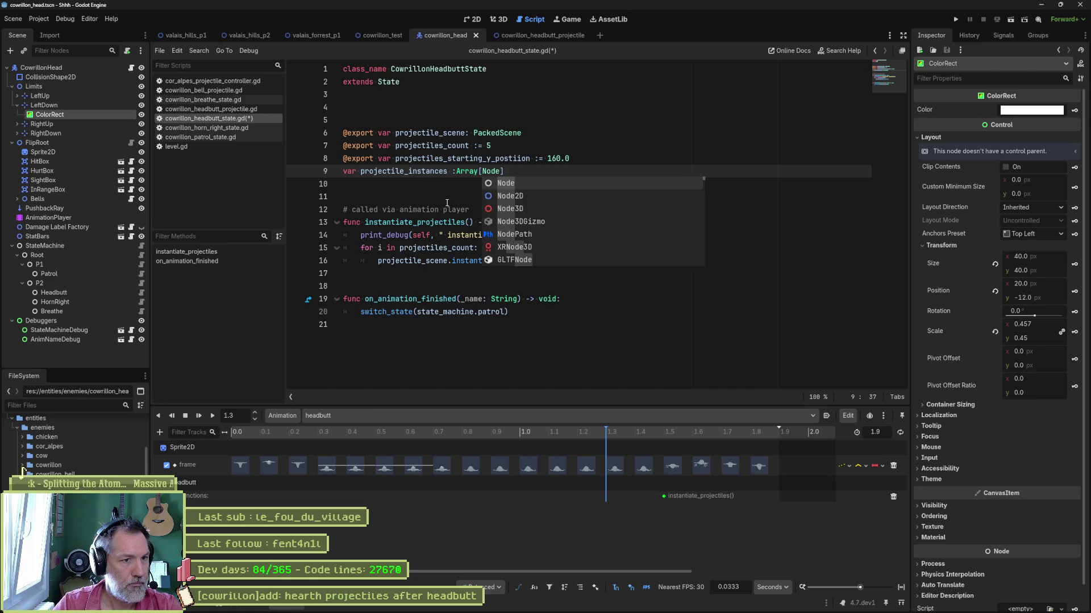
{"action": "left_click", "coordinate": [508, 195]}
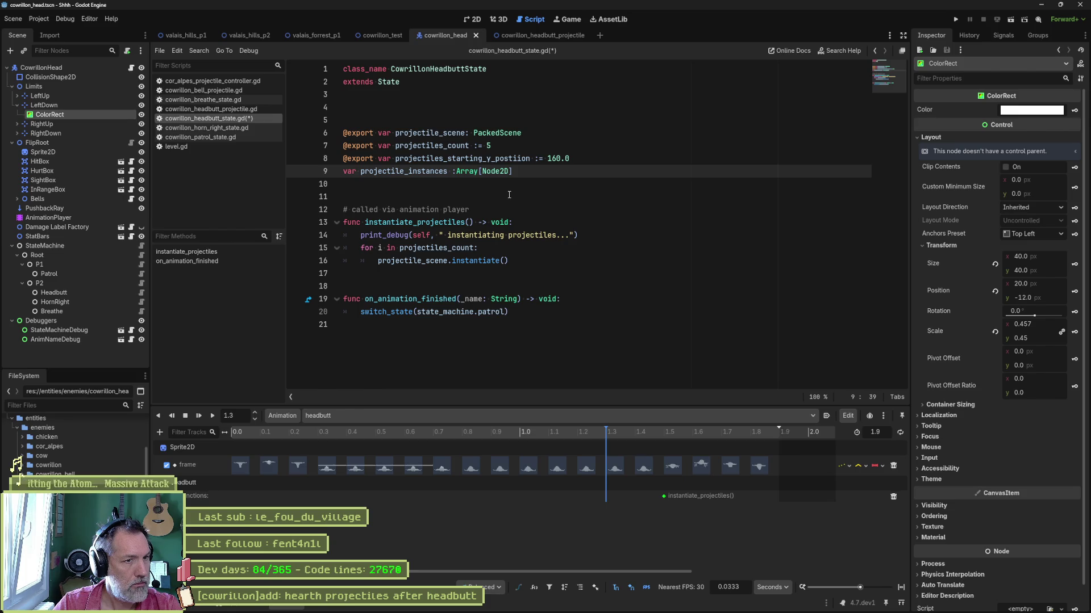
{"action": "left_click", "coordinate": [471, 261], "text": "ctrl"}
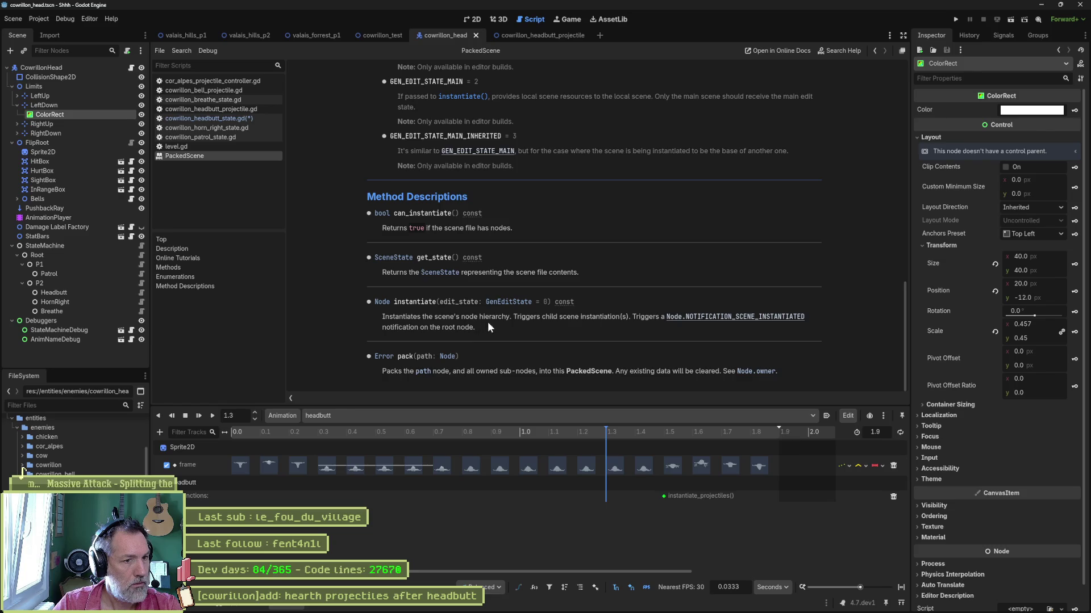
{"action": "left_click", "coordinate": [382, 301]}
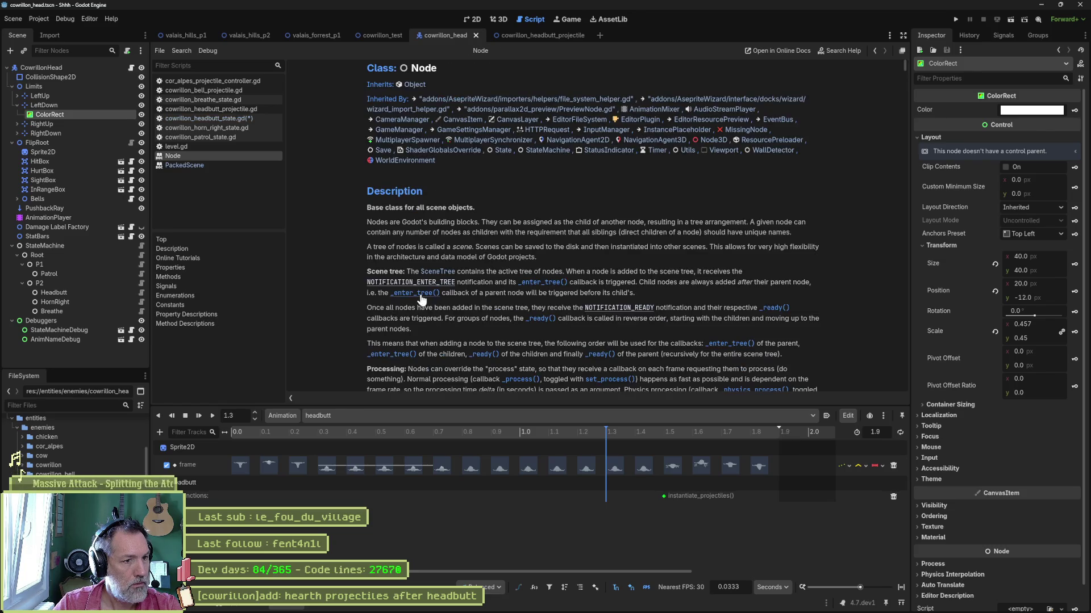
{"action": "key", "text": "ctrl+w"}
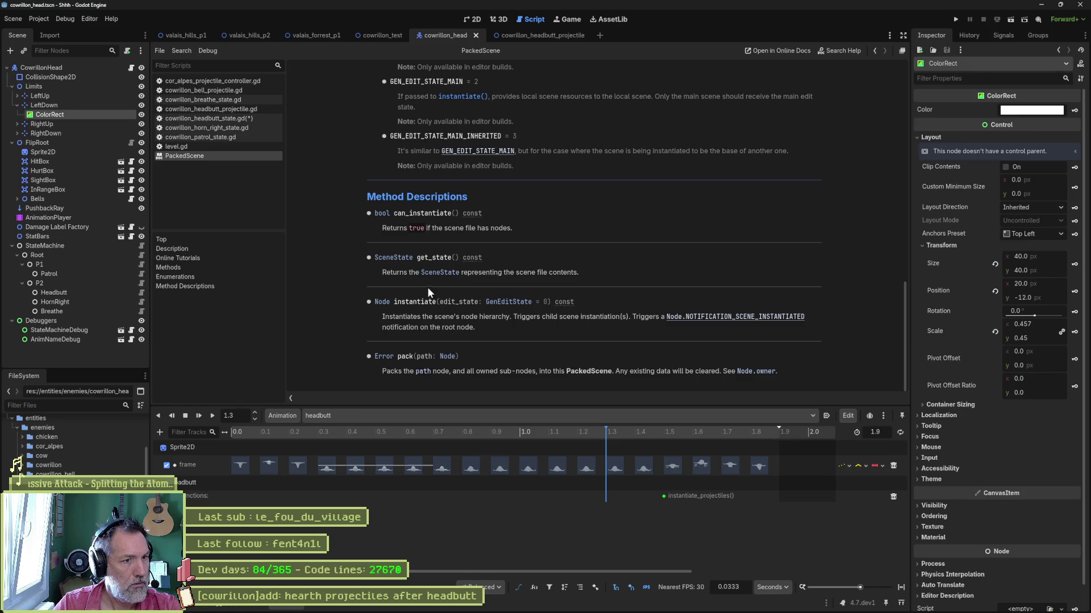
{"action": "key", "text": "ctrl+w"}
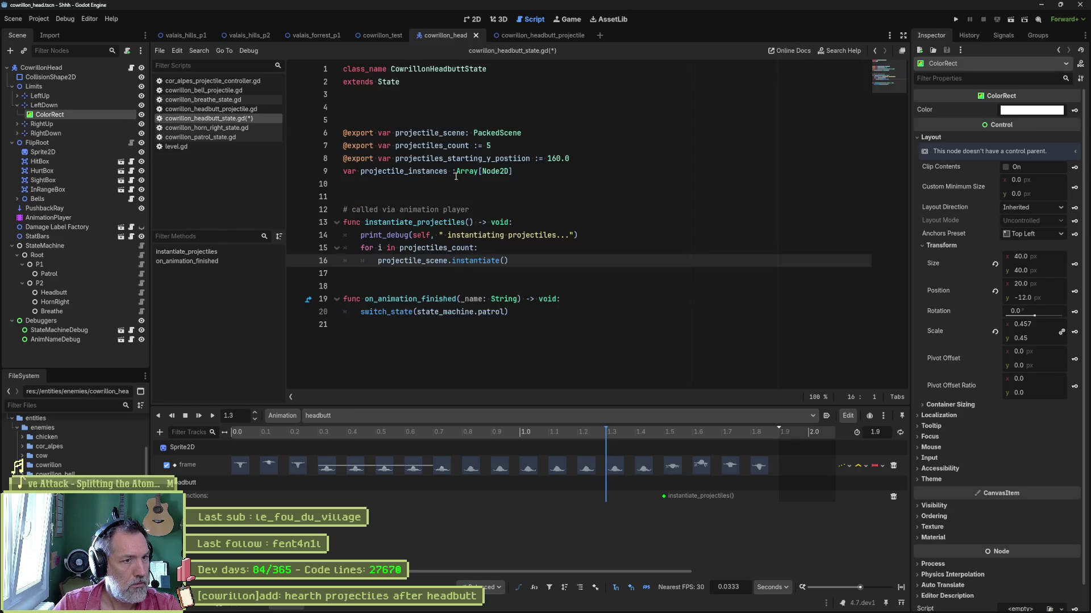
{"action": "left_click", "coordinate": [378, 261]}
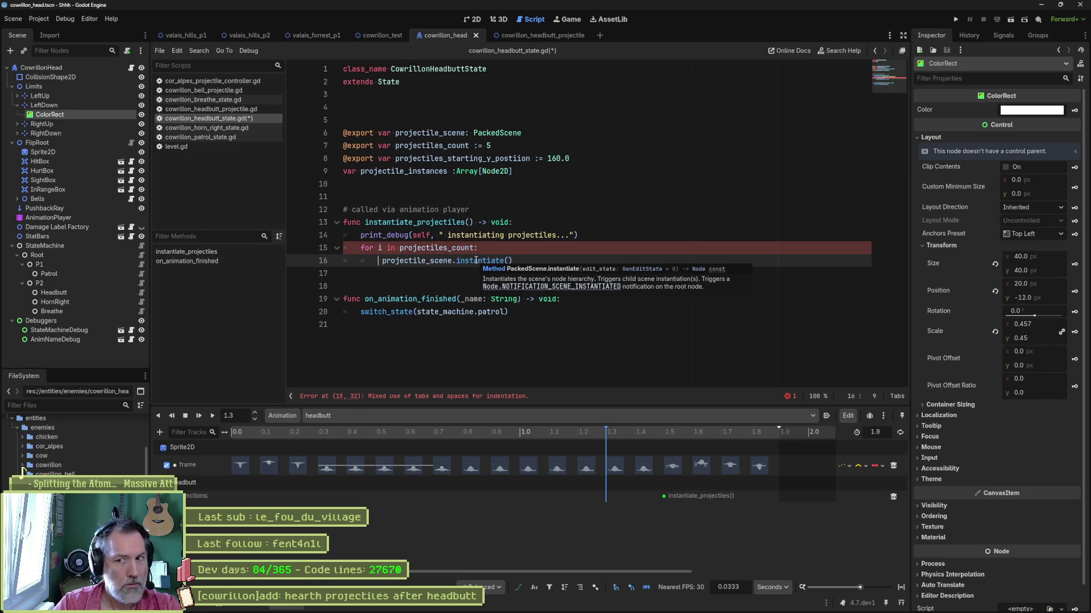
Wrap the instantiate call in projectile_instances.push_front().
{"action": "type", "text": "instan"}
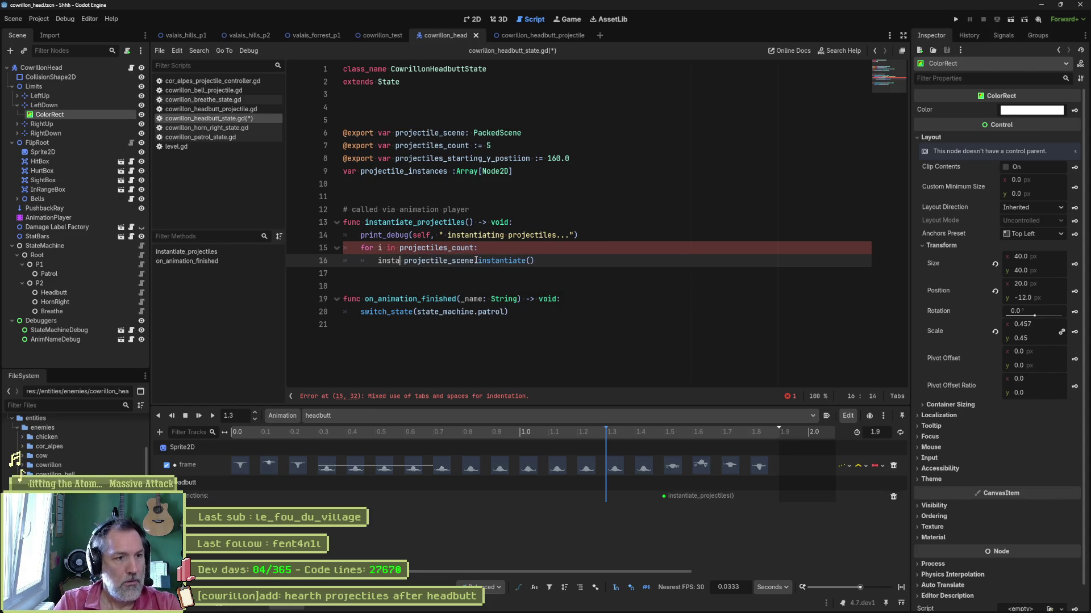
{"action": "key", "text": "Down"}
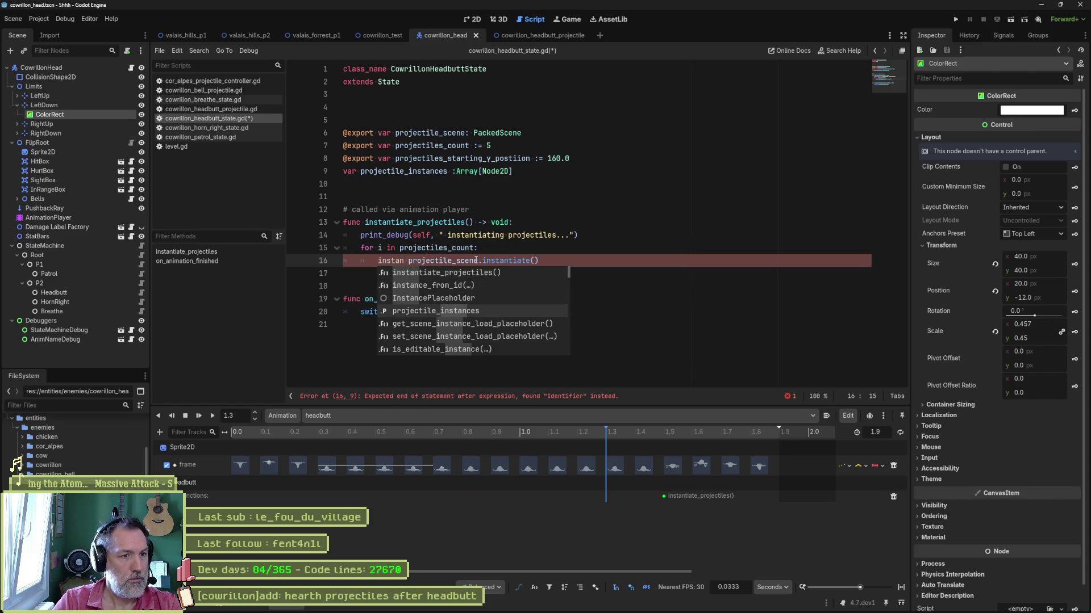
{"action": "key", "text": "Return"}
{"action": "type", "text": ".a"}
{"action": "key", "text": "BackSpace"}
{"action": "type", "text": "pu"}
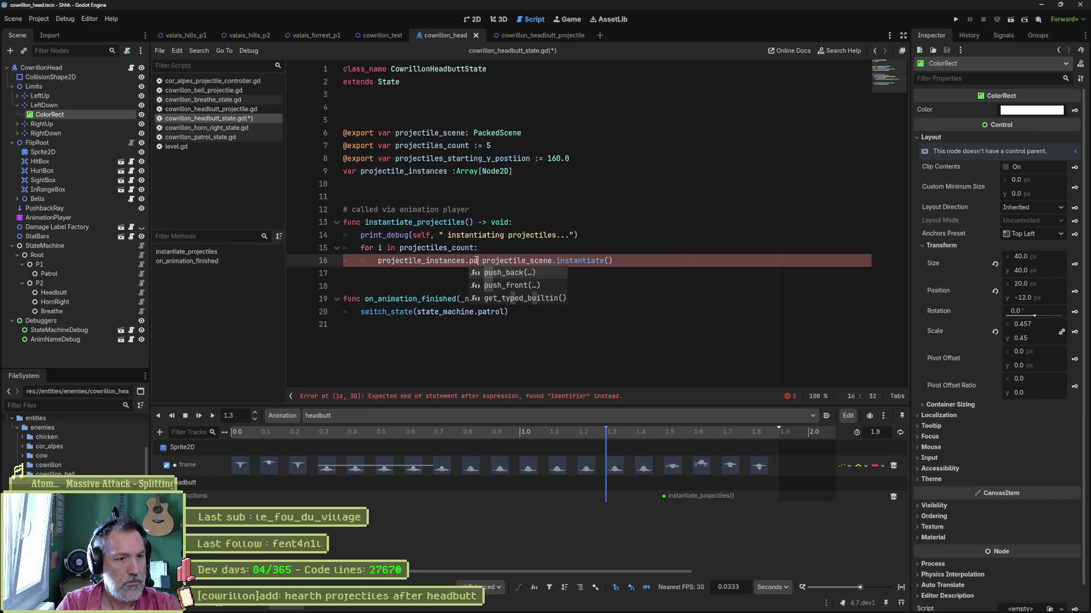
{"action": "key", "text": "Down"}
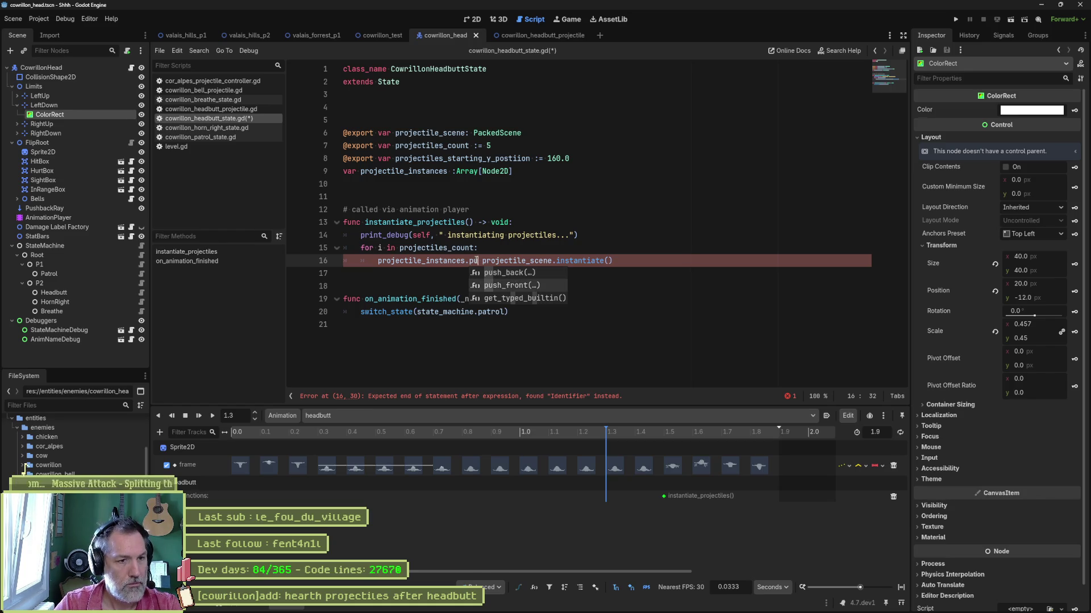
{"action": "key", "text": "Return"}
{"action": "key", "text": "Delete"}
{"action": "key", "text": "Delete"}
{"action": "key", "text": "End"}
{"action": "type", "text": ")"}
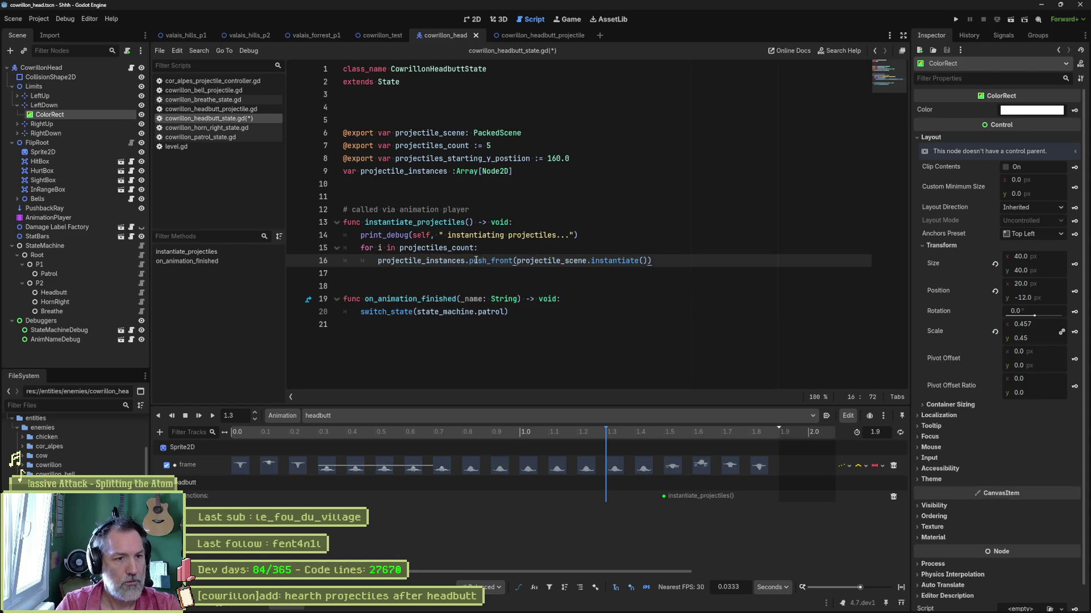
Check the push_front docs, then change the call to push_back and save.
{"action": "left_click", "coordinate": [497, 265], "text": "ctrl"}
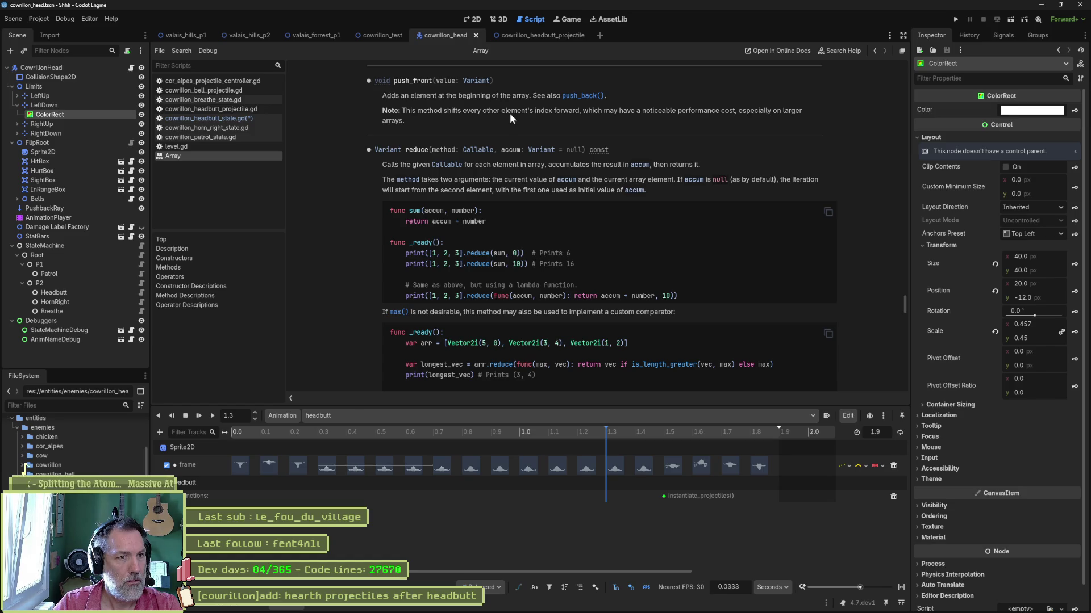
{"action": "key", "text": "ctrl+w"}
{"action": "left_click", "coordinate": [514, 260]}
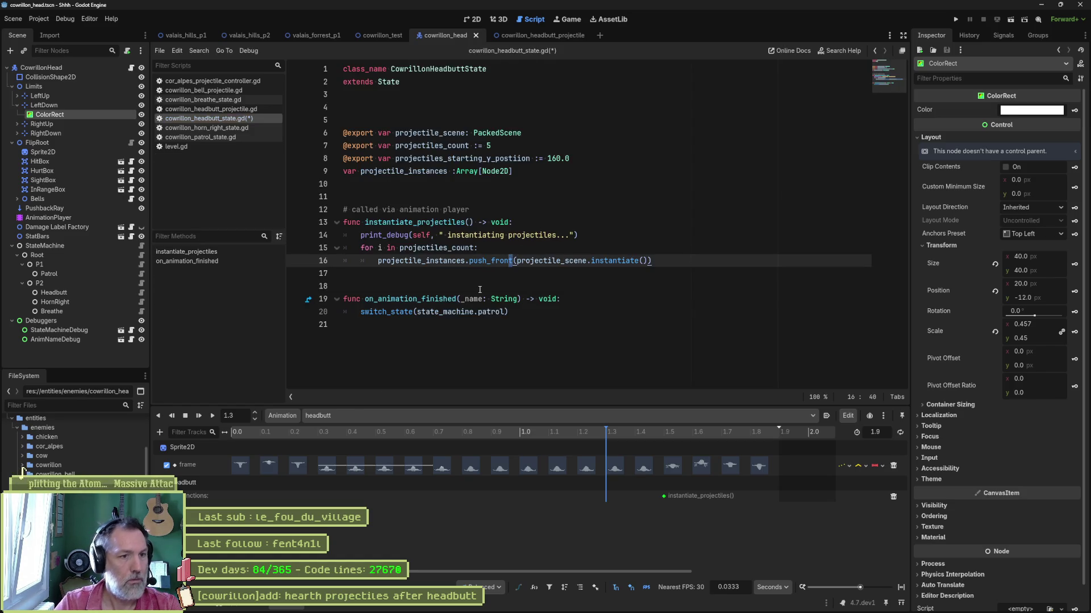
{"action": "key", "text": "BackSpace"}
{"action": "key", "text": "BackSpace"}
{"action": "key", "text": "BackSpace"}
{"action": "type", "text": "back"}
{"action": "key", "text": "ctrl+s"}
Add a get_tree().current_scene.add_child() line inside the loop.
{"action": "left_click", "coordinate": [439, 261]}
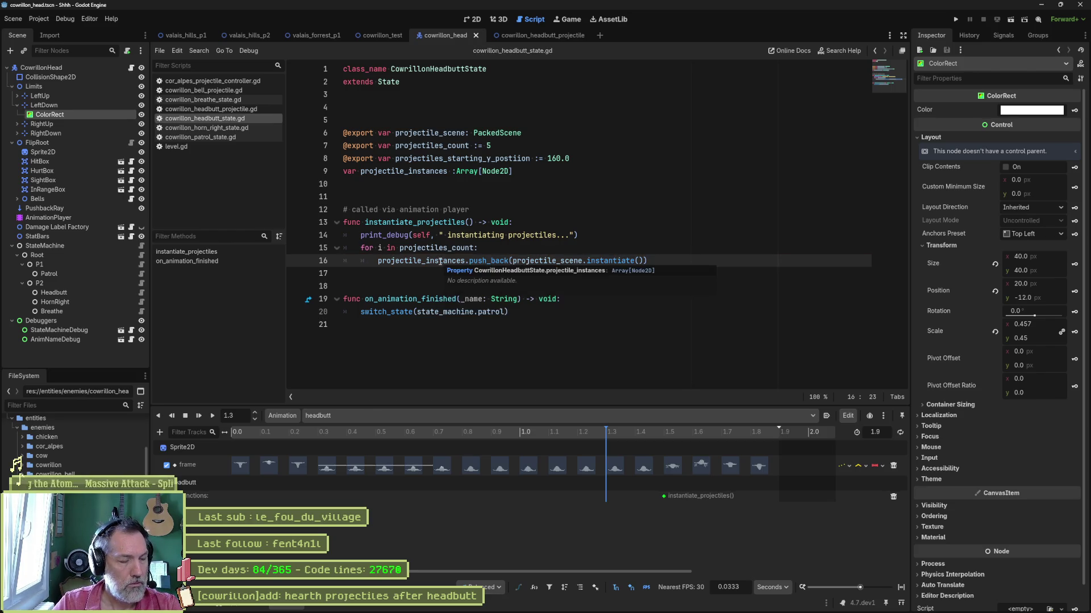
{"action": "key", "text": "Return"}
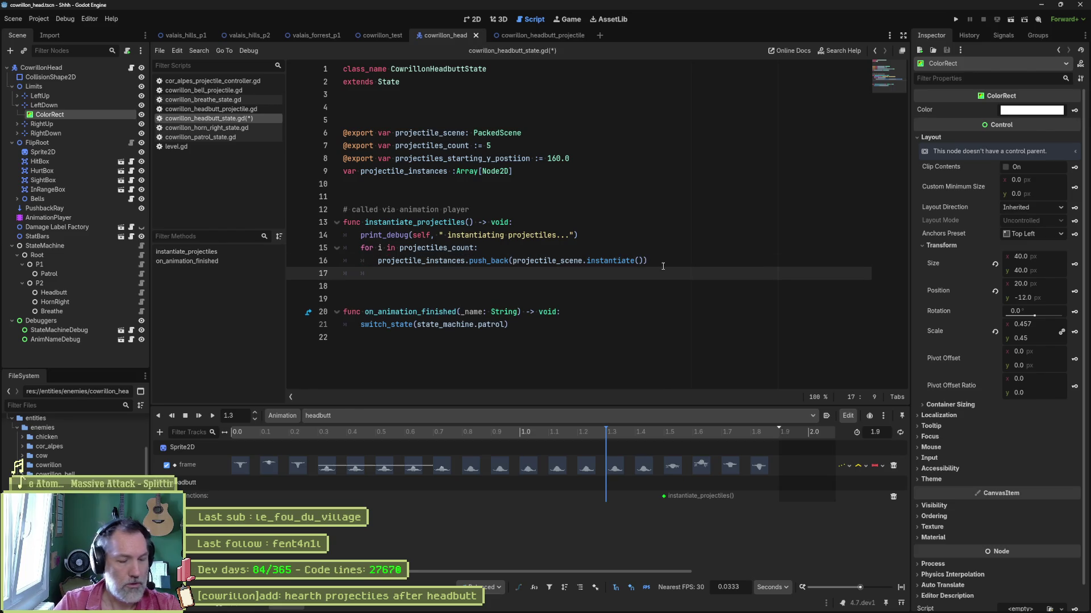
{"action": "type", "text": "scen"}
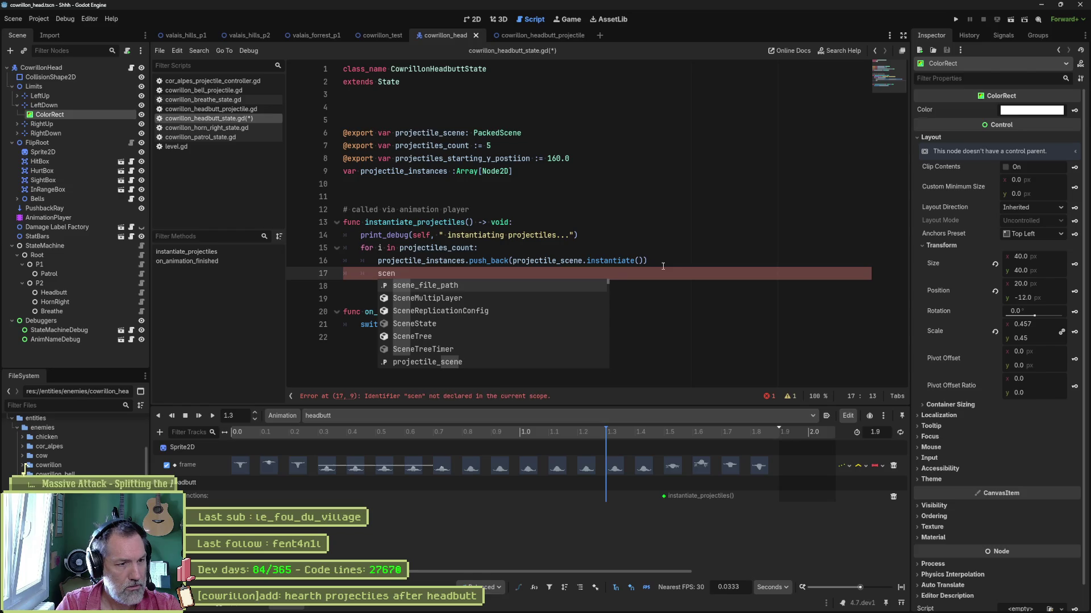
{"action": "type", "text": "e_t"}
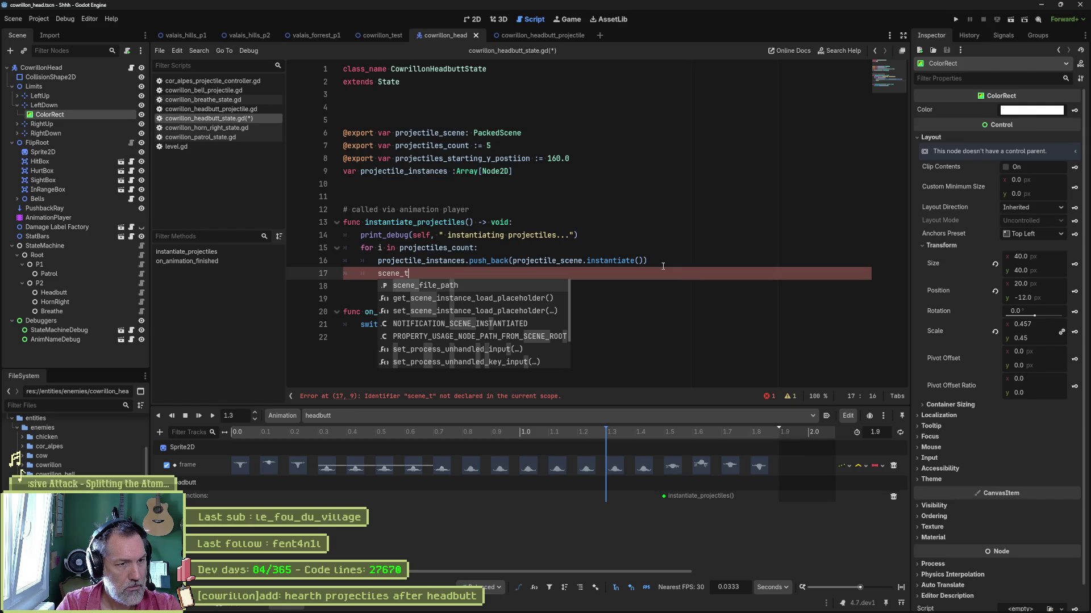
{"action": "key", "text": "BackSpace"}
{"action": "key", "text": "BackSpace"}
{"action": "key", "text": "BackSpace"}
{"action": "type", "text": "tree"}
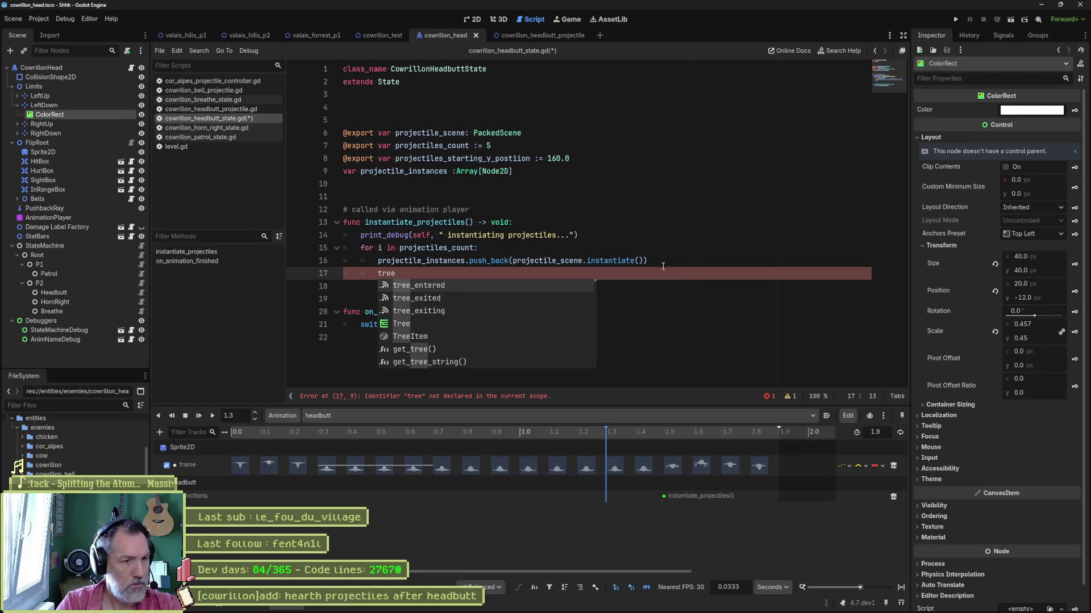
{"action": "key", "text": "Down"}
{"action": "key", "text": "Down"}
{"action": "key", "text": "Down"}
{"action": "key", "text": "Return"}
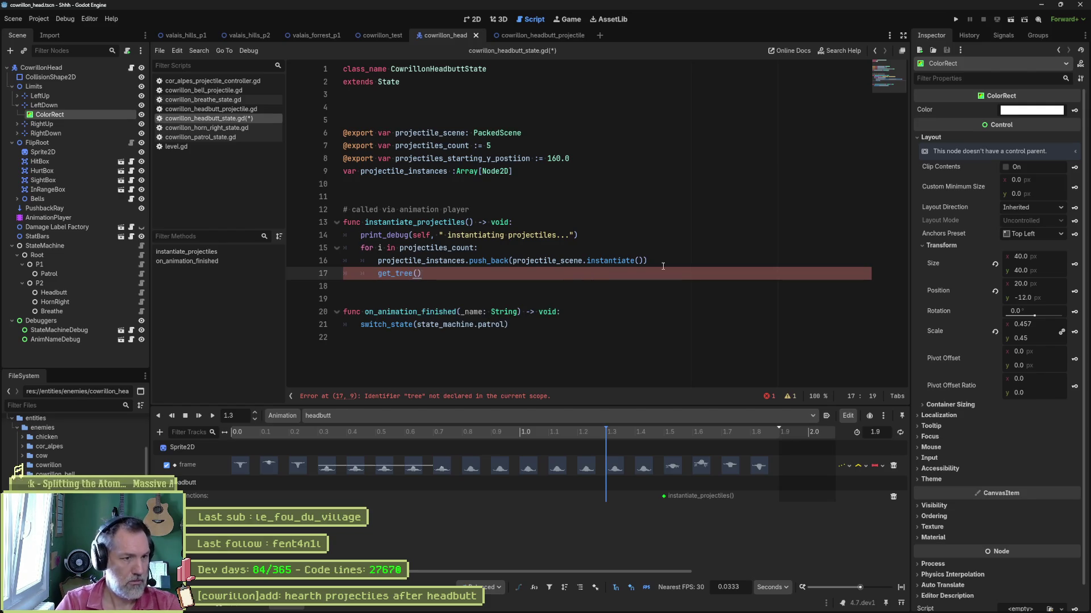
{"action": "type", "text": ".curr"}
{"action": "key", "text": "Return"}
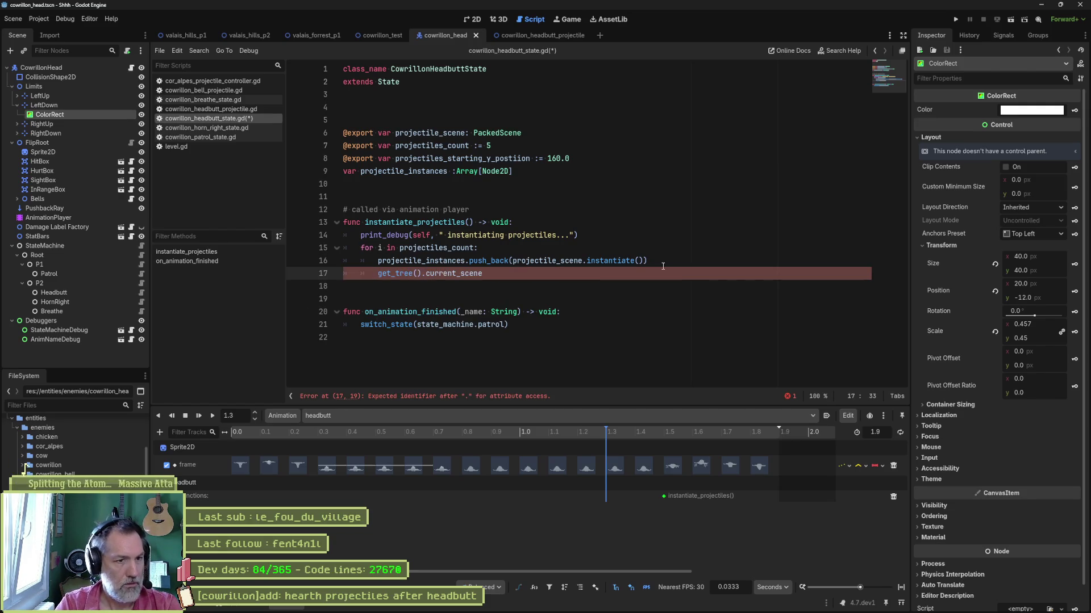
{"action": "key", "text": "BackSpace"}
{"action": "key", "text": "BackSpace"}
{"action": "type", "text": "ad"}
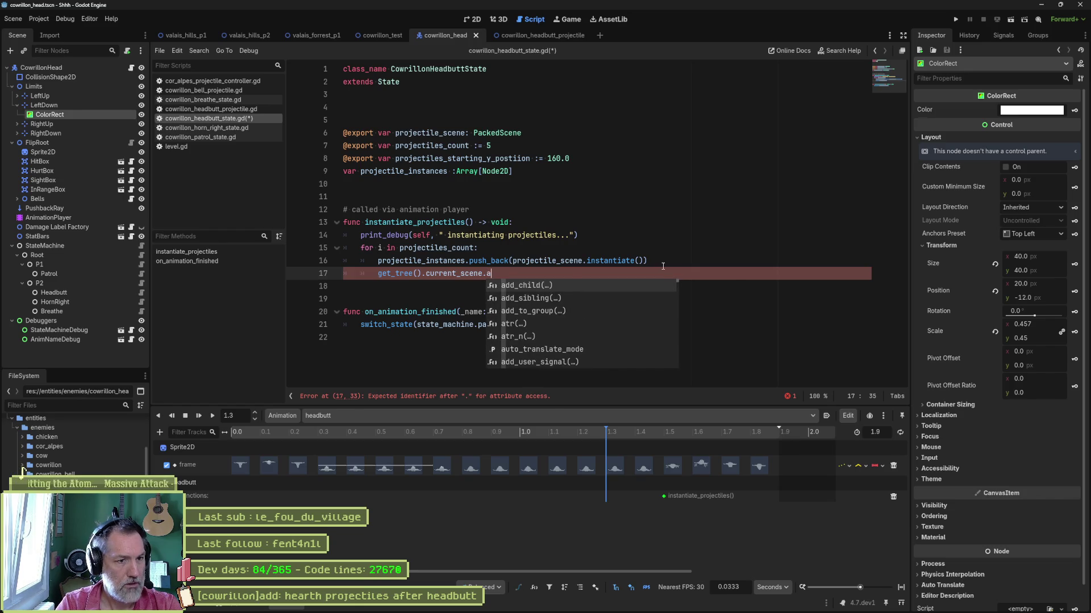
{"action": "key", "text": "Return"}
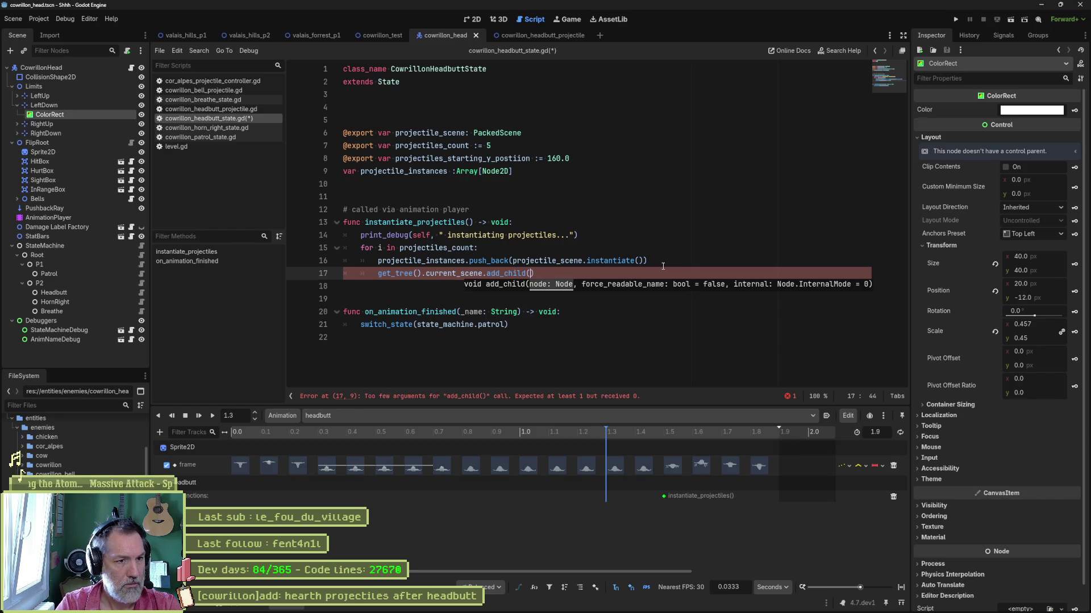
Start declaring 'var projectile_instance :Node' below the projectile_instances line.
{"action": "left_click_drag", "start_coordinate": [514, 260], "coordinate": [644, 260]}
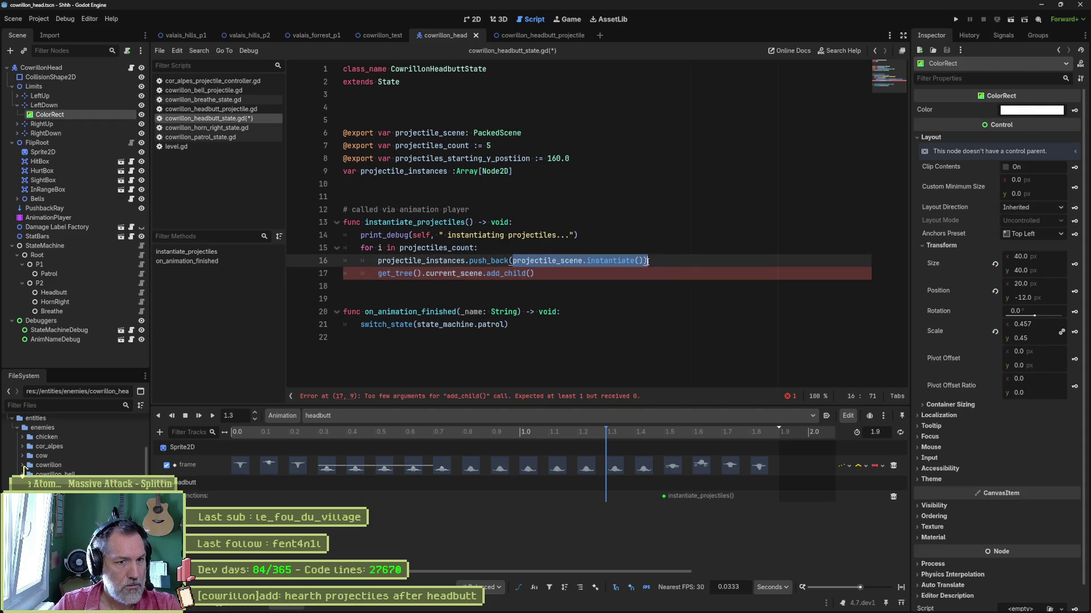
{"action": "left_click", "coordinate": [627, 251]}
{"action": "left_click", "coordinate": [638, 167]}
{"action": "key", "text": "Return"}
{"action": "type", "text": "var projectile_instance :"}
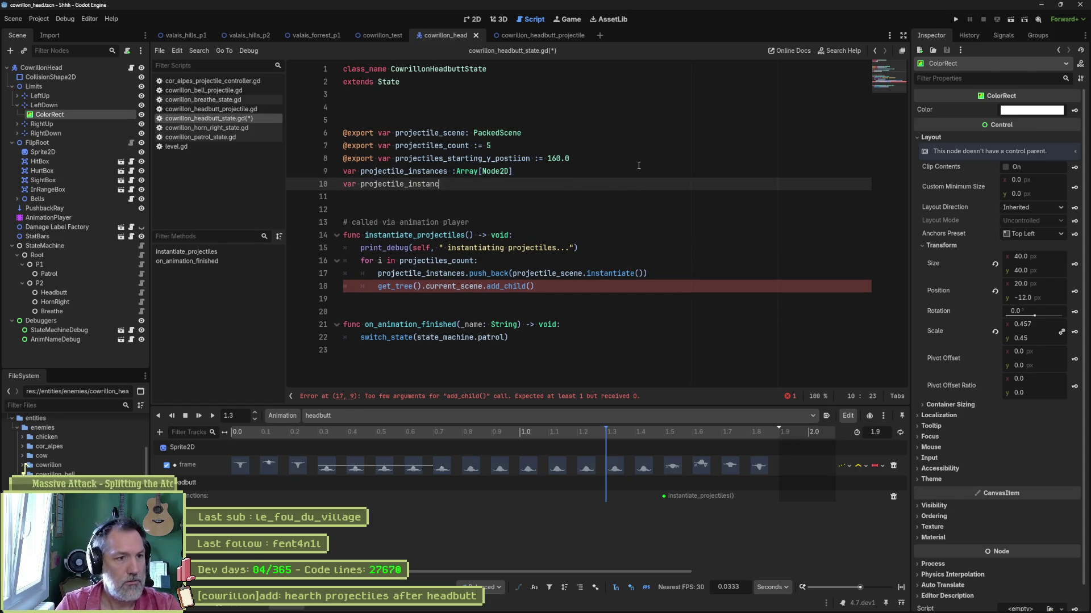
{"action": "type", "text": "Node"}
At the top of the for loop, assign projectile_scene.instantiate() to projectile_instance.
{"action": "key", "text": "Escape"}
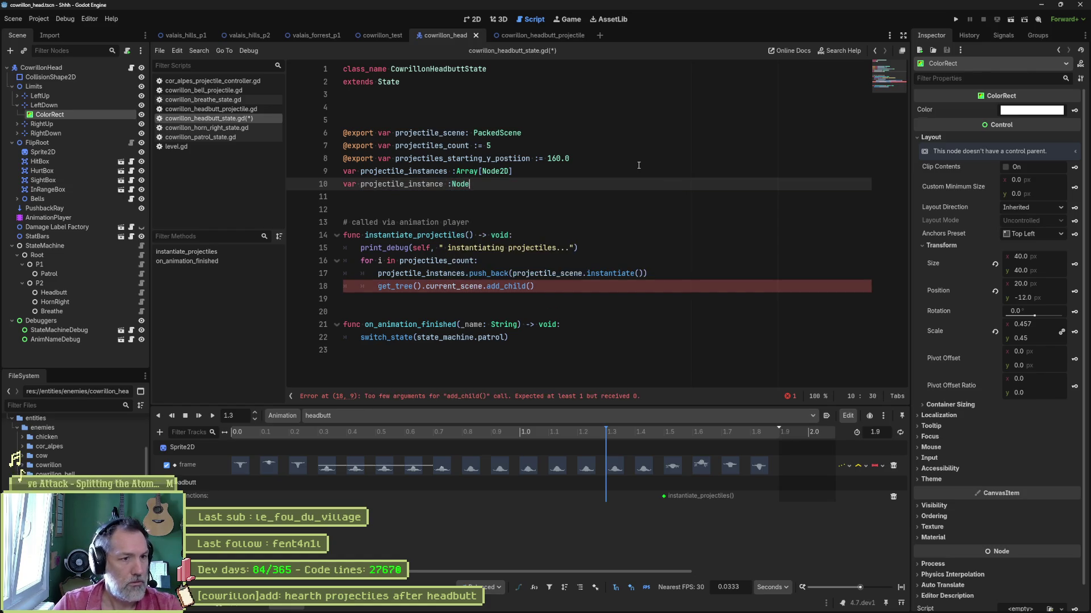
{"action": "left_click", "coordinate": [552, 263]}
{"action": "key", "text": "Return"}
{"action": "type", "text": "projectile_instance ="}
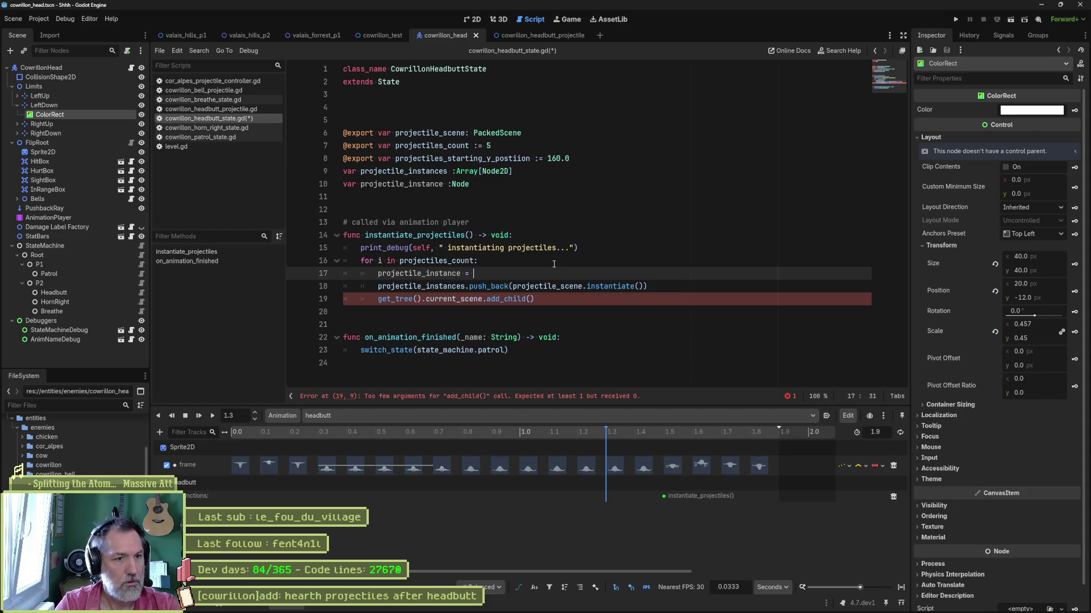
{"action": "key", "text": "ctrl+space"}
{"action": "type", "text": "instan"}
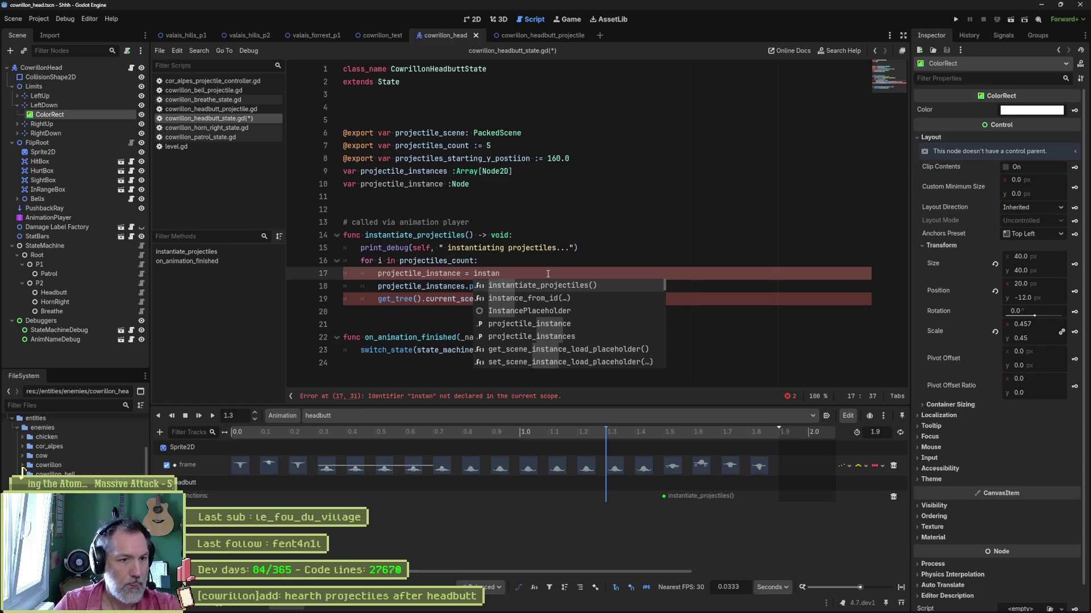
{"action": "key", "text": "Down"}
{"action": "key", "text": "Down"}
{"action": "key", "text": "Down"}
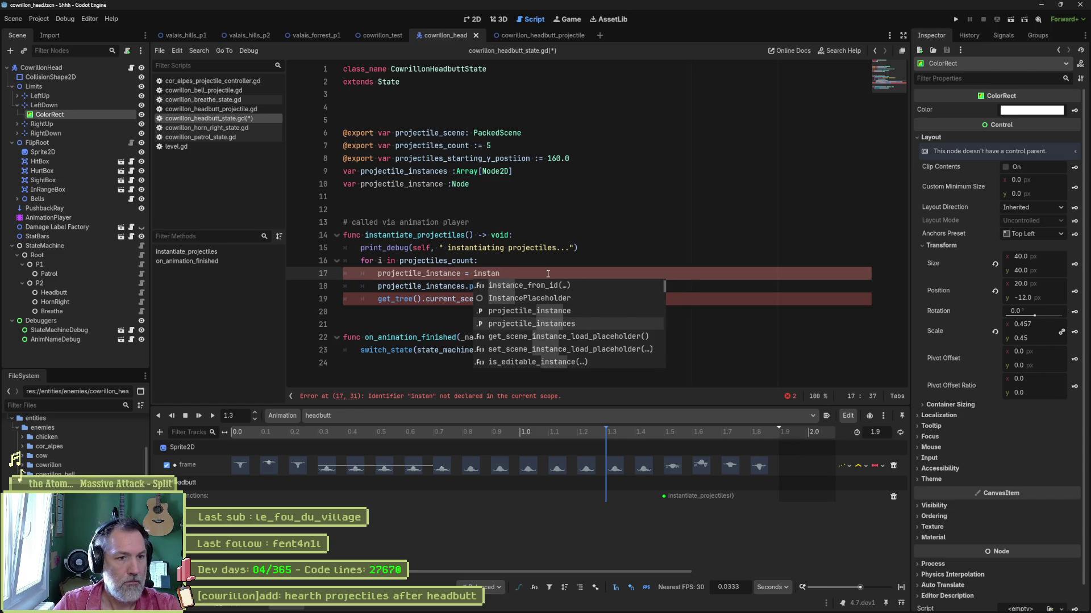
{"action": "key", "text": "Up"}
{"action": "key", "text": "Up"}
{"action": "key", "text": "Up"}
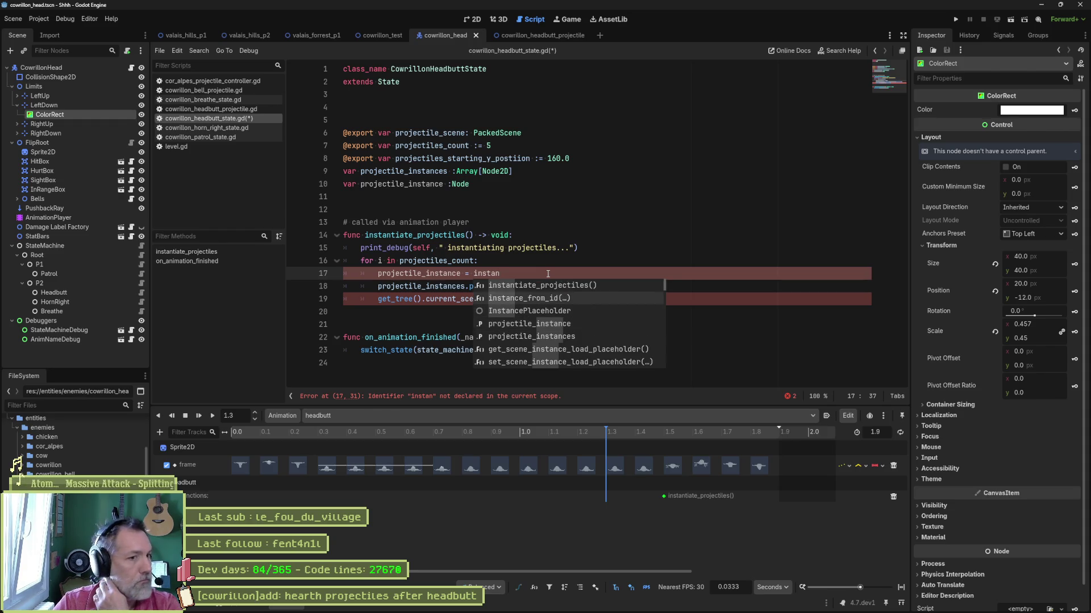
{"action": "key", "text": "Down"}
{"action": "key", "text": "Down"}
{"action": "key", "text": "Down"}
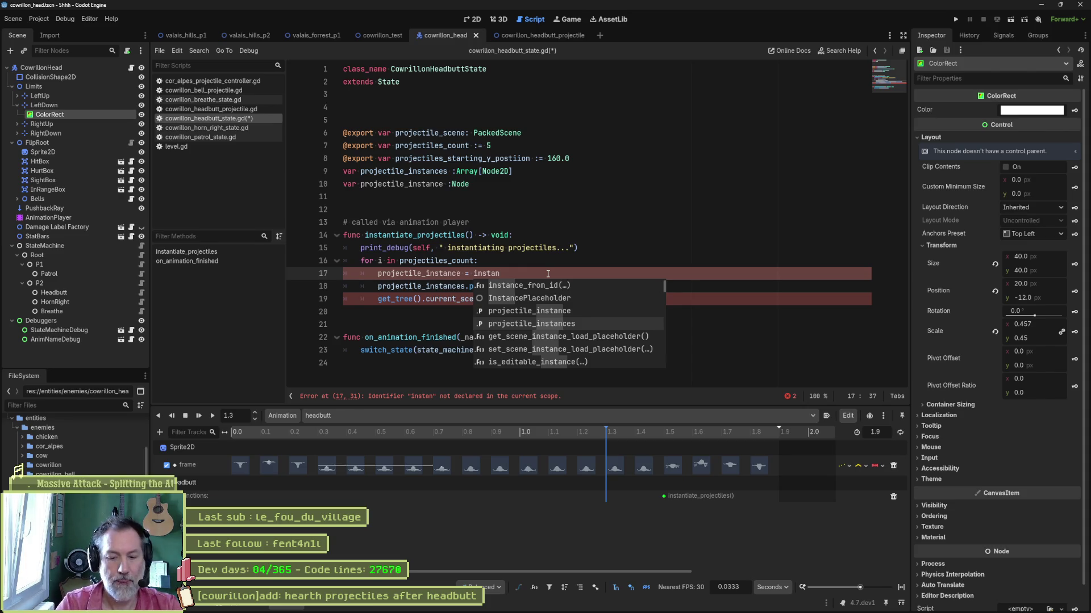
{"action": "type", "text": "tiate(proje"}
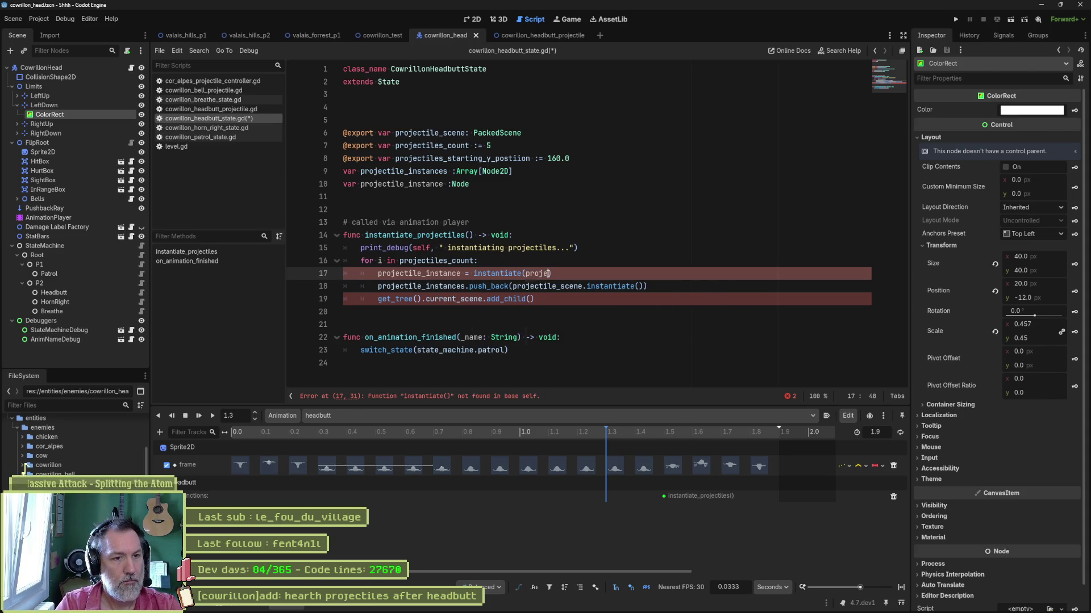
{"action": "key", "text": "Down"}
{"action": "key", "text": "Down"}
{"action": "key", "text": "Return"}
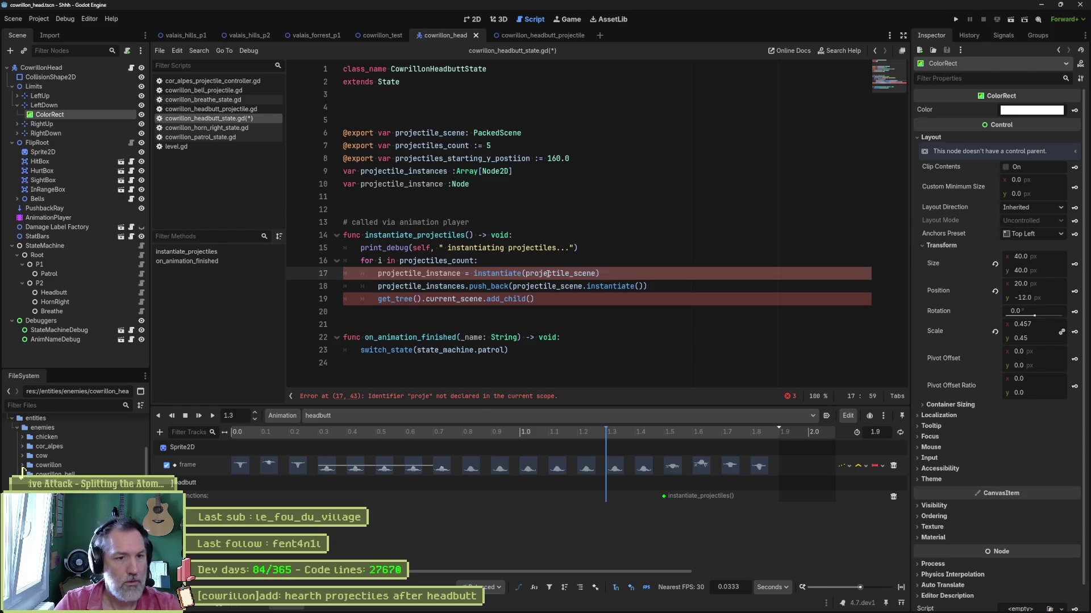
Start a projectile_instance.global line after add_child and type the projectile_instance variable as Node2D.
{"action": "left_click", "coordinate": [646, 298]}
{"action": "key", "text": "Return"}
{"action": "type", "text": "projectile_instance.glo"}
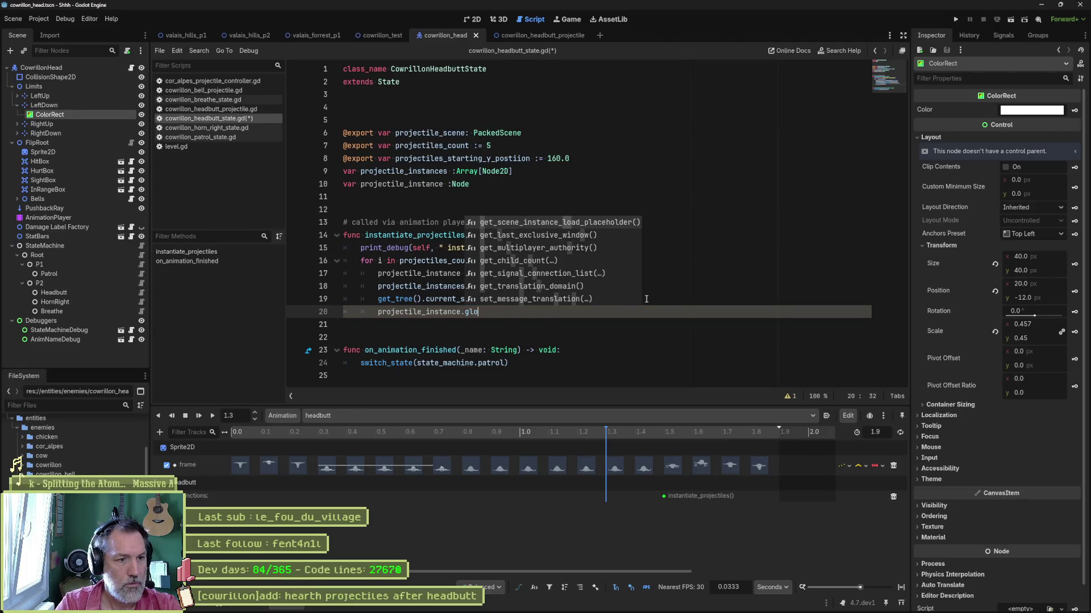
{"action": "key", "text": "Escape"}
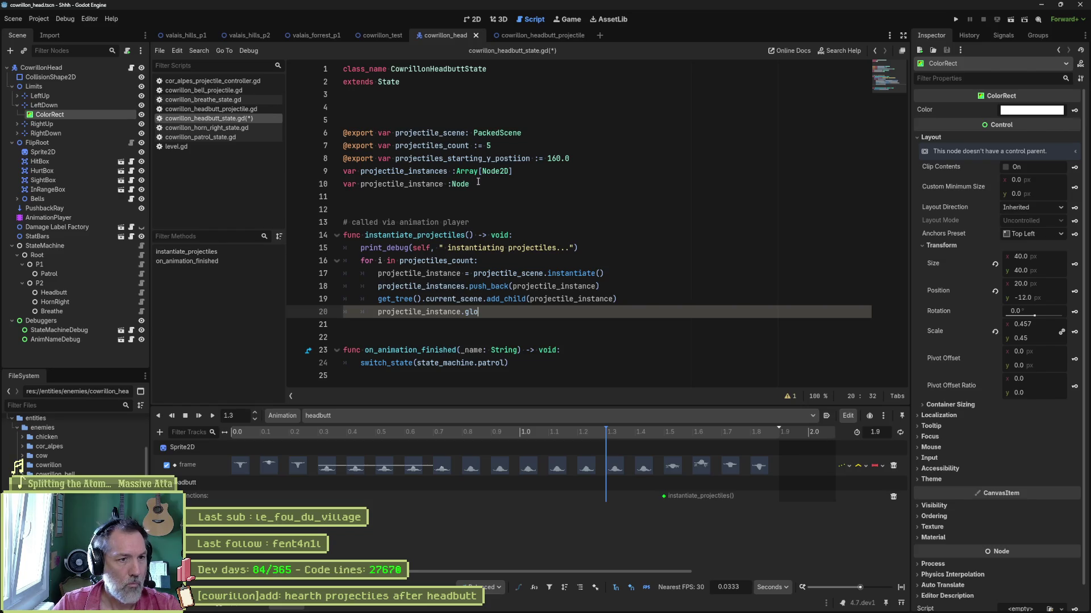
{"action": "left_click", "coordinate": [478, 182]}
{"action": "type", "text": "2SD"}
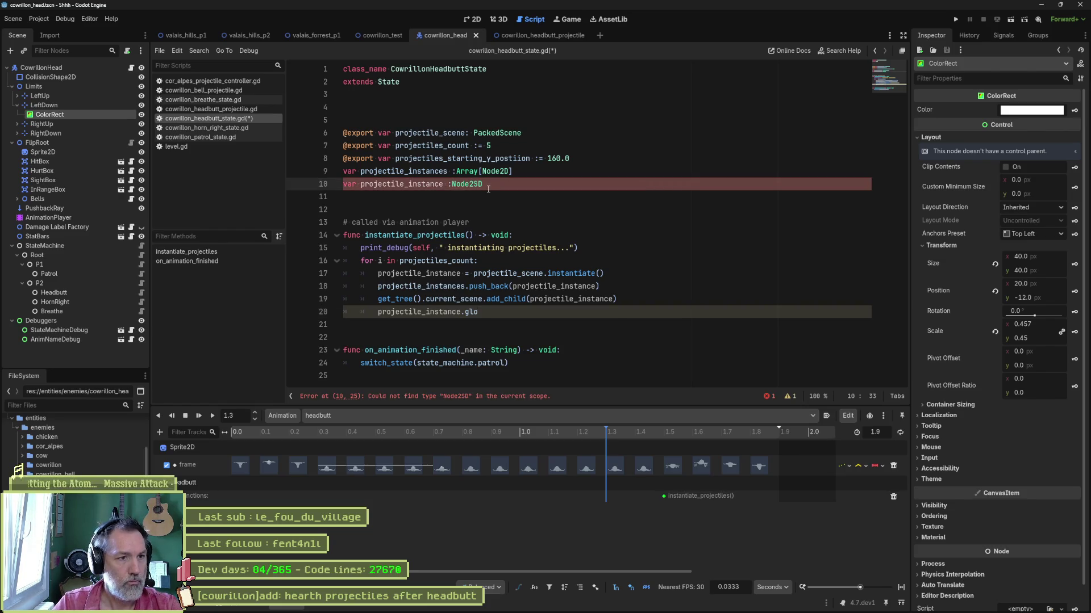
{"action": "key", "text": "BackSpace"}
{"action": "key", "text": "BackSpace"}
{"action": "type", "text": "D"}
{"action": "key", "text": "Escape"}
Complete the line as global_position.y = projectiles_starting_y_postion and save the script.
{"action": "left_click", "coordinate": [504, 308]}
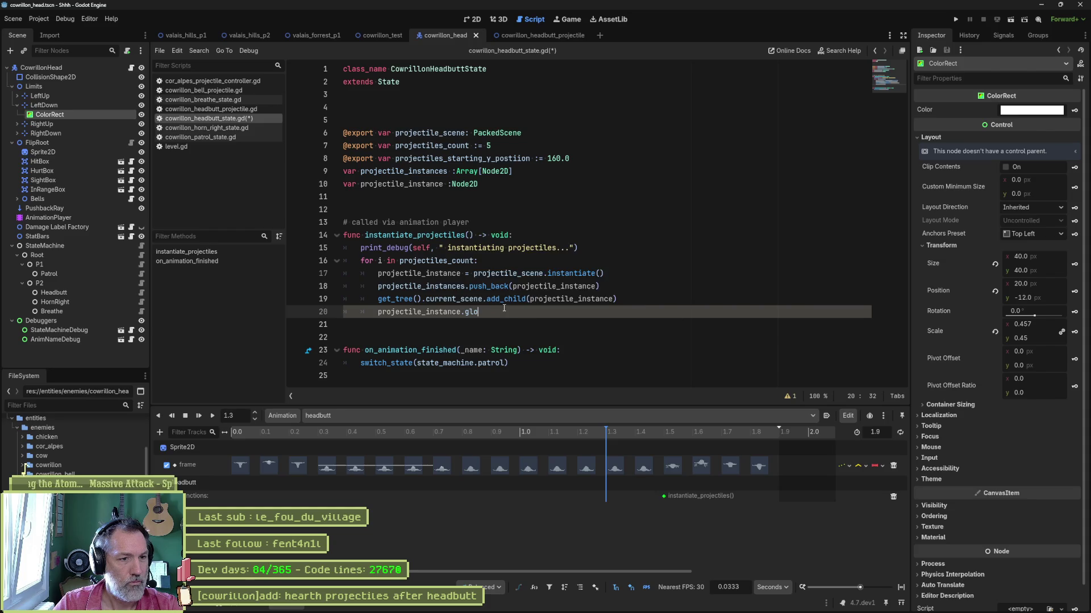
{"action": "key", "text": "ctrl+space"}
{"action": "key", "text": "Return"}
{"action": "type", "text": ".y = proje"}
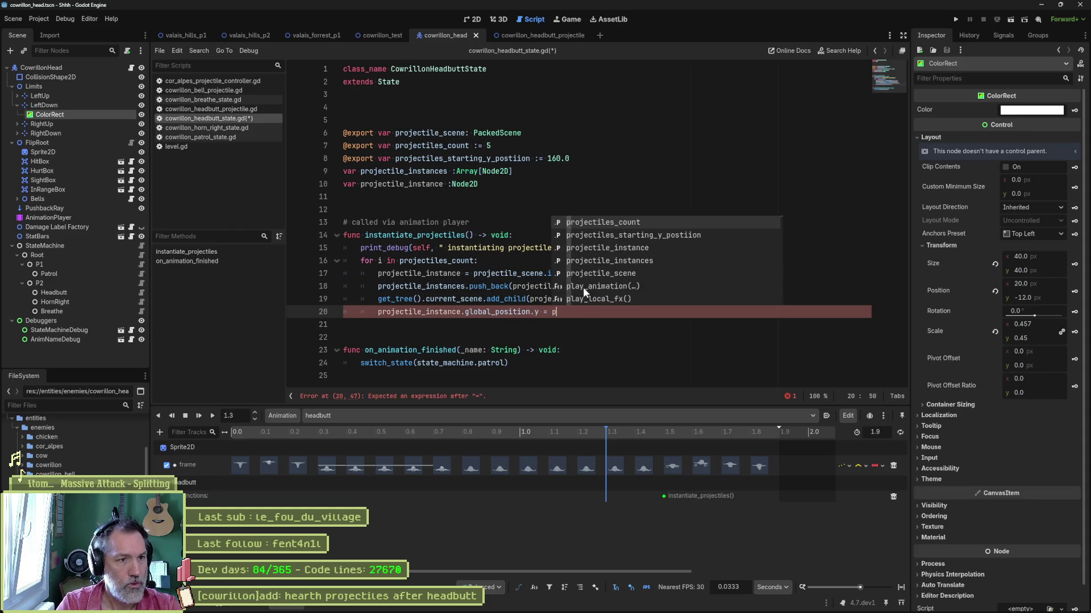
{"action": "key", "text": "Down"}
{"action": "key", "text": "Return"}
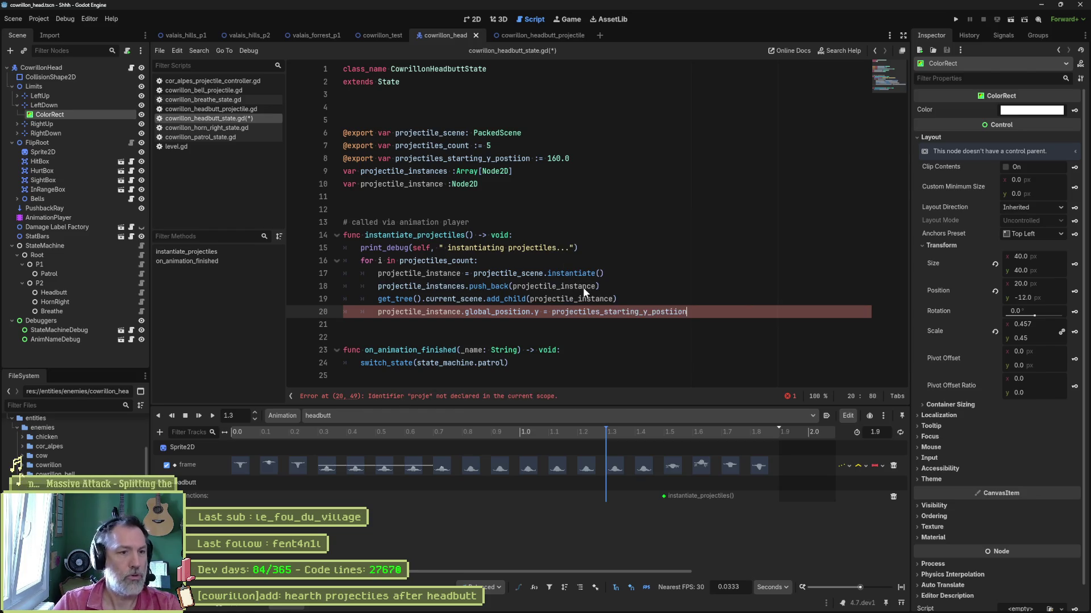
{"action": "key", "text": "ctrl+s"}
{"action": "left_click", "coordinate": [615, 249]}
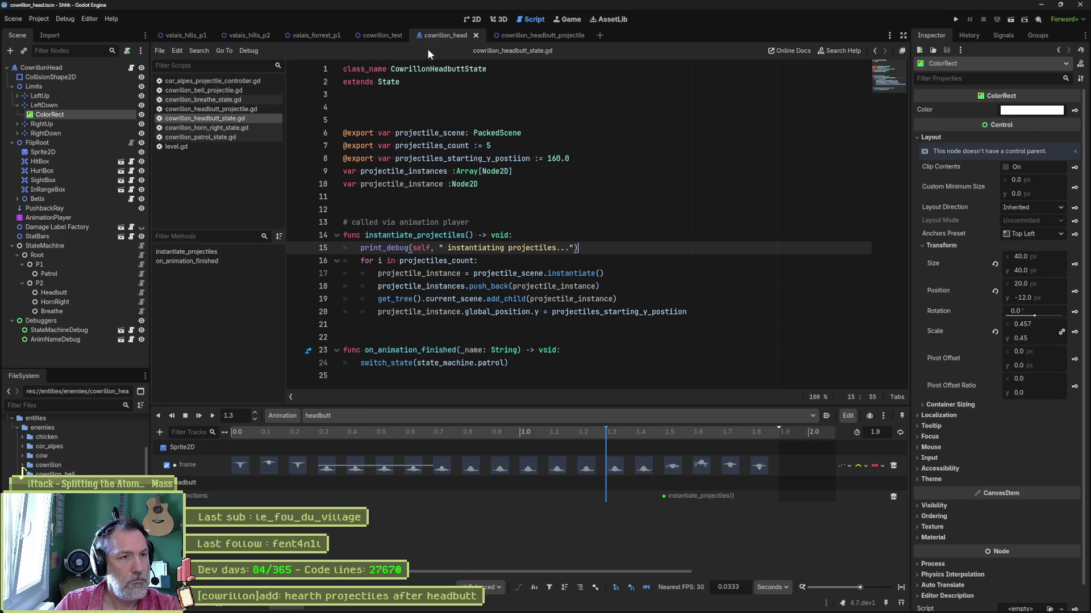
Drag the headbutt projectile scene into the Headbutt state's Projectile Scene slot, then run cowrillon_test with F6.
{"action": "left_click", "coordinate": [383, 35]}
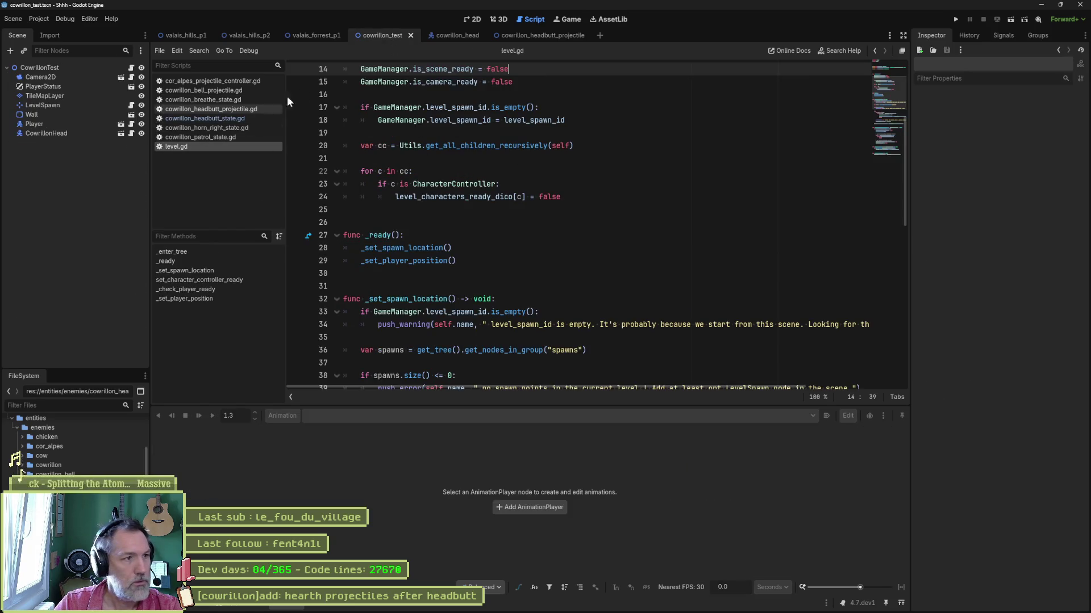
{"action": "left_click", "coordinate": [452, 36]}
{"action": "left_click", "coordinate": [98, 293]}
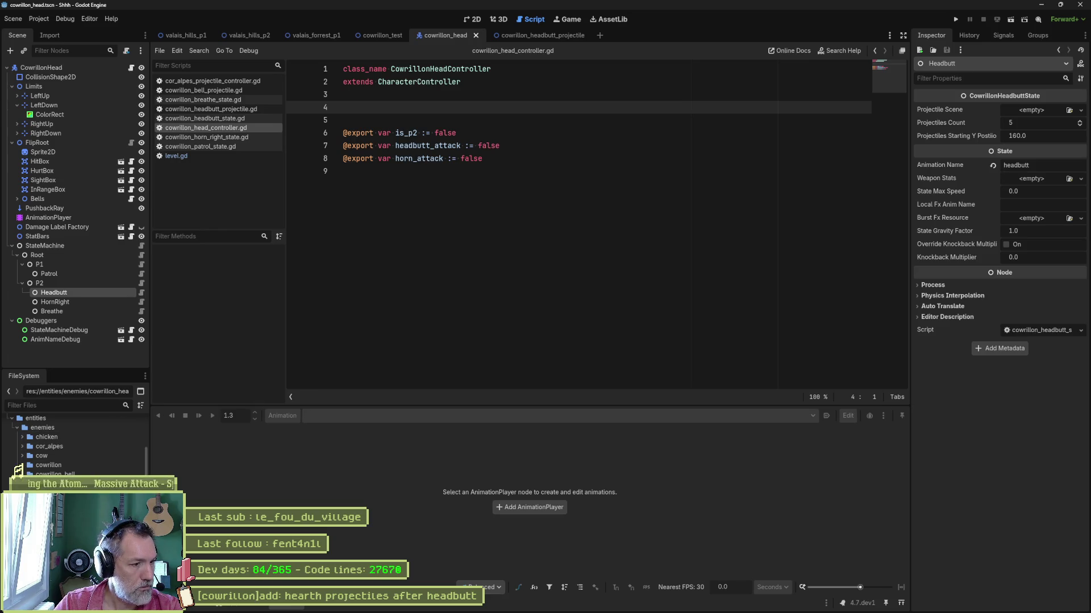
{"action": "left_click_drag", "start_coordinate": [22, 480], "coordinate": [1039, 113]}
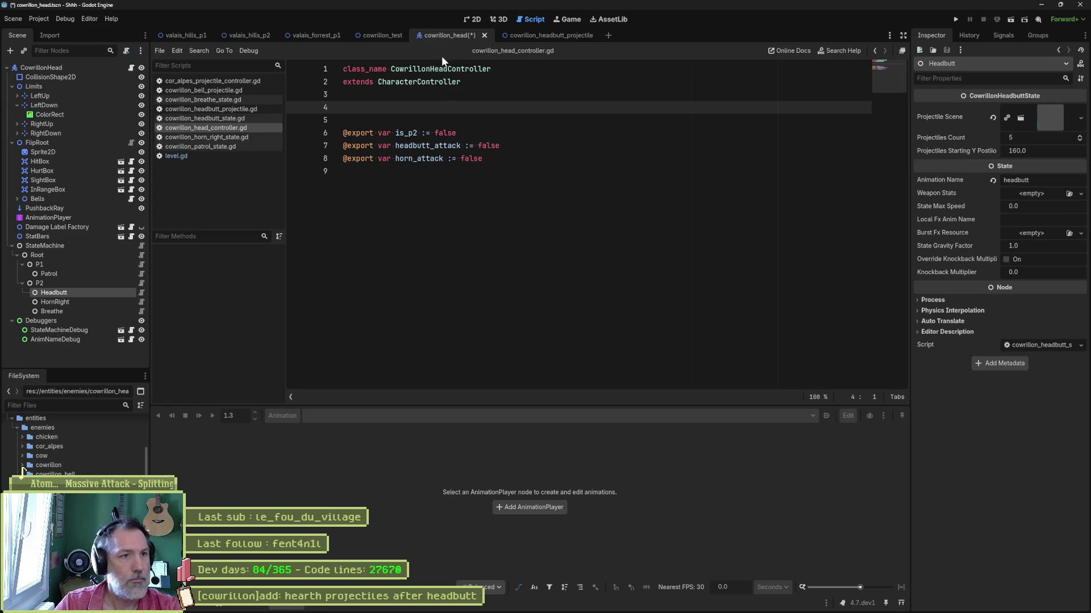
{"action": "left_click", "coordinate": [379, 34]}
{"action": "key", "text": "F6"}
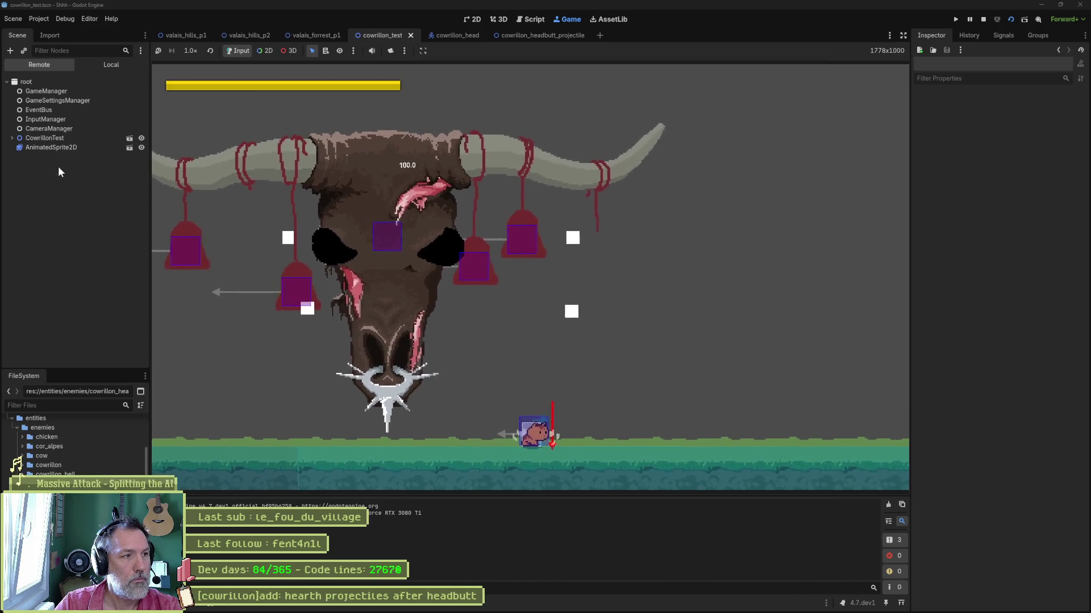
In the Remote tree, enable Headbutt Attack on the running CowrillonHead node.
{"action": "left_click", "coordinate": [35, 138]}
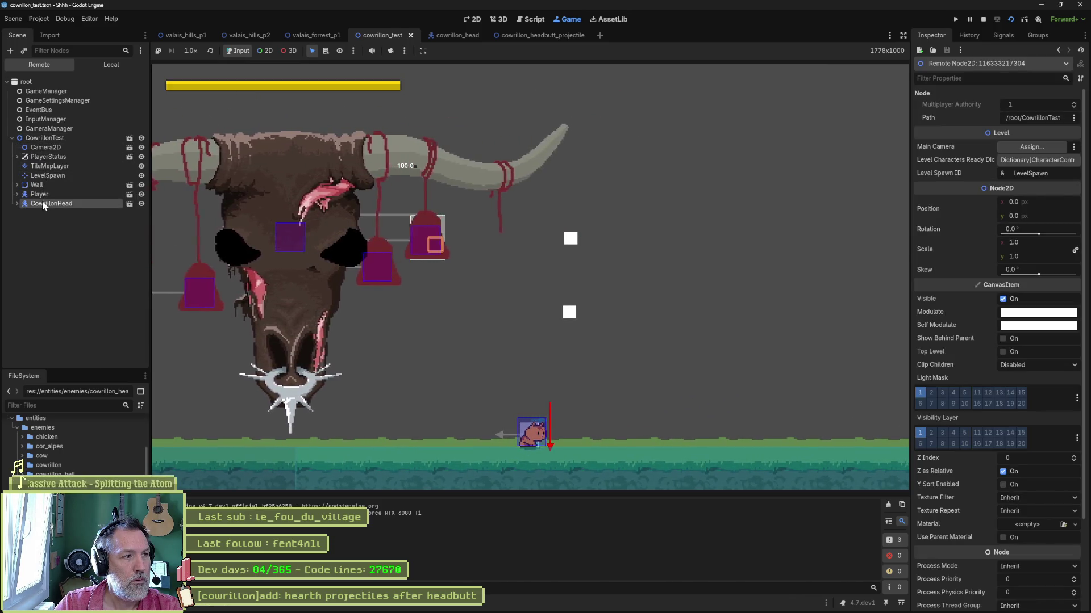
{"action": "left_click", "coordinate": [44, 205]}
{"action": "scroll", "coordinate": [1000, 301], "scroll_direction": "down", "scroll_amount": 10}
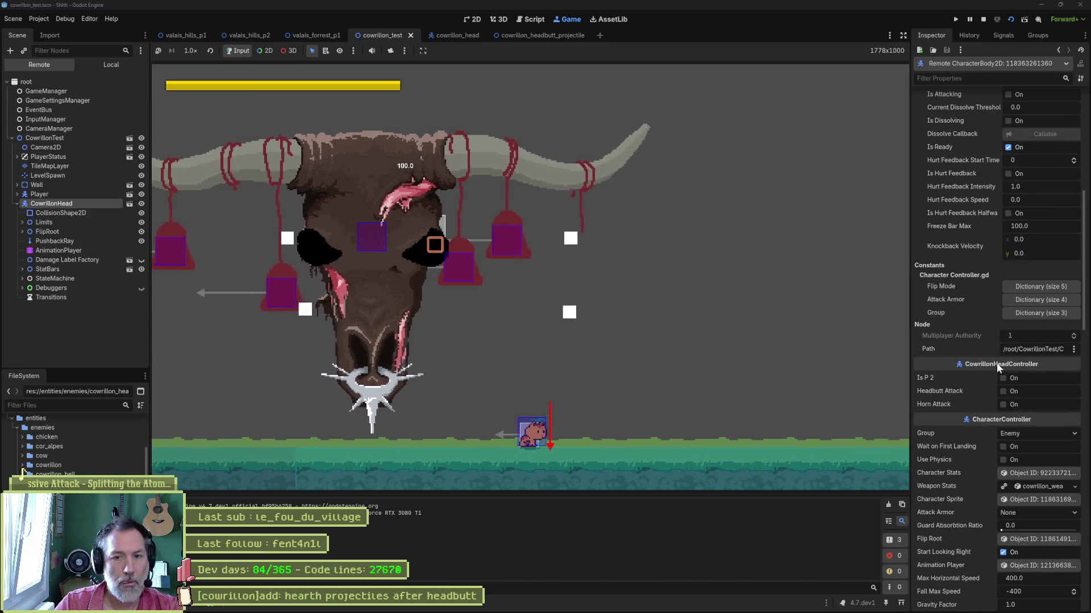
{"action": "left_click", "coordinate": [1007, 391]}
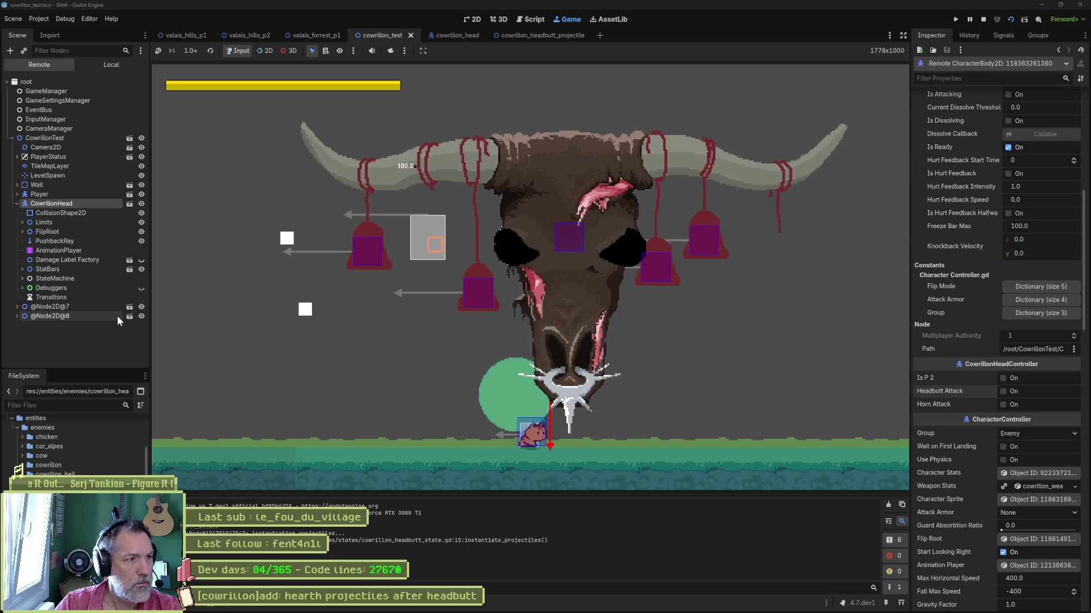
Expand StateMachine > Root > P2 to check the spawned projectile, then stop the game.
{"action": "left_click", "coordinate": [23, 278]}
{"action": "left_click", "coordinate": [27, 288]}
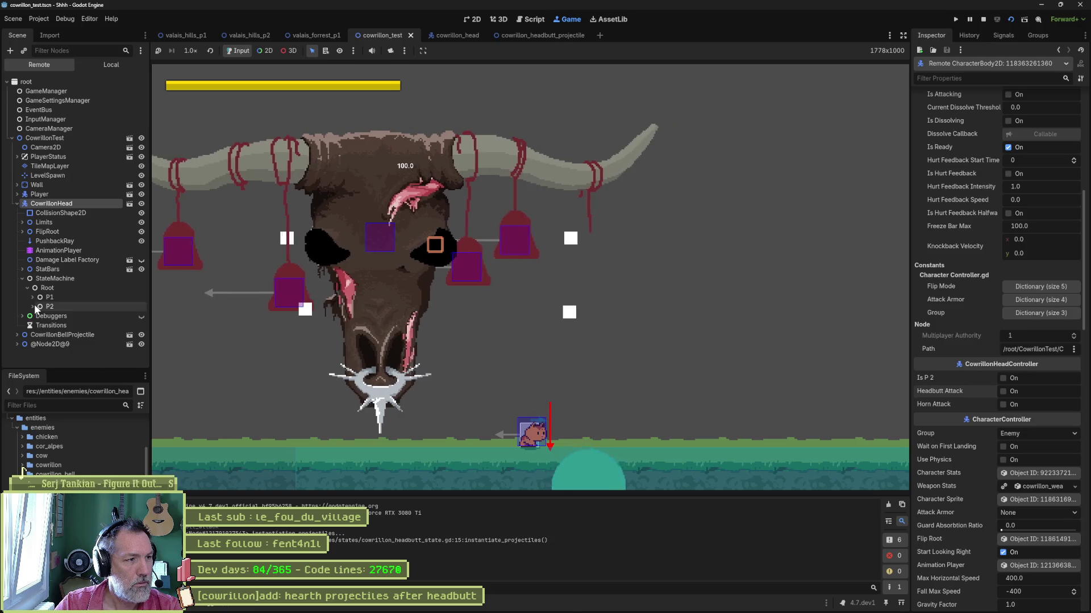
{"action": "left_click", "coordinate": [33, 307]}
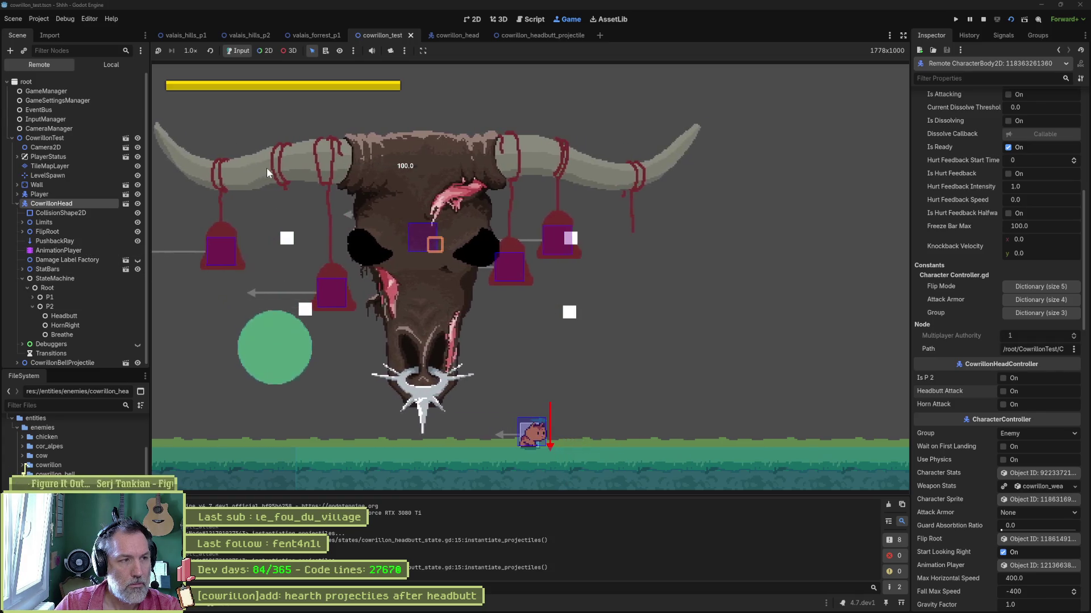
{"action": "left_click", "coordinate": [984, 22]}
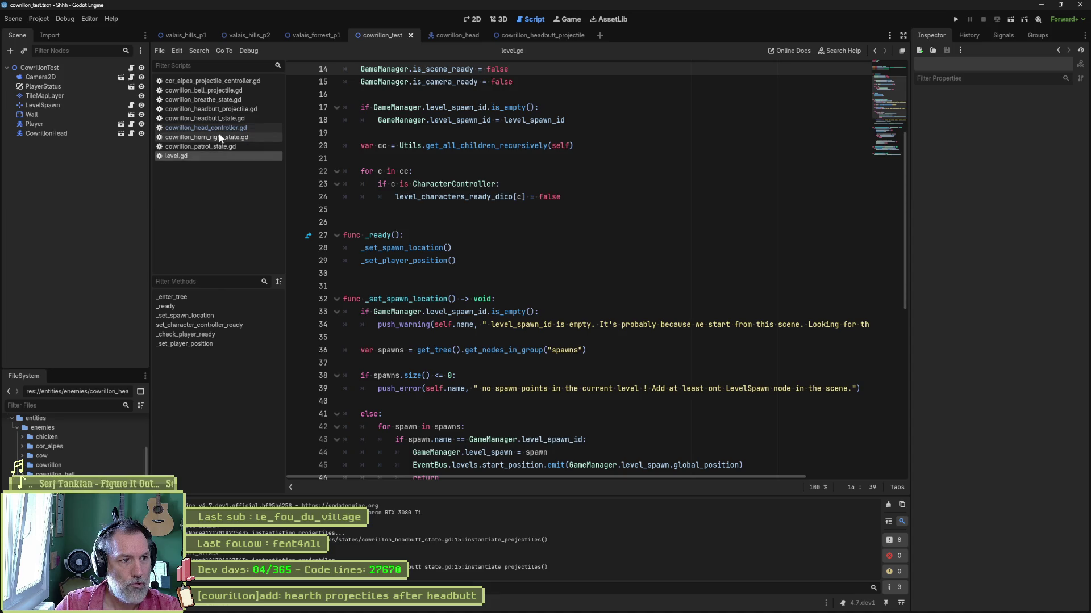
View the bell projectile and Patrol scripts, then reopen cowrillon_bell_projectile.tscn via Quick Open.
{"action": "left_click", "coordinate": [216, 90]}
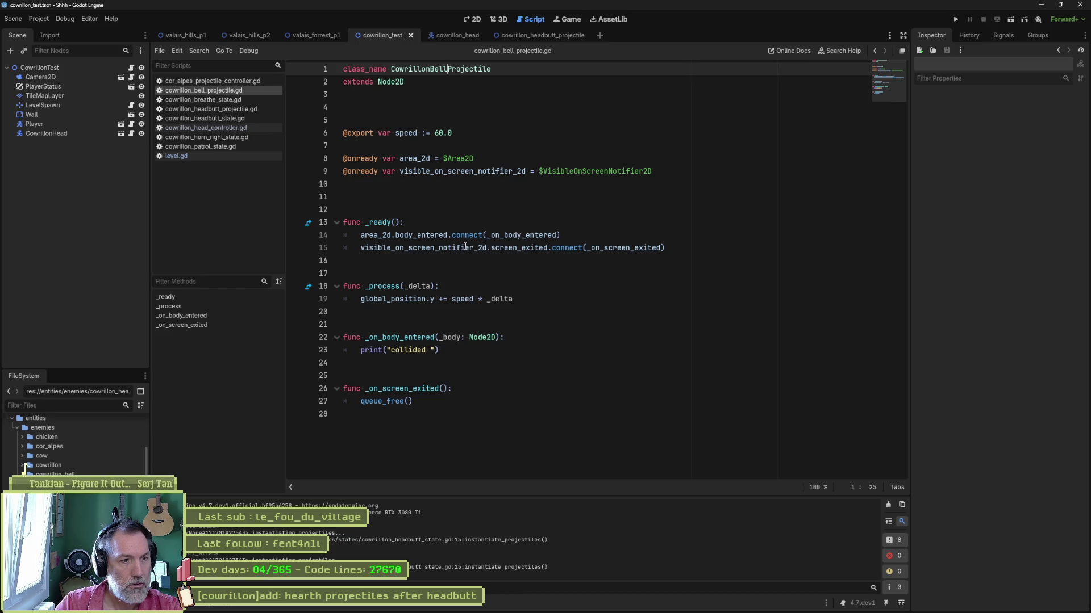
{"action": "mouse_move", "coordinate": [465, 246]}
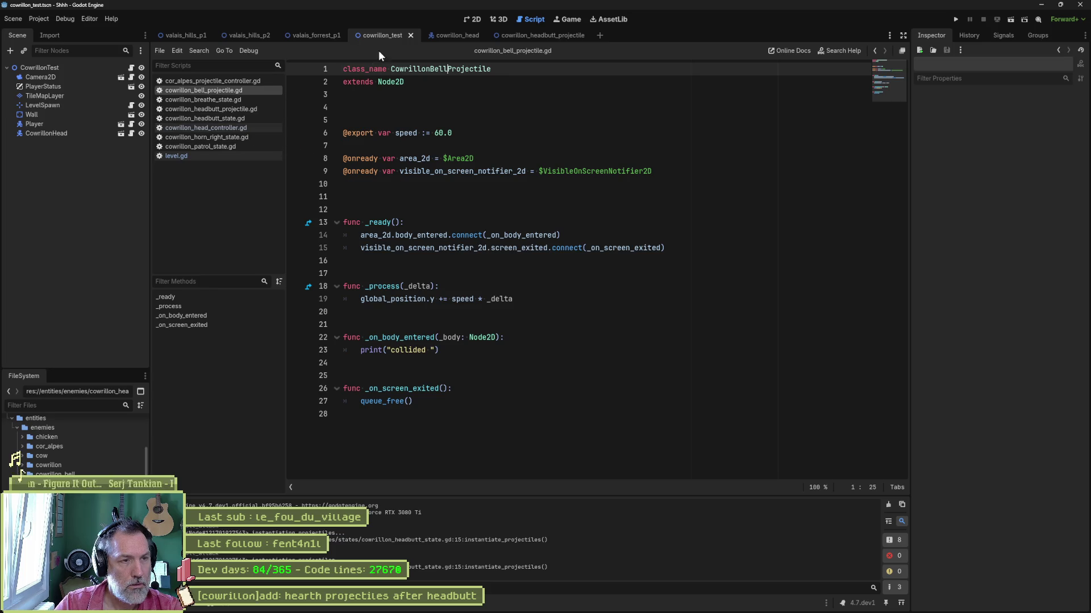
{"action": "left_click", "coordinate": [447, 37]}
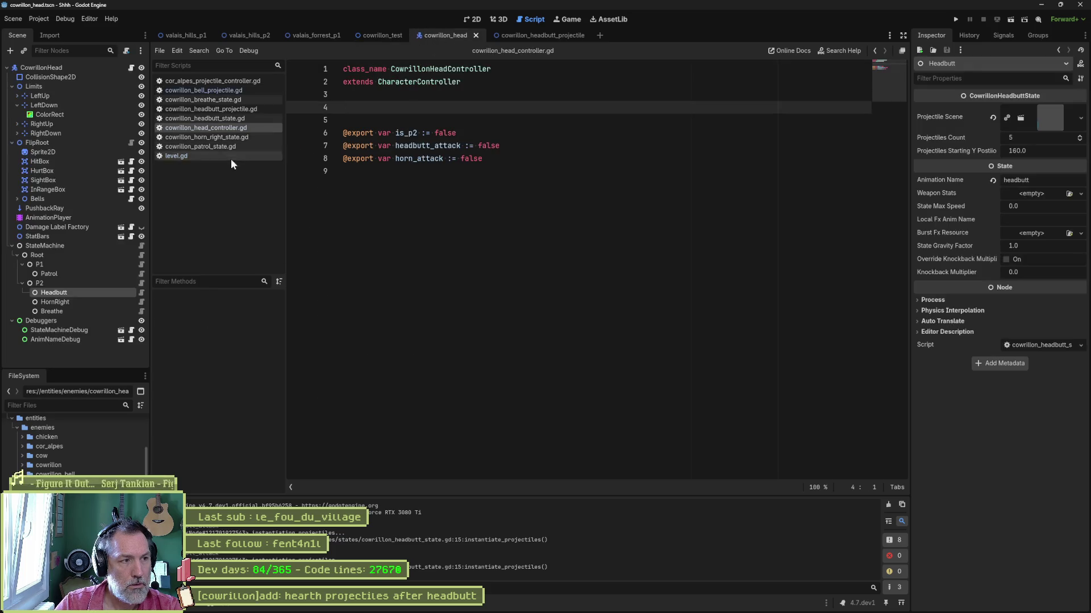
{"action": "left_click", "coordinate": [140, 274]}
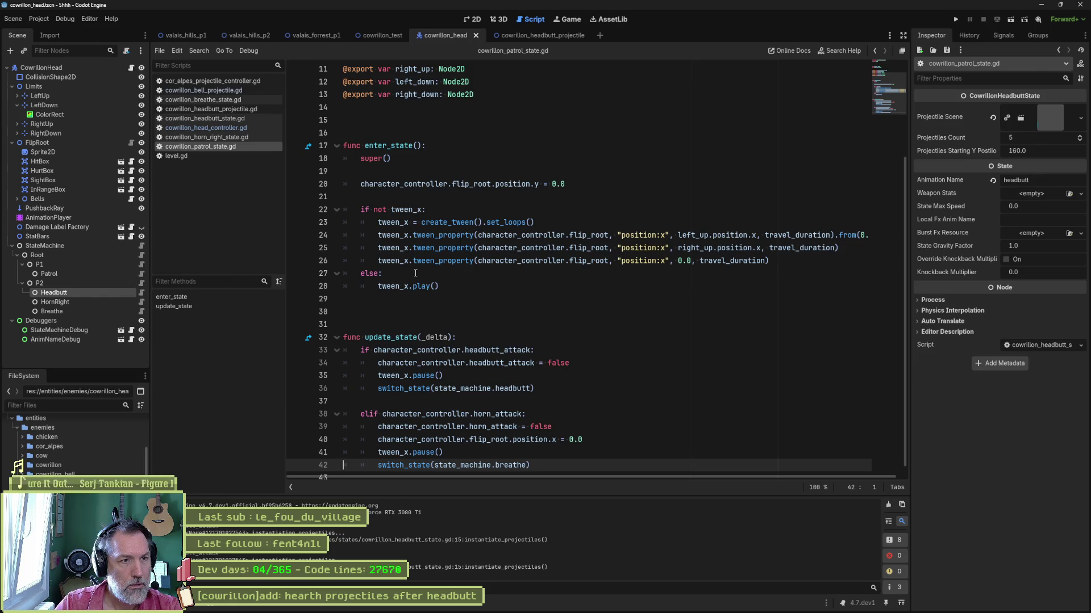
{"action": "scroll", "coordinate": [432, 273], "scroll_direction": "up", "scroll_amount": 3}
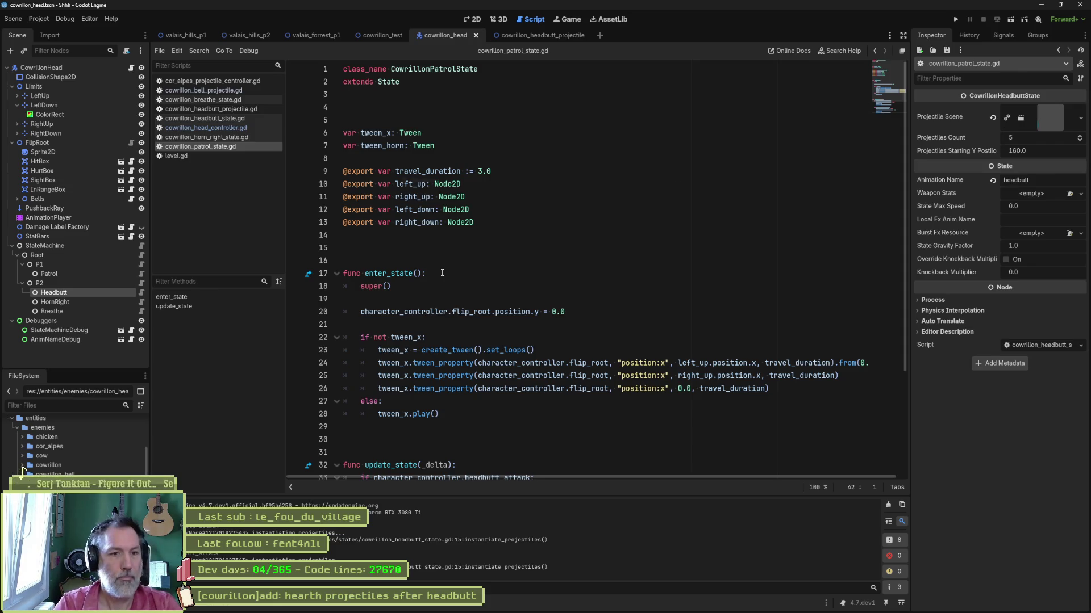
{"action": "key", "text": "shift+alt+o"}
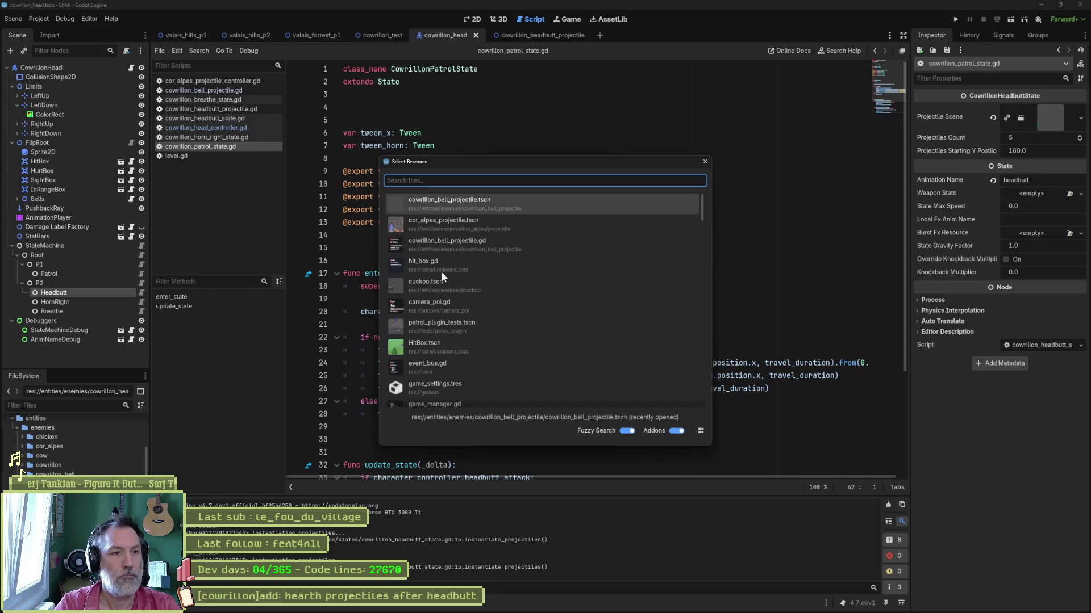
{"action": "key", "text": "Return"}
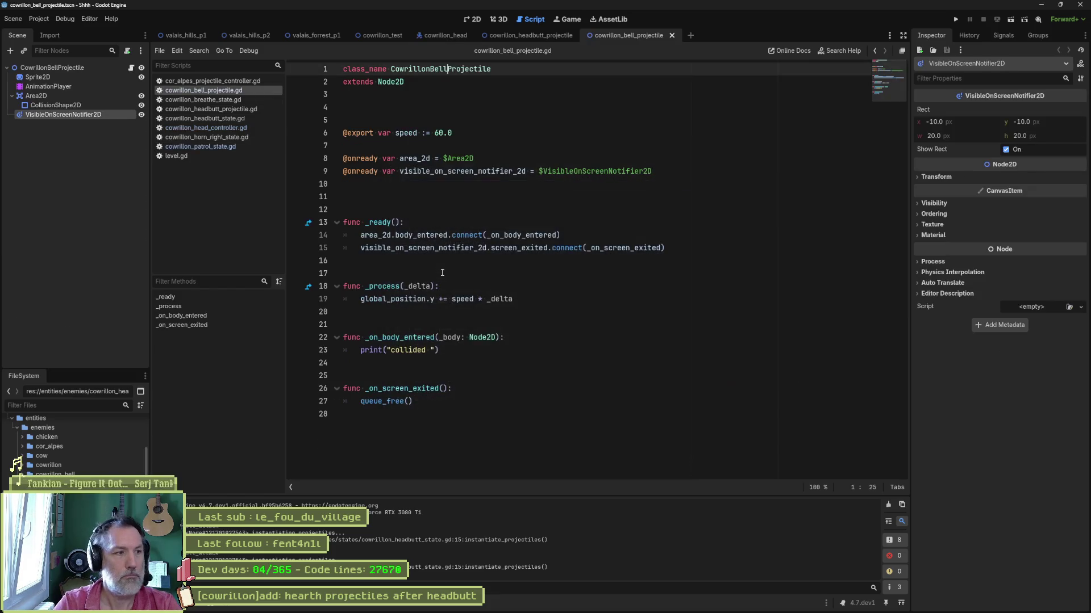
Search 'bell' in Quick Open and open cowrillon_bell.tscn.
{"action": "left_click", "coordinate": [130, 68]}
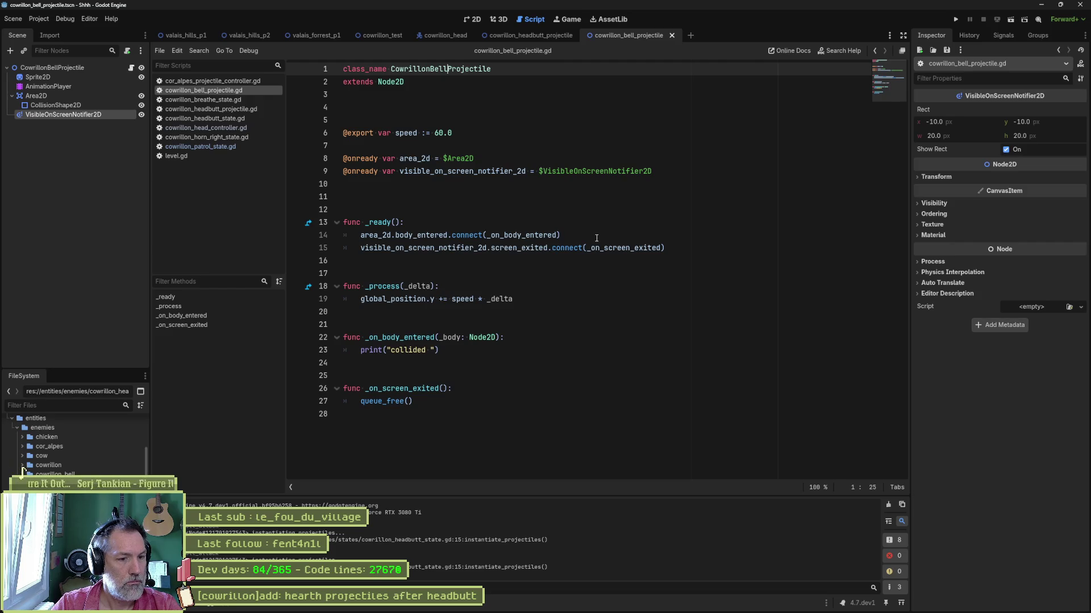
{"action": "key", "text": "shift+alt+o"}
{"action": "type", "text": "bell"}
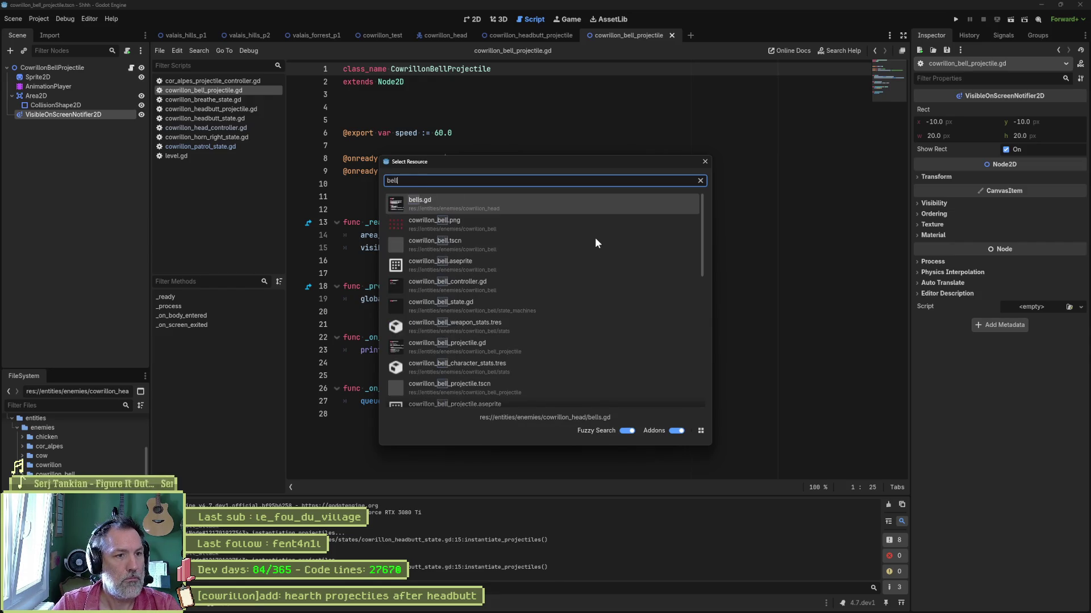
{"action": "key", "text": "Down"}
{"action": "key", "text": "Down"}
{"action": "key", "text": "Return"}
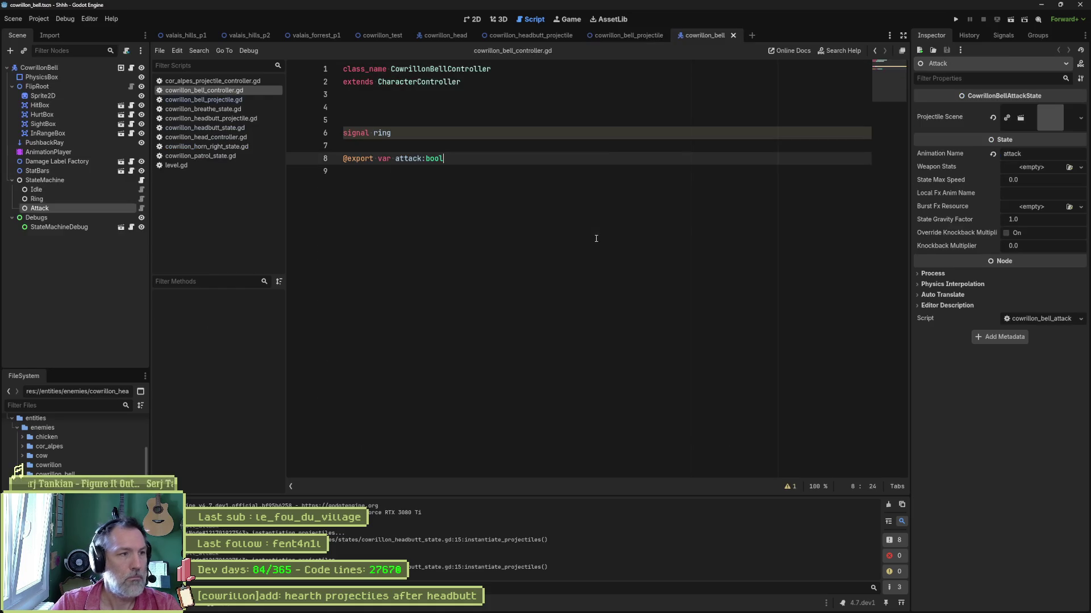
Highlight the projectile-spawning lines 14–15 in cowrillon_bell_attack_state.gd, then show cowrillon_headbutt_projectile.gd.
{"action": "left_click", "coordinate": [142, 209]}
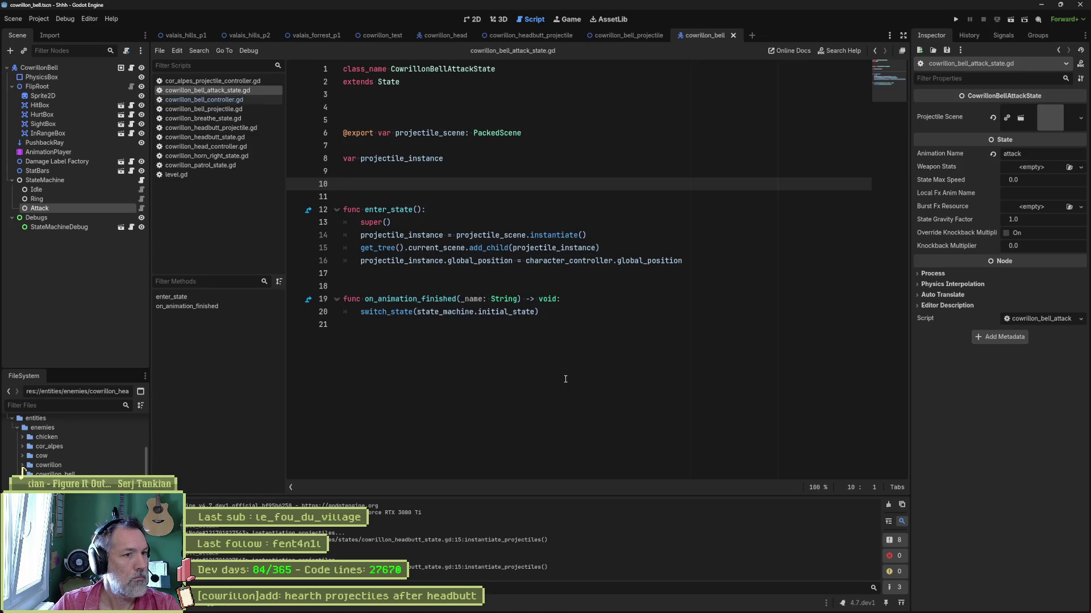
{"action": "left_click_drag", "start_coordinate": [608, 249], "coordinate": [610, 240]}
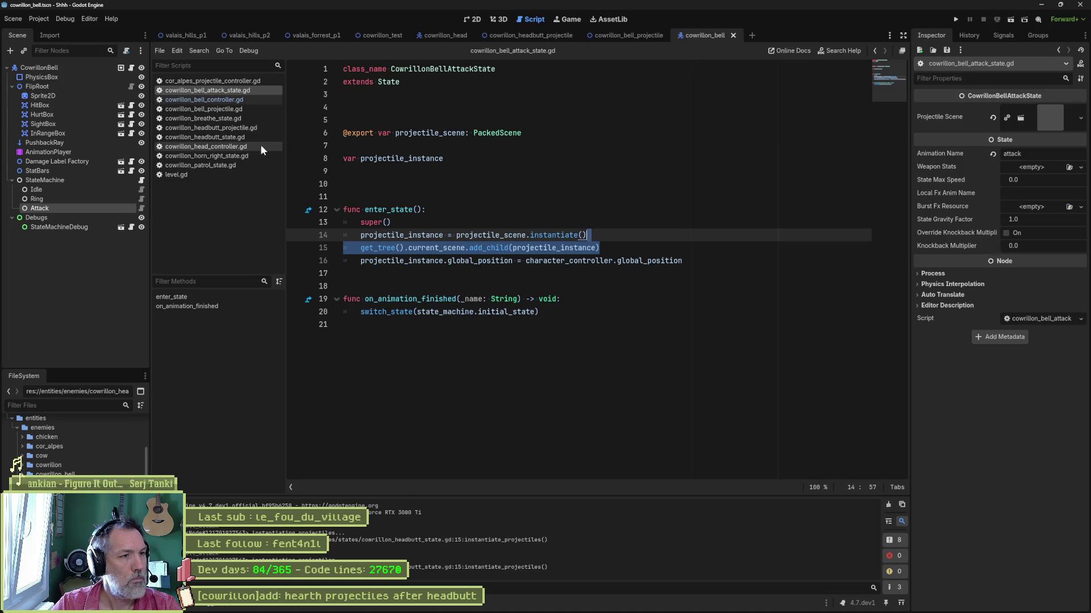
{"action": "left_click", "coordinate": [233, 127]}
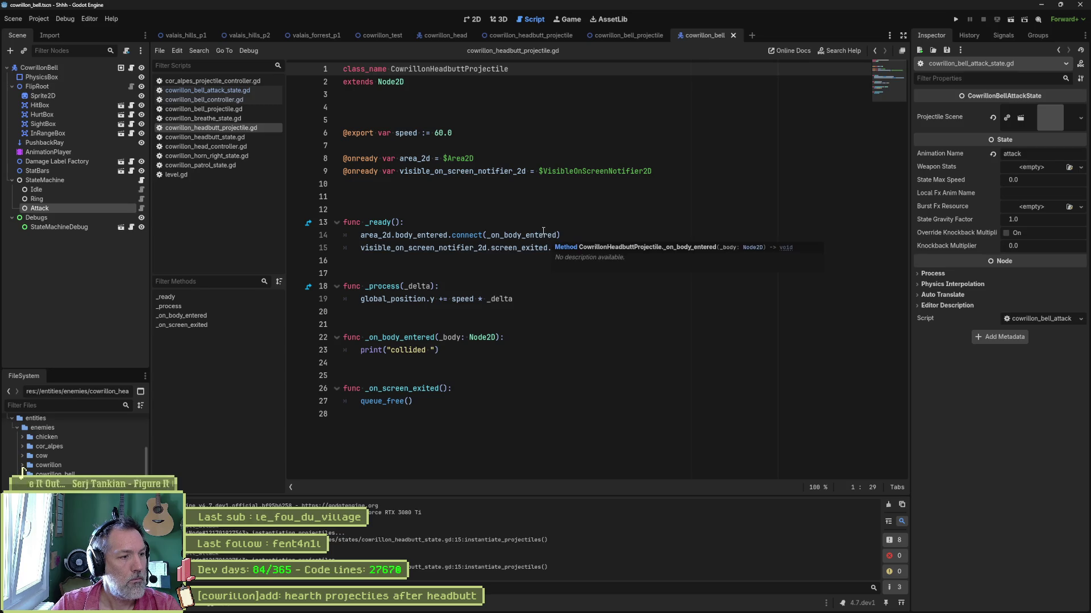
Open cowrillon_headbutt_state.gd and review the projectile_instance lines 17–20 in the spawning loop.
{"action": "left_click", "coordinate": [227, 137]}
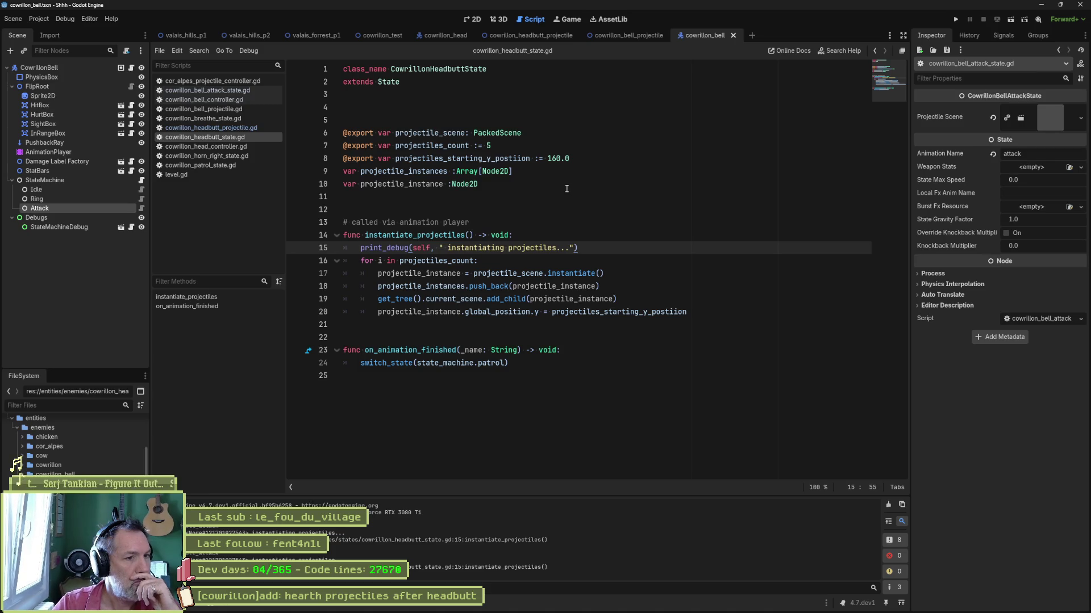
{"action": "left_click", "coordinate": [460, 235]}
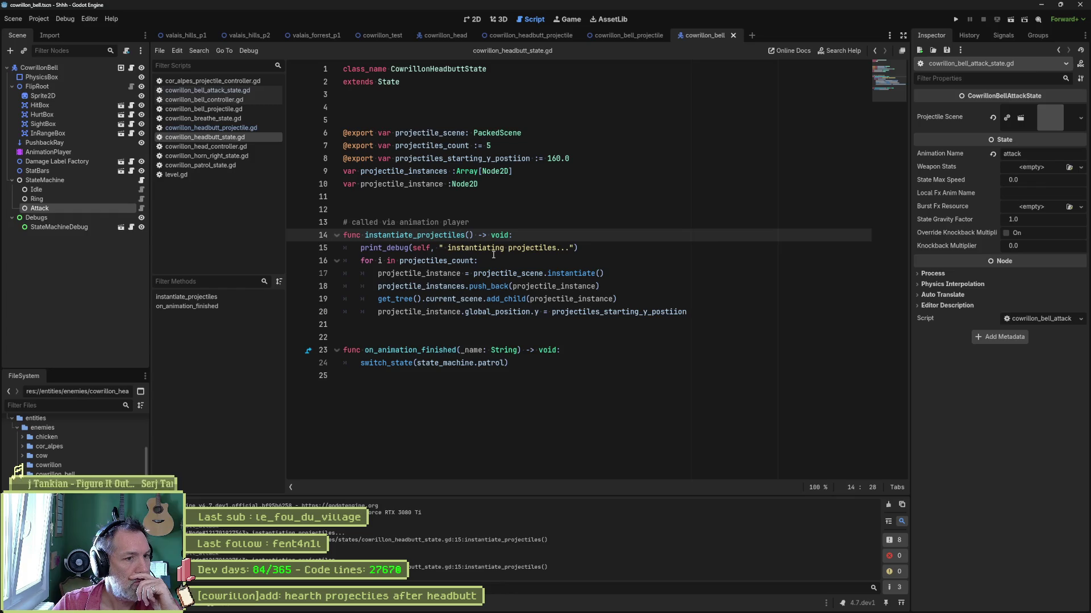
{"action": "double_click", "coordinate": [453, 274]}
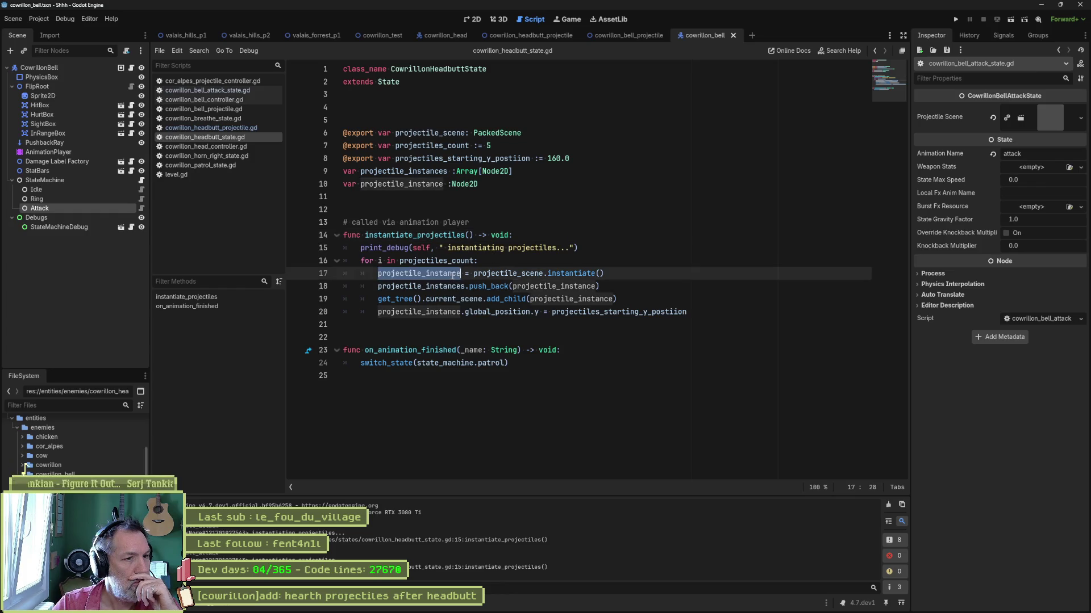
{"action": "left_click_drag", "start_coordinate": [476, 274], "coordinate": [604, 271]}
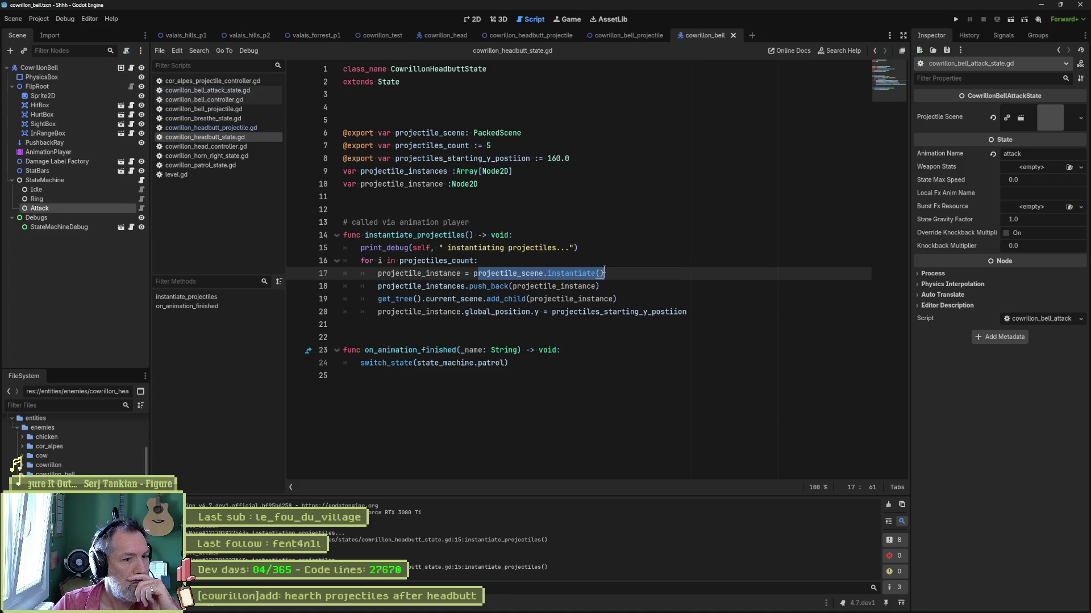
{"action": "left_click_drag", "start_coordinate": [478, 286], "coordinate": [612, 282]}
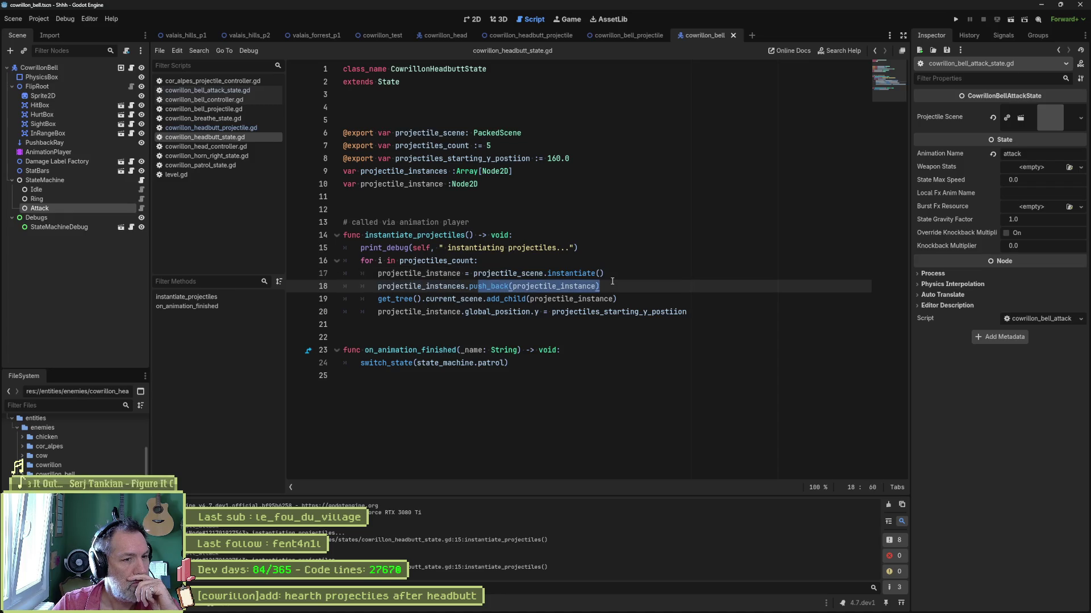
{"action": "left_click_drag", "start_coordinate": [487, 299], "coordinate": [604, 299]}
{"action": "left_click_drag", "start_coordinate": [521, 312], "coordinate": [695, 311]}
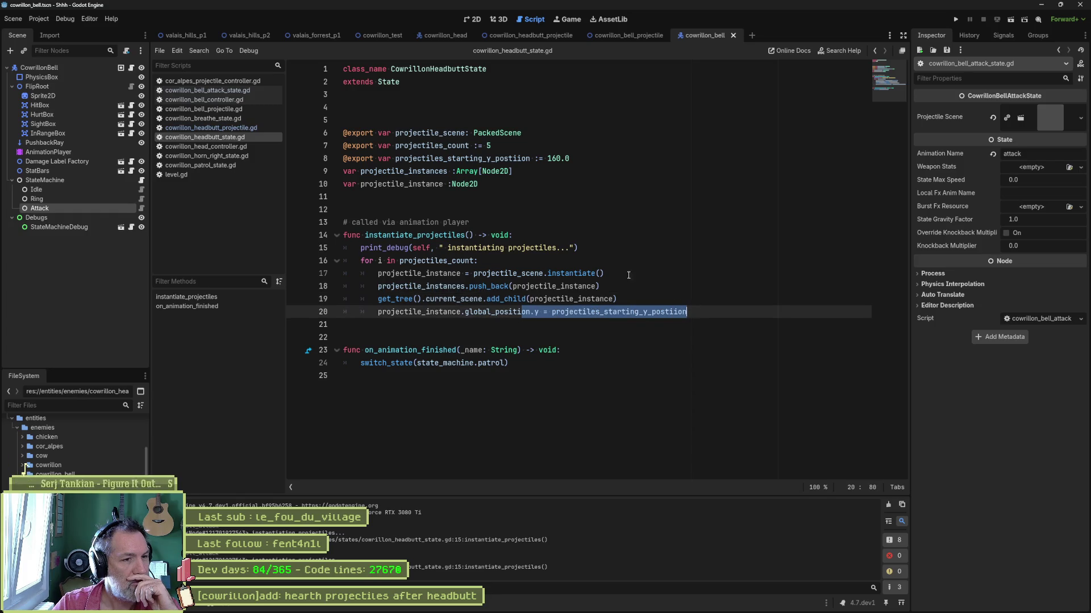
Move the print_debug line inside the for loop, indent it, and add the index i.
{"action": "key", "text": "Up"}
{"action": "key", "text": "Up"}
{"action": "key", "text": "Up"}
{"action": "key", "text": "Home"}
{"action": "key", "text": "alt+Down"}
{"action": "key", "text": "Tab"}
{"action": "left_click", "coordinate": [585, 261]}
{"action": "key", "text": "Right"}
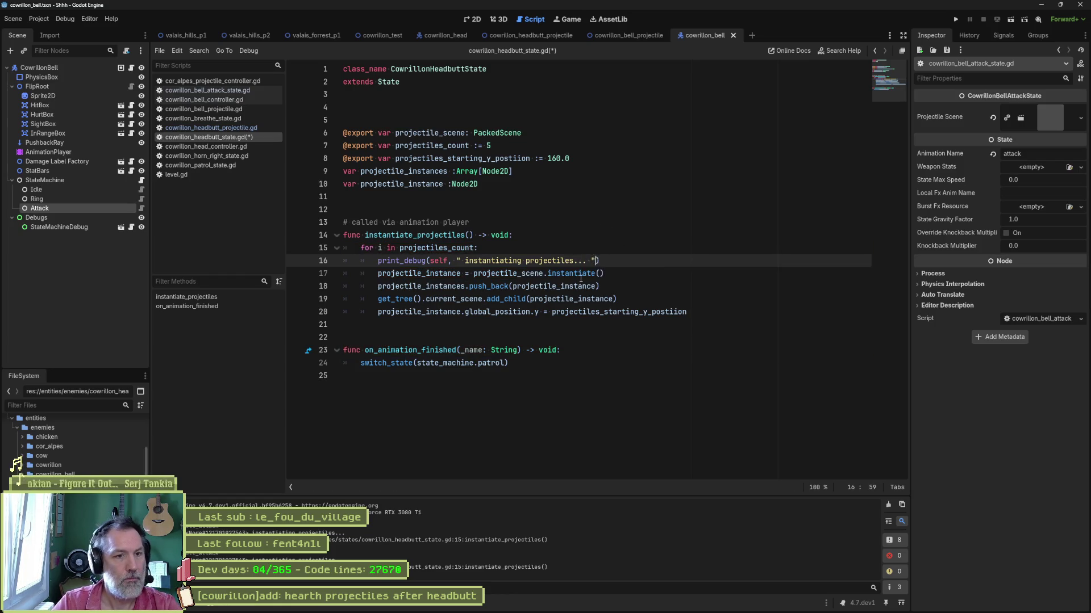
{"action": "left_click", "coordinate": [569, 350]}
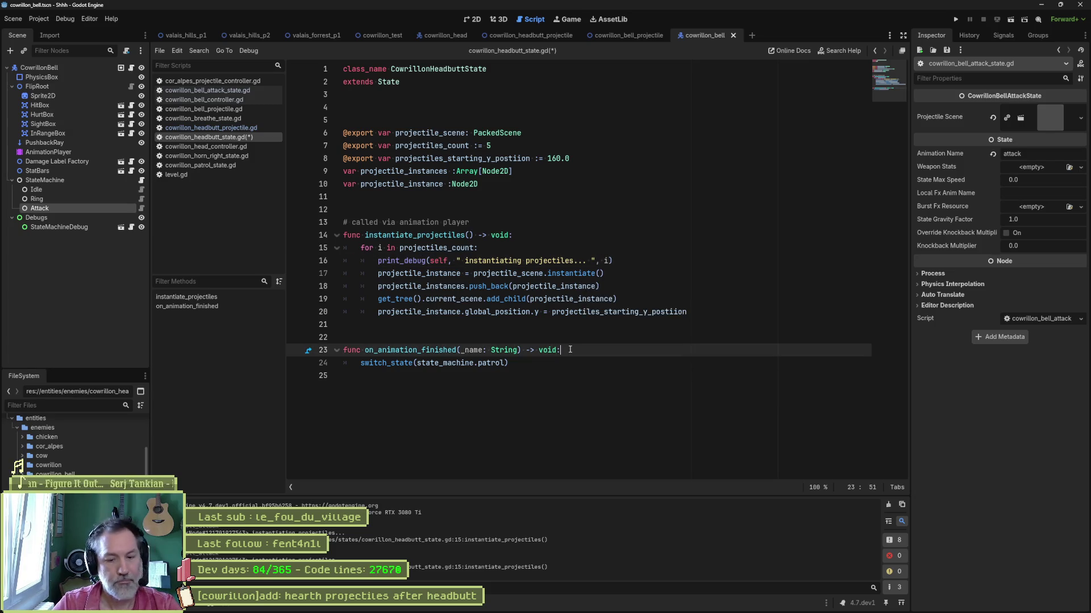
{"action": "left_click", "coordinate": [380, 33]}
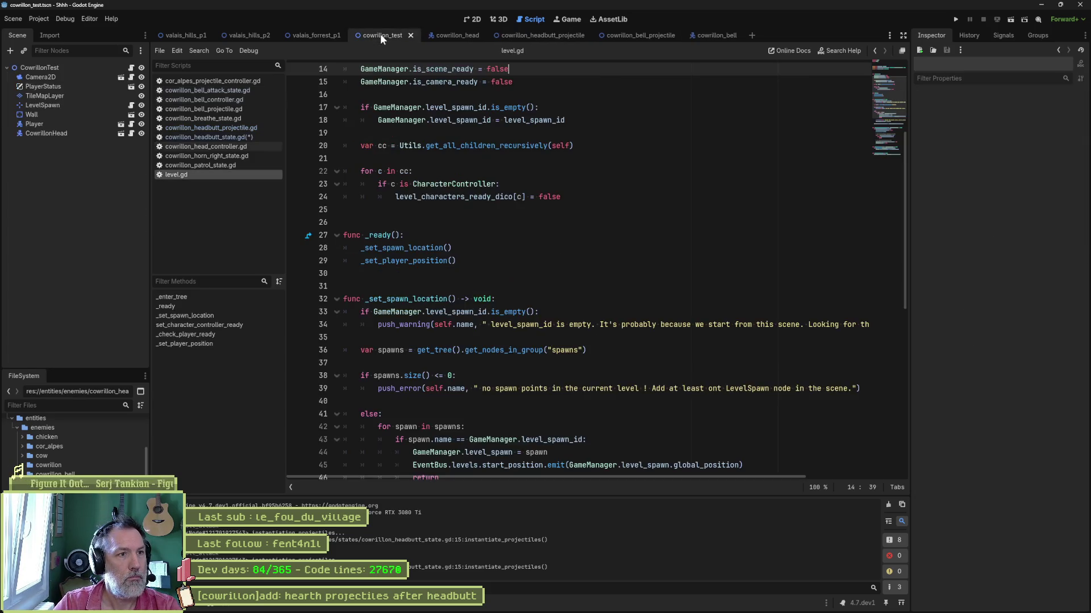
Run cowrillon_test, enable Headbutt Attack on the live CowrillonHead to log projectiles, then stop with F8.
{"action": "key", "text": "F6"}
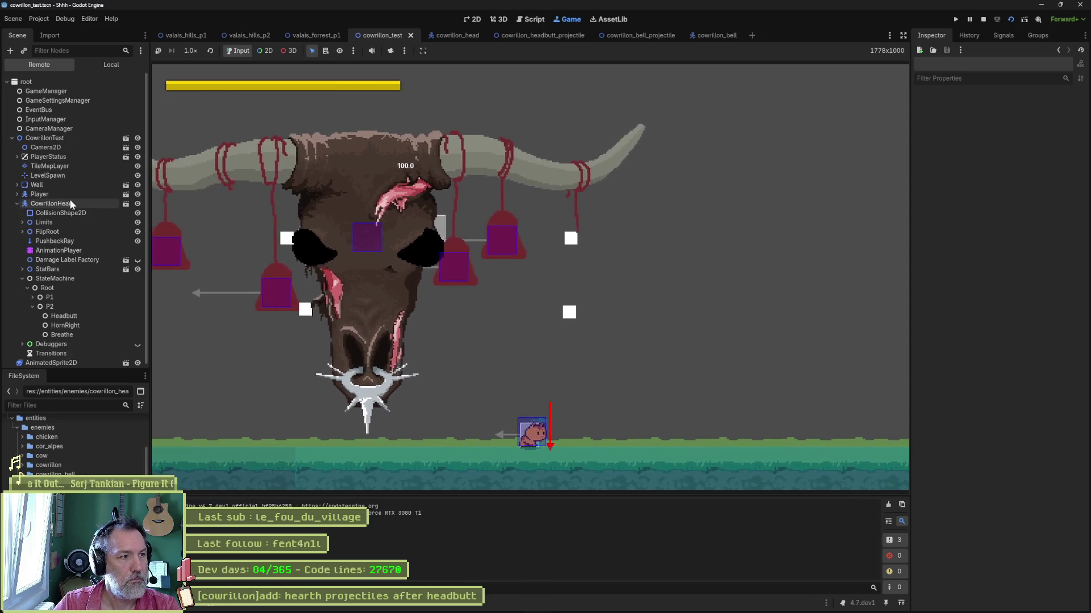
{"action": "left_click", "coordinate": [69, 202]}
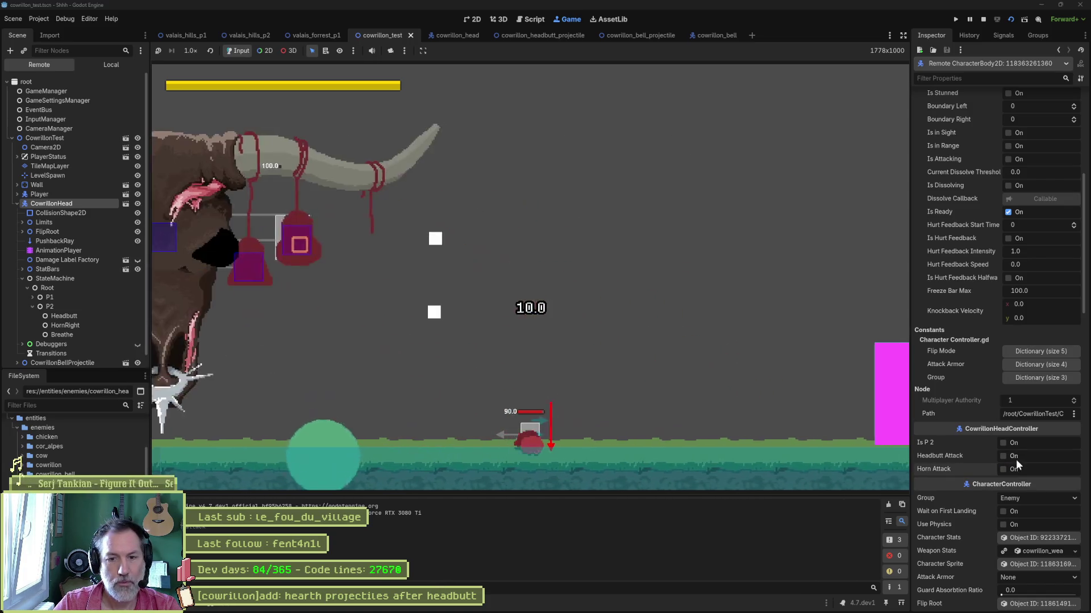
{"action": "left_click", "coordinate": [1003, 456]}
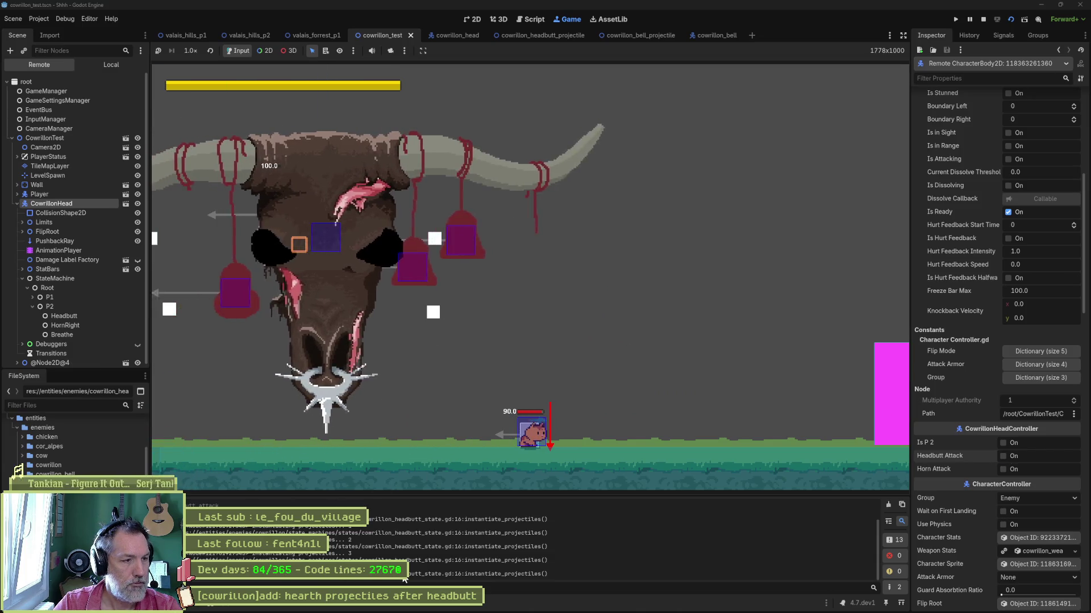
{"action": "scroll", "coordinate": [56, 355], "scroll_direction": "down", "scroll_amount": 1}
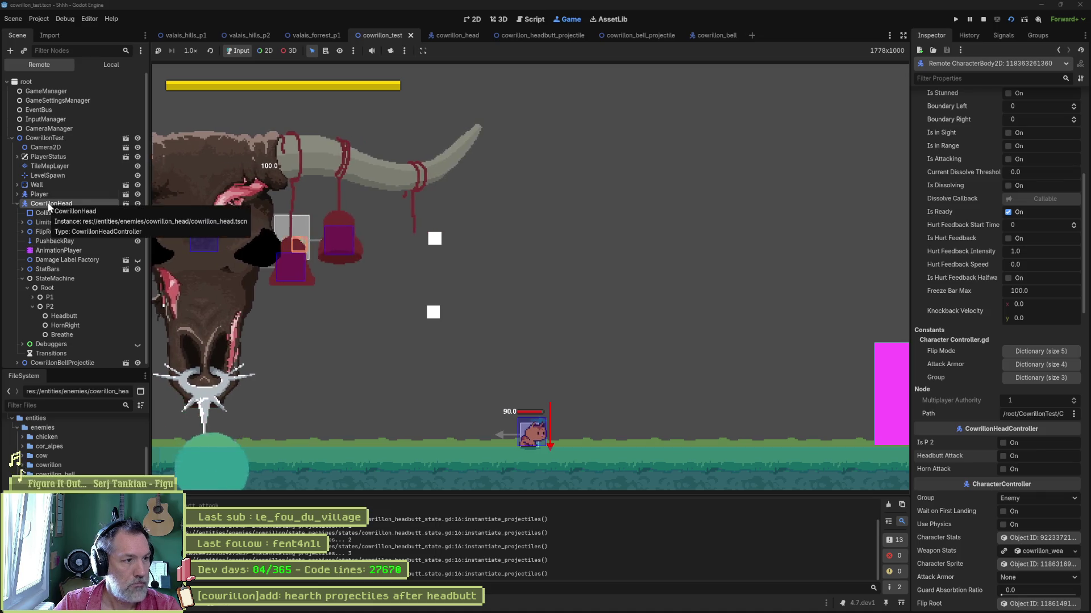
{"action": "key", "text": "F8"}
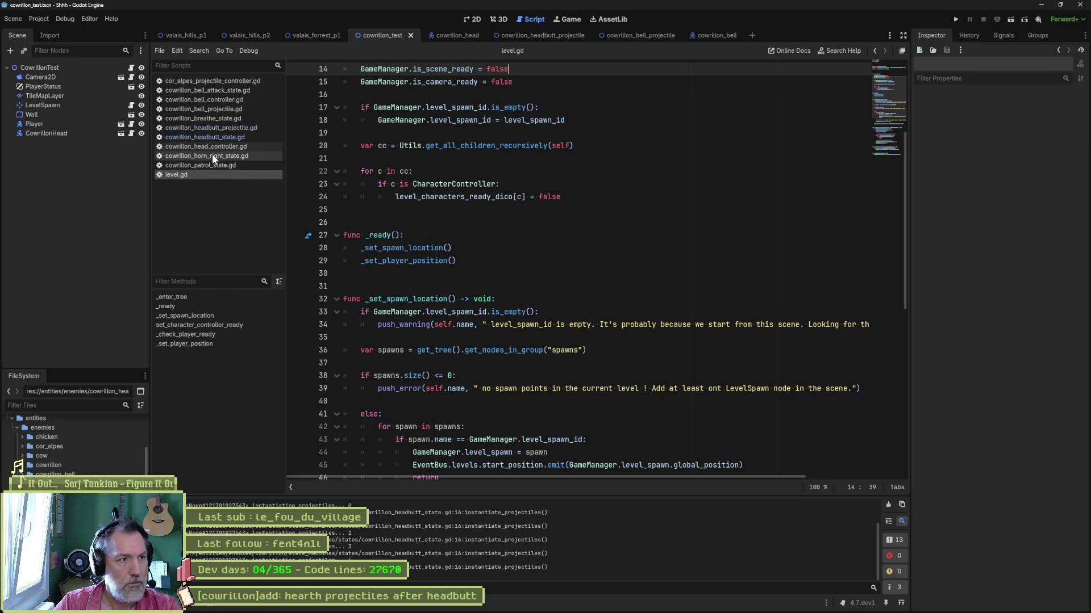
Review the headbutt projectile and state scripts, view the projectile scene in 2D, and close the bell projectile tab.
{"action": "left_click", "coordinate": [213, 128]}
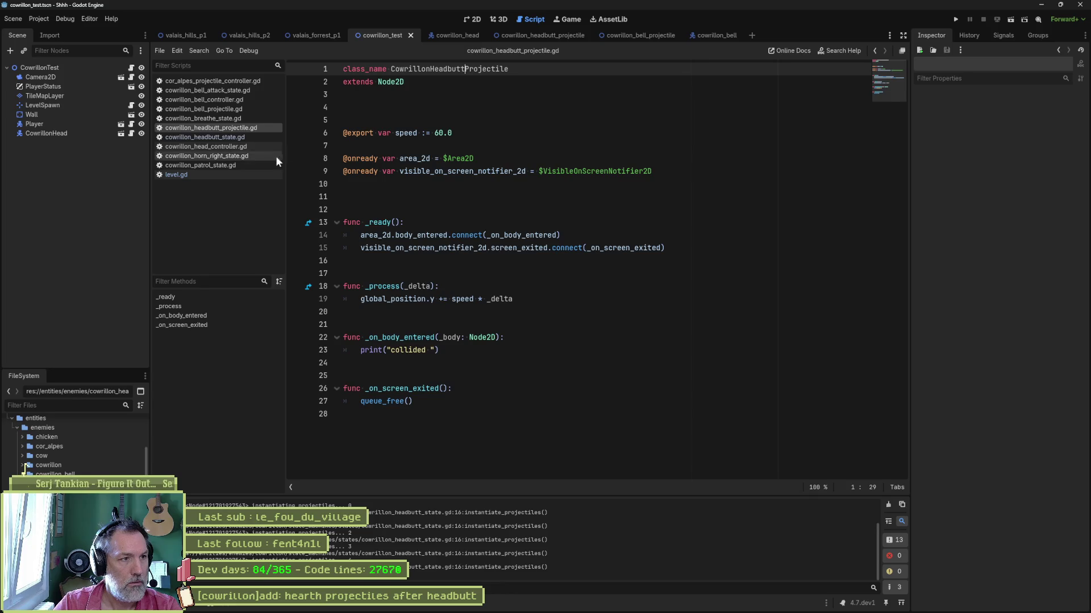
{"action": "left_click", "coordinate": [243, 138]}
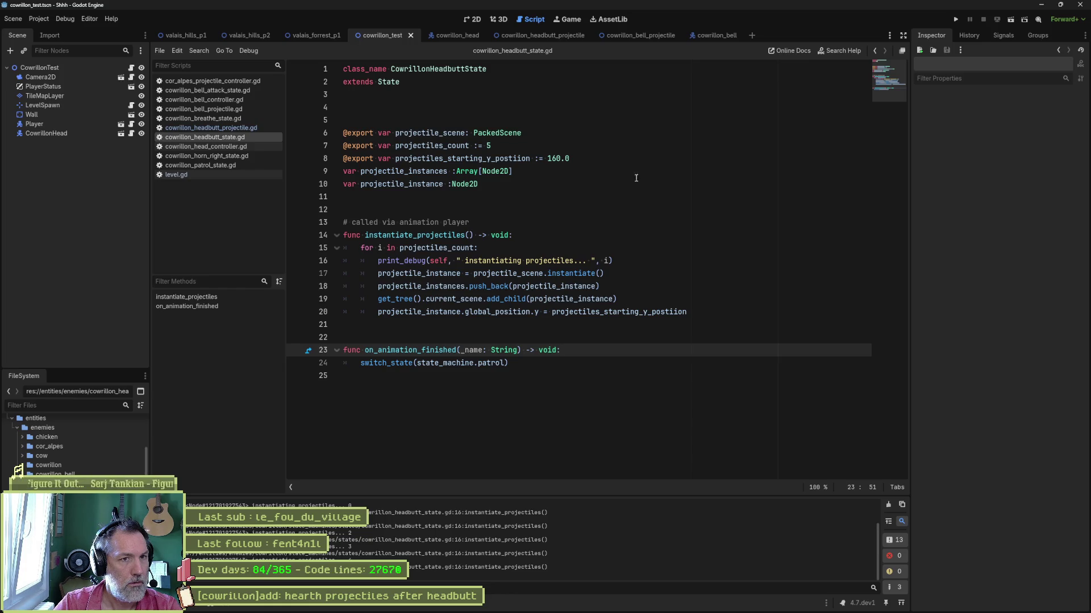
{"action": "left_click", "coordinate": [517, 36]}
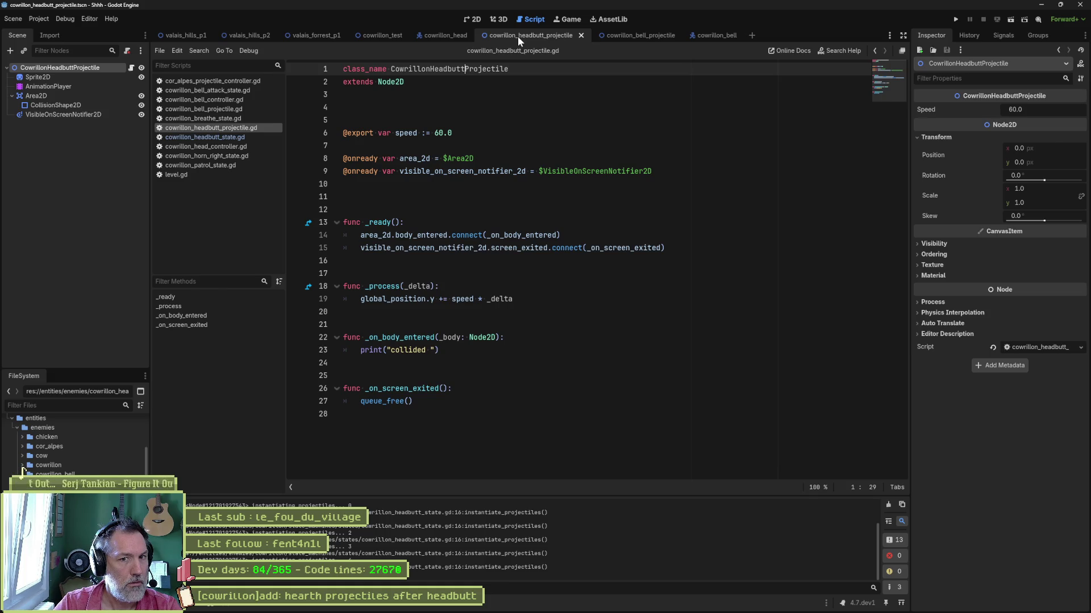
{"action": "left_click", "coordinate": [480, 19]}
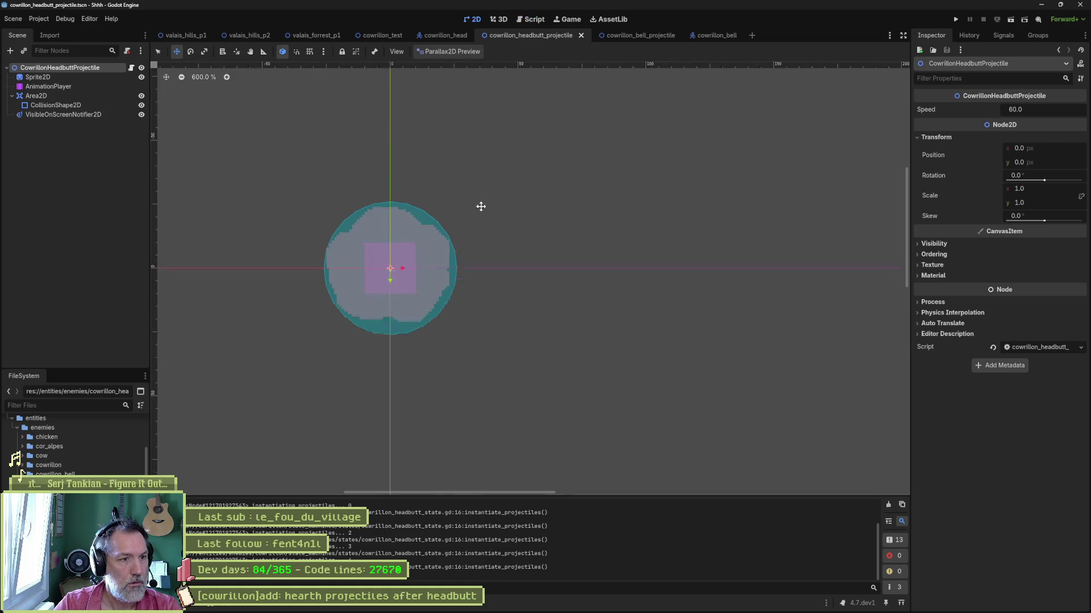
{"action": "scroll", "coordinate": [481, 207], "scroll_direction": "down", "scroll_amount": 5}
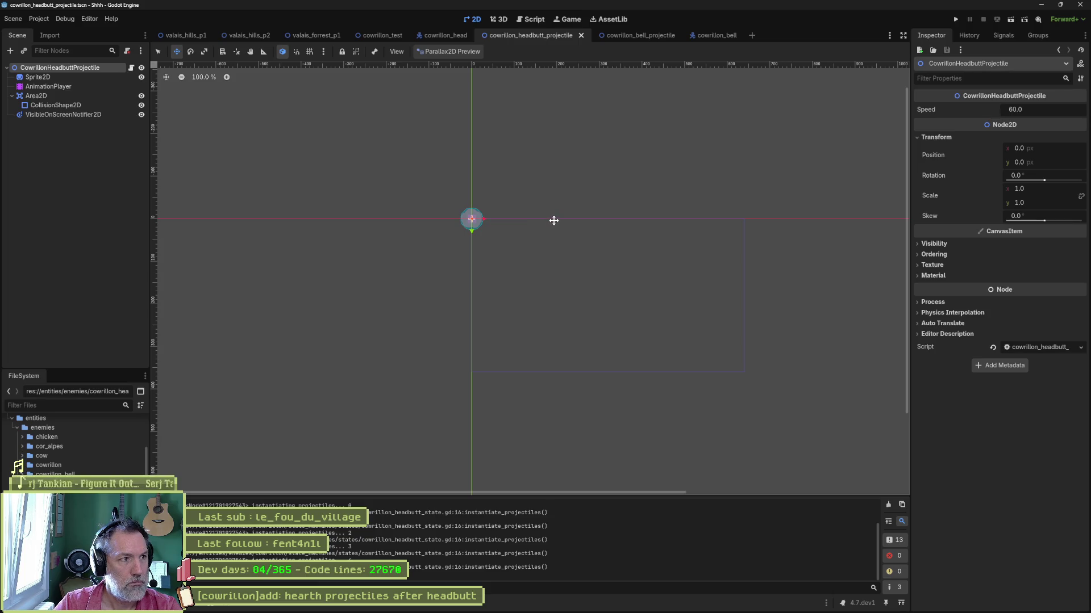
{"action": "middle_click", "coordinate": [642, 36]}
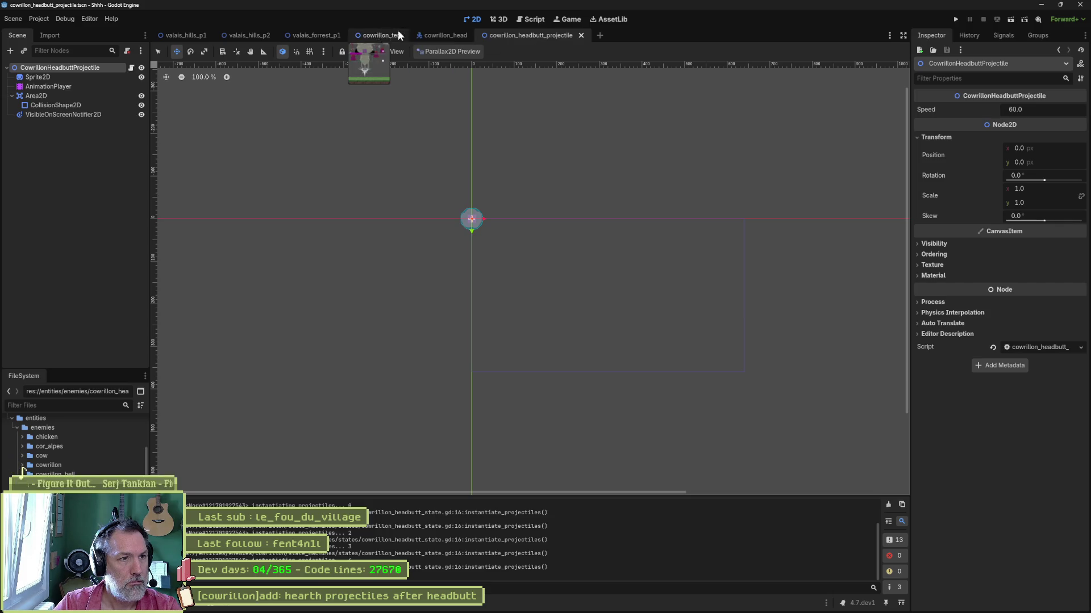
{"action": "left_click", "coordinate": [437, 35]}
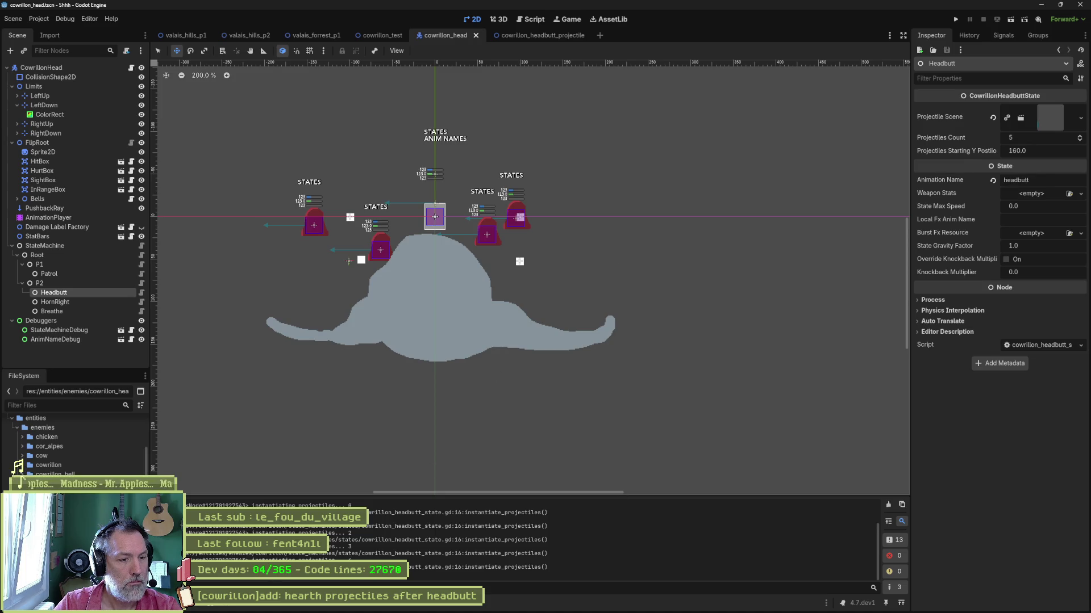
In the Script workspace, close cowrillon_head_controller.gd with Ctrl+W.
{"action": "left_click", "coordinate": [537, 21]}
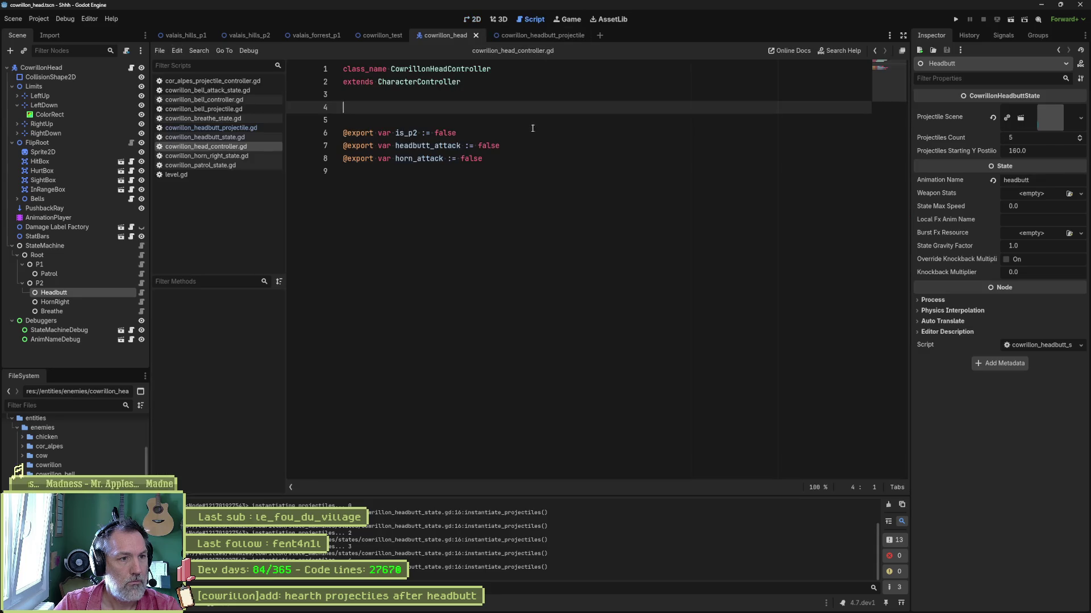
{"action": "left_click", "coordinate": [463, 219]}
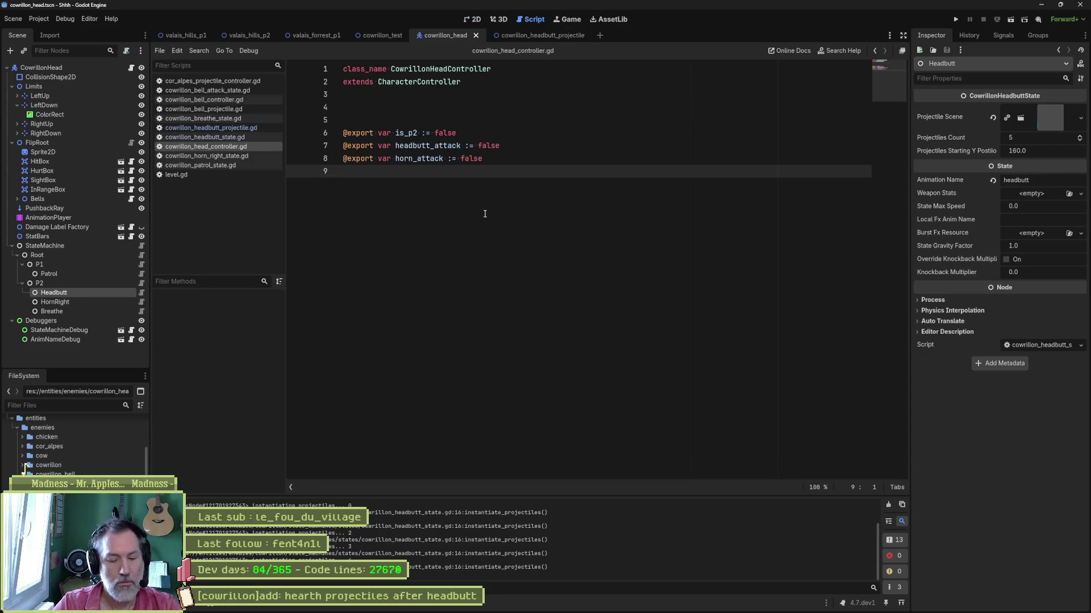
{"action": "key", "text": "ctrl+w"}
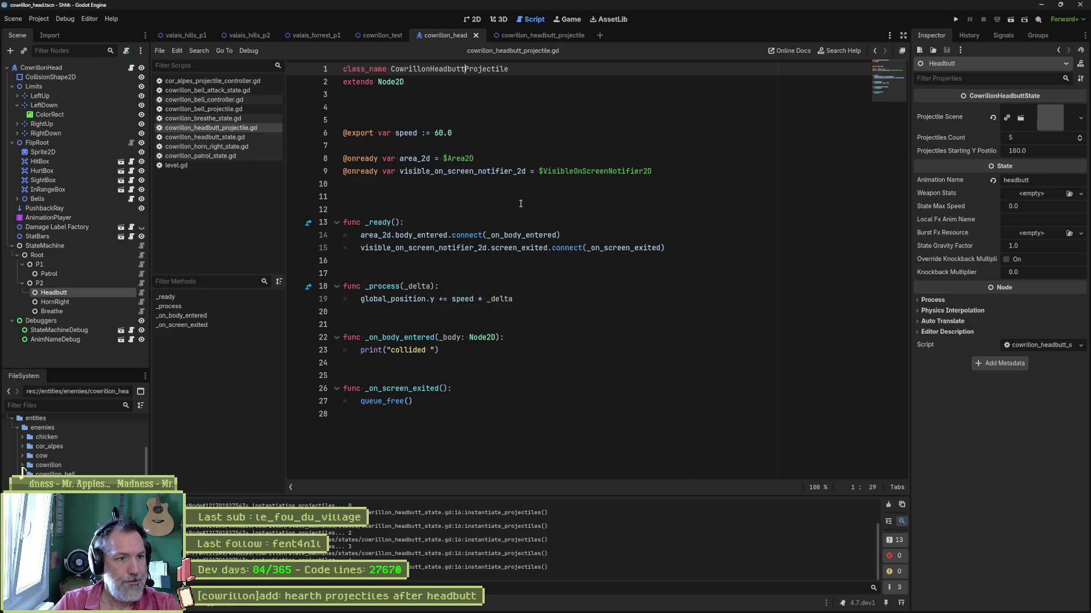
Comment out the headbutt projectile script from _process to the end (lines 18–27).
{"action": "left_click", "coordinate": [459, 235]}
{"action": "left_click", "coordinate": [569, 248]}
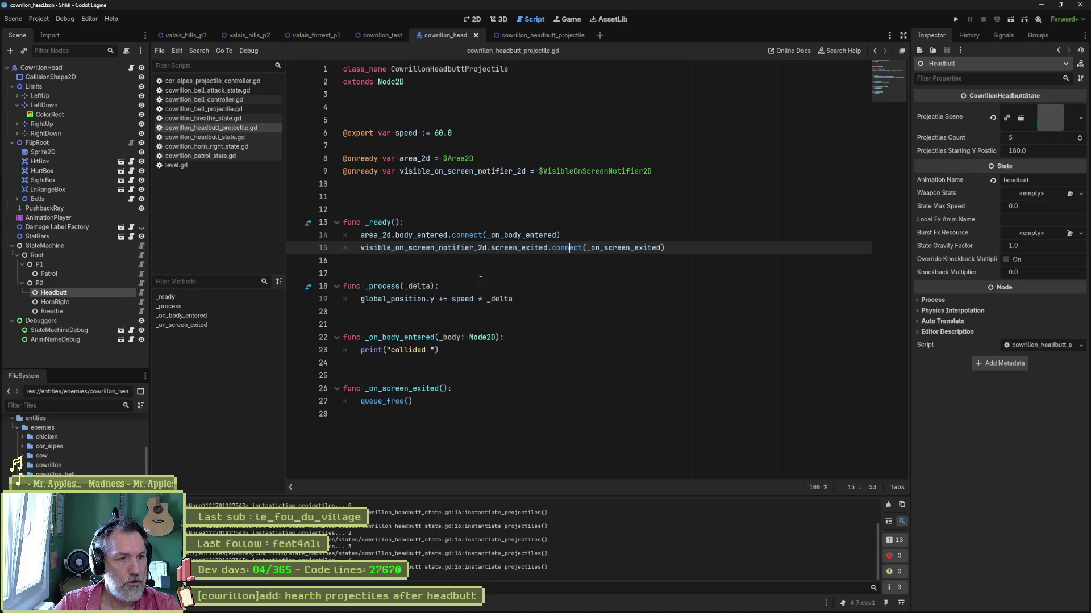
{"action": "left_click", "coordinate": [513, 299]}
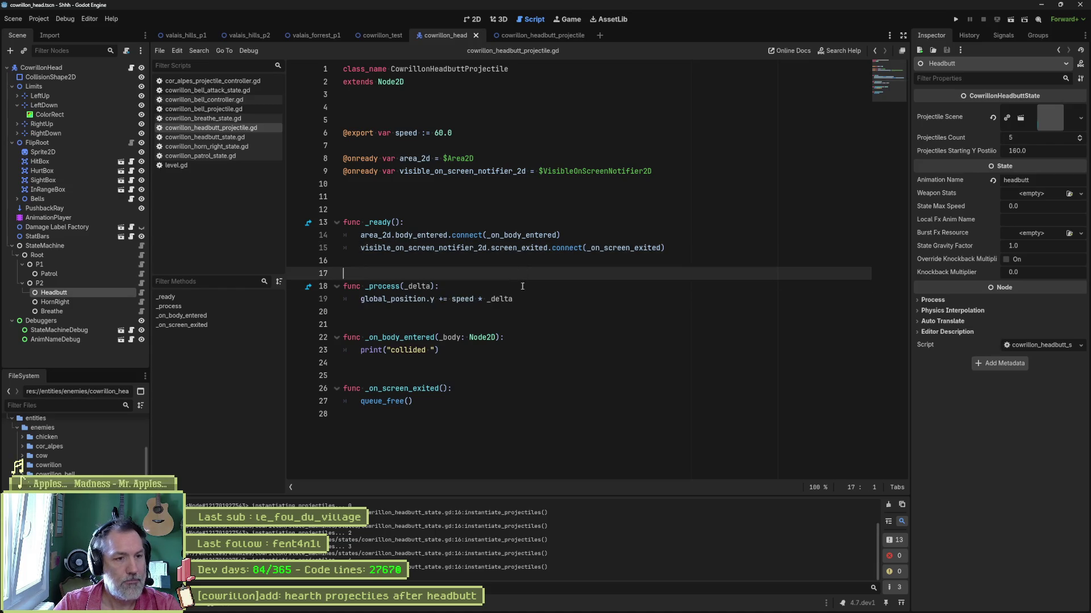
{"action": "left_click", "coordinate": [504, 299]}
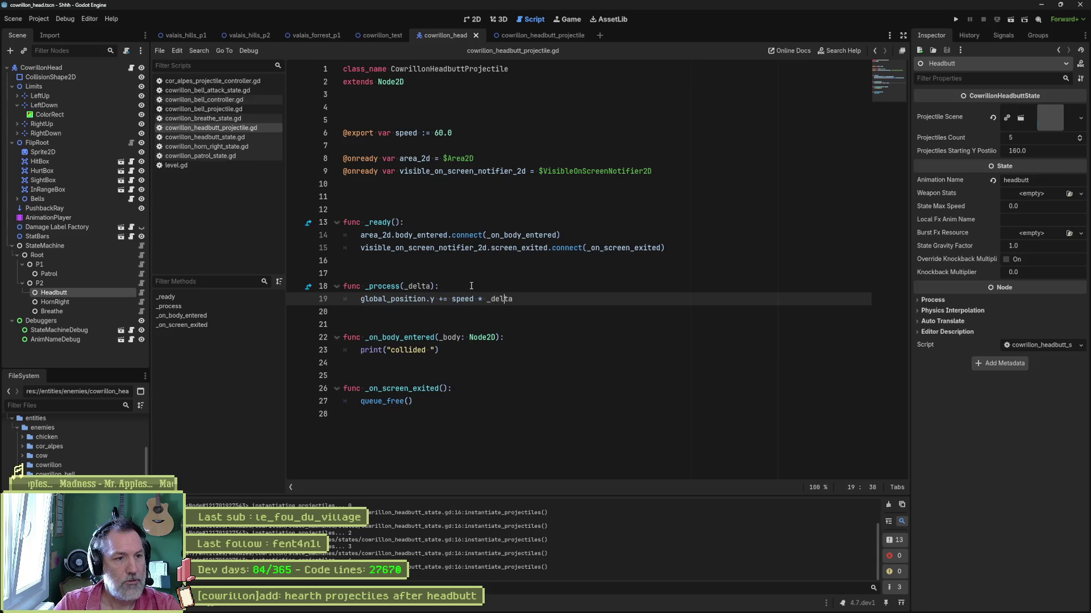
{"action": "left_click_drag", "start_coordinate": [469, 283], "coordinate": [493, 397]}
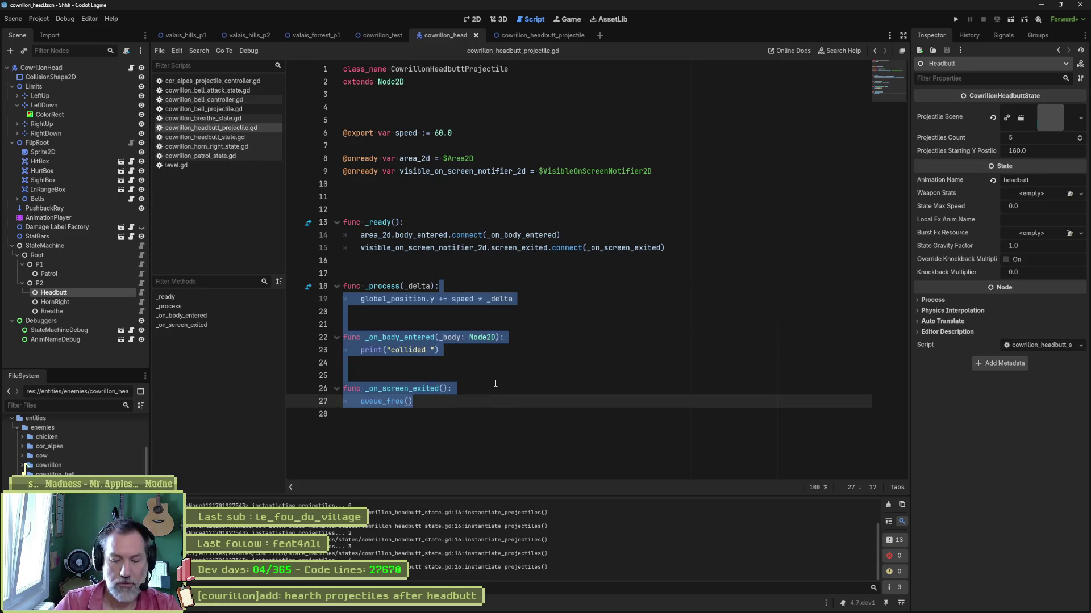
{"action": "key", "text": "ctrl+k"}
Comment out the _ready function (lines 13–16) and run the cowrillon_test scene.
{"action": "mouse_move", "coordinate": [409, 222]}
{"action": "left_mouse_down"}
{"action": "mouse_move", "coordinate": [437, 253]}
{"action": "mouse_move", "coordinate": [437, 272]}
{"action": "left_mouse_up"}
{"action": "key", "text": "ctrl+k"}
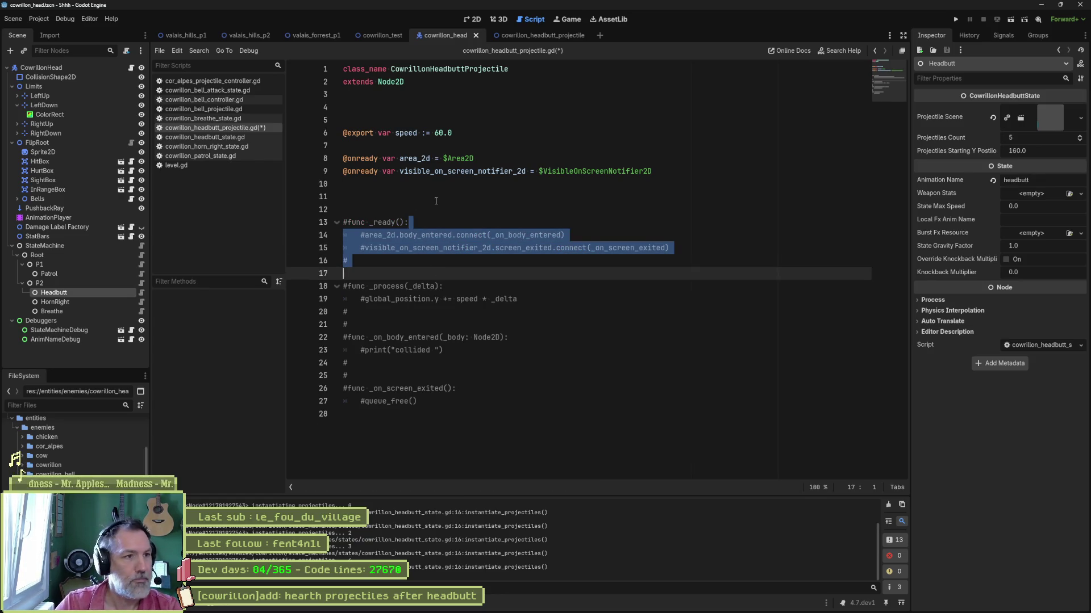
{"action": "left_click", "coordinate": [388, 35]}
{"action": "key", "text": "F6"}
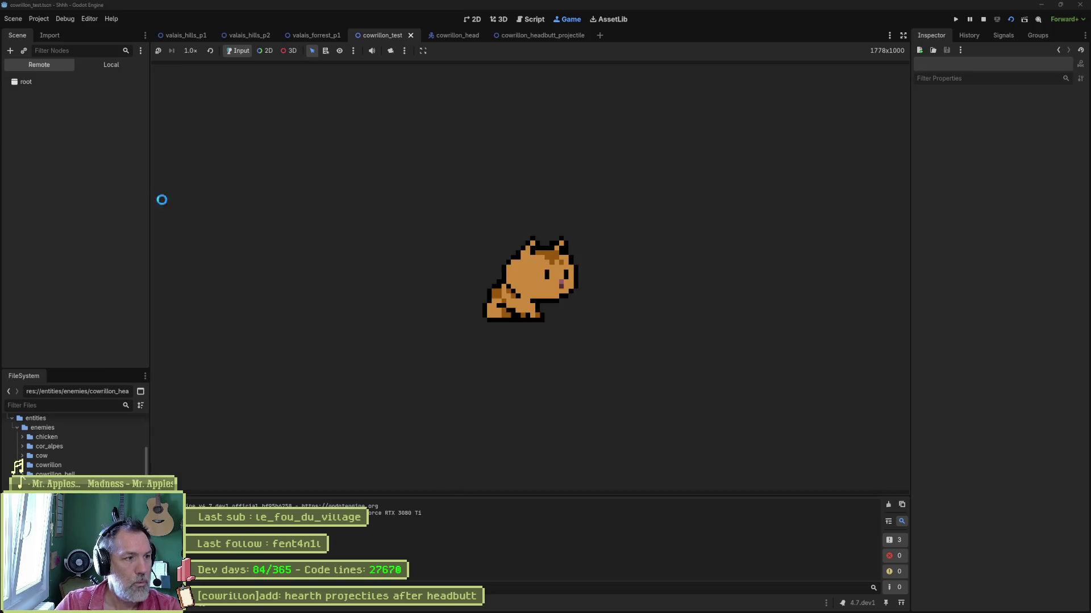
Tick Headbutt Attack in the Inspector so the boss spawns bell projectiles.
{"action": "scroll", "coordinate": [970, 394], "scroll_direction": "down", "scroll_amount": 10}
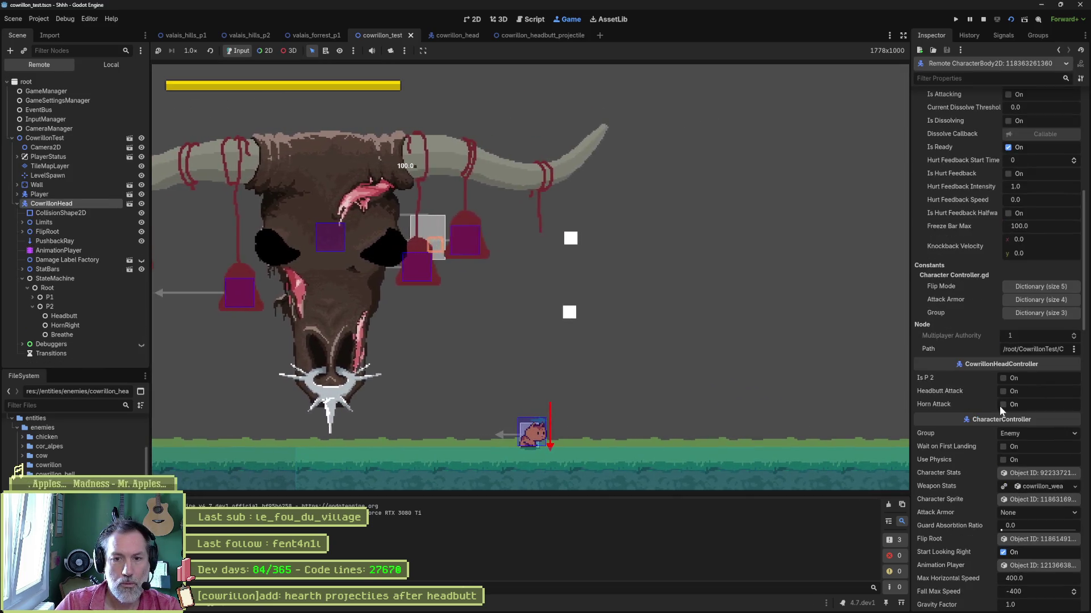
{"action": "left_click", "coordinate": [1003, 392]}
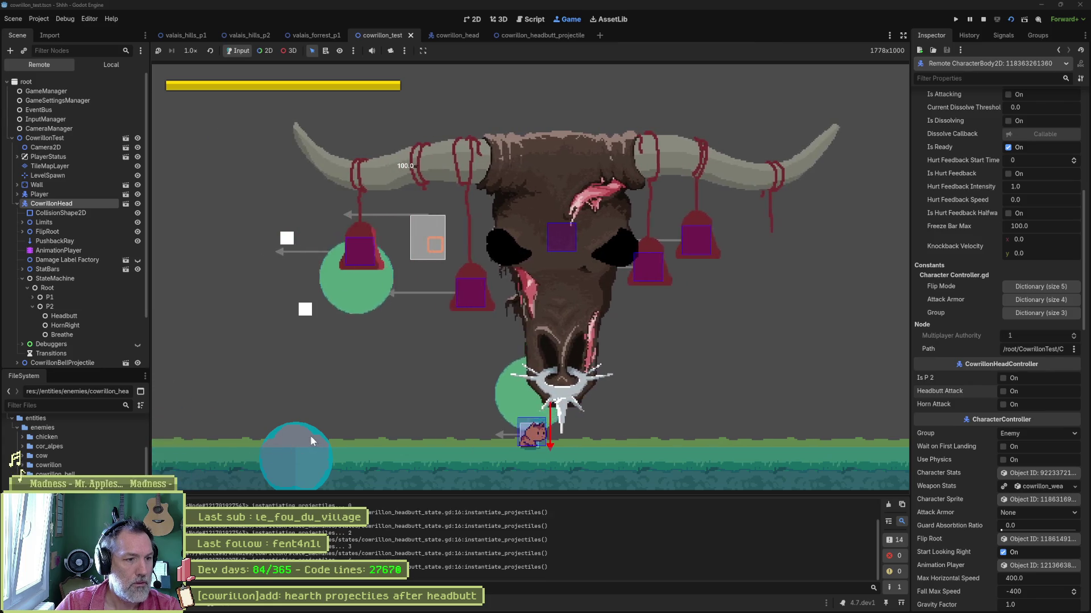
{"action": "scroll", "coordinate": [52, 324], "scroll_direction": "down", "scroll_amount": 3}
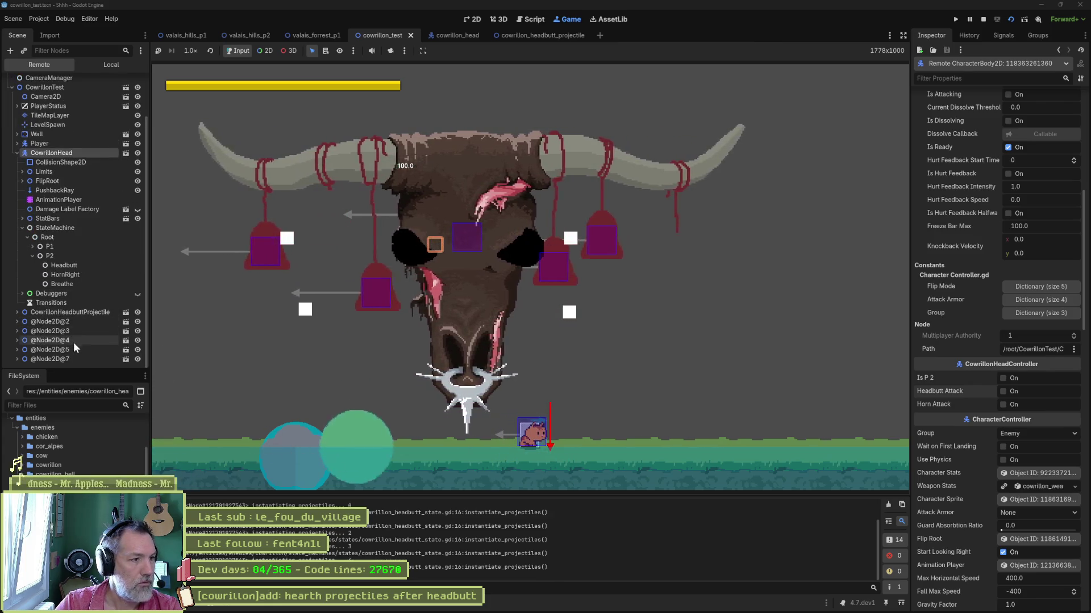
{"action": "left_click", "coordinate": [72, 321]}
{"action": "left_click", "coordinate": [73, 350]}
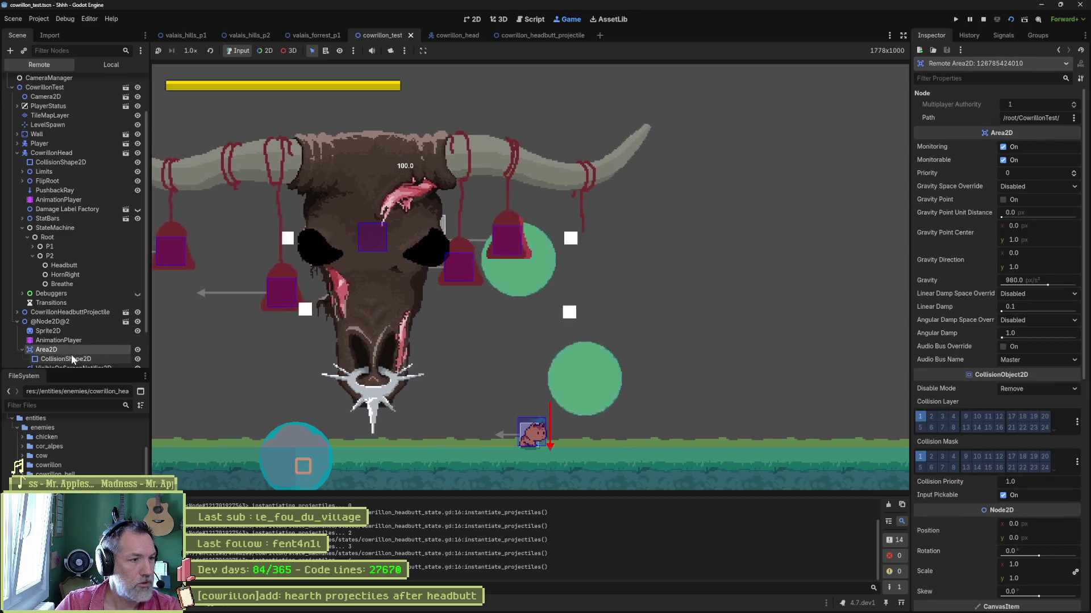
{"action": "left_click", "coordinate": [22, 350]}
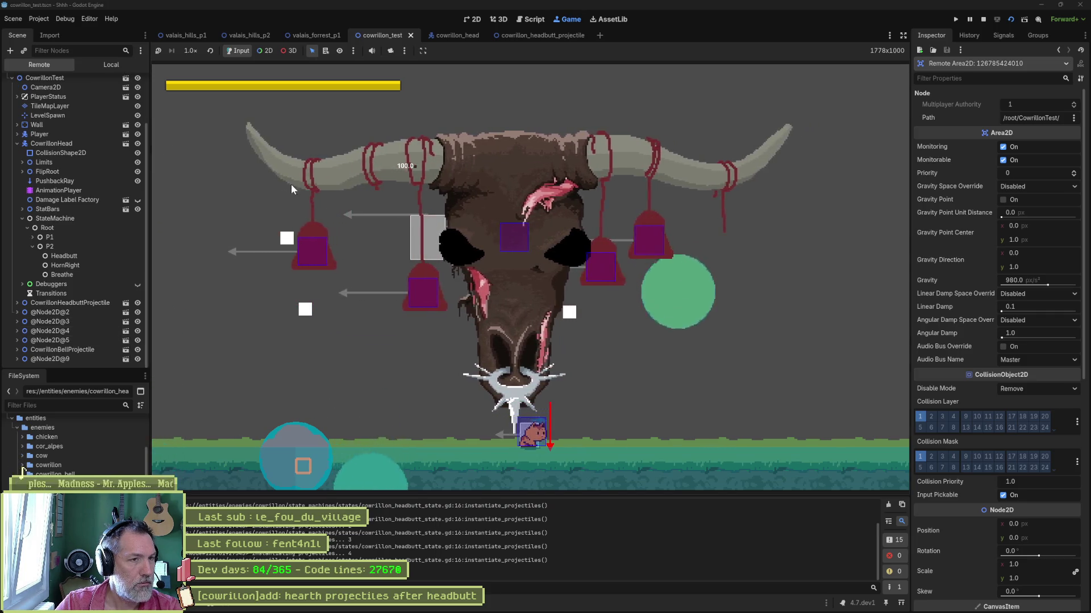
{"action": "key", "text": "F8"}
{"action": "left_click", "coordinate": [462, 37]}
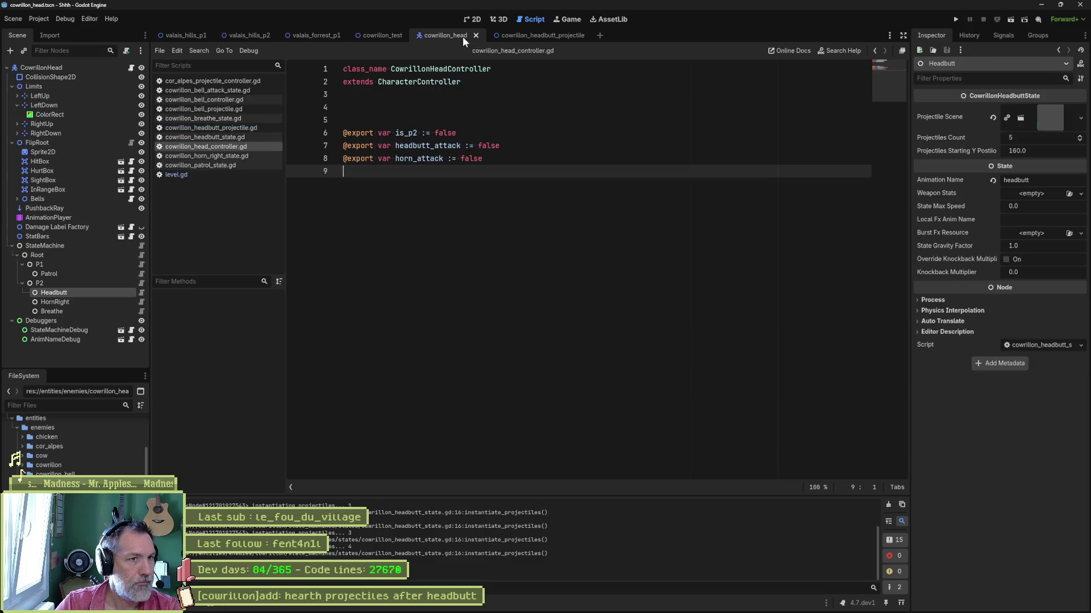